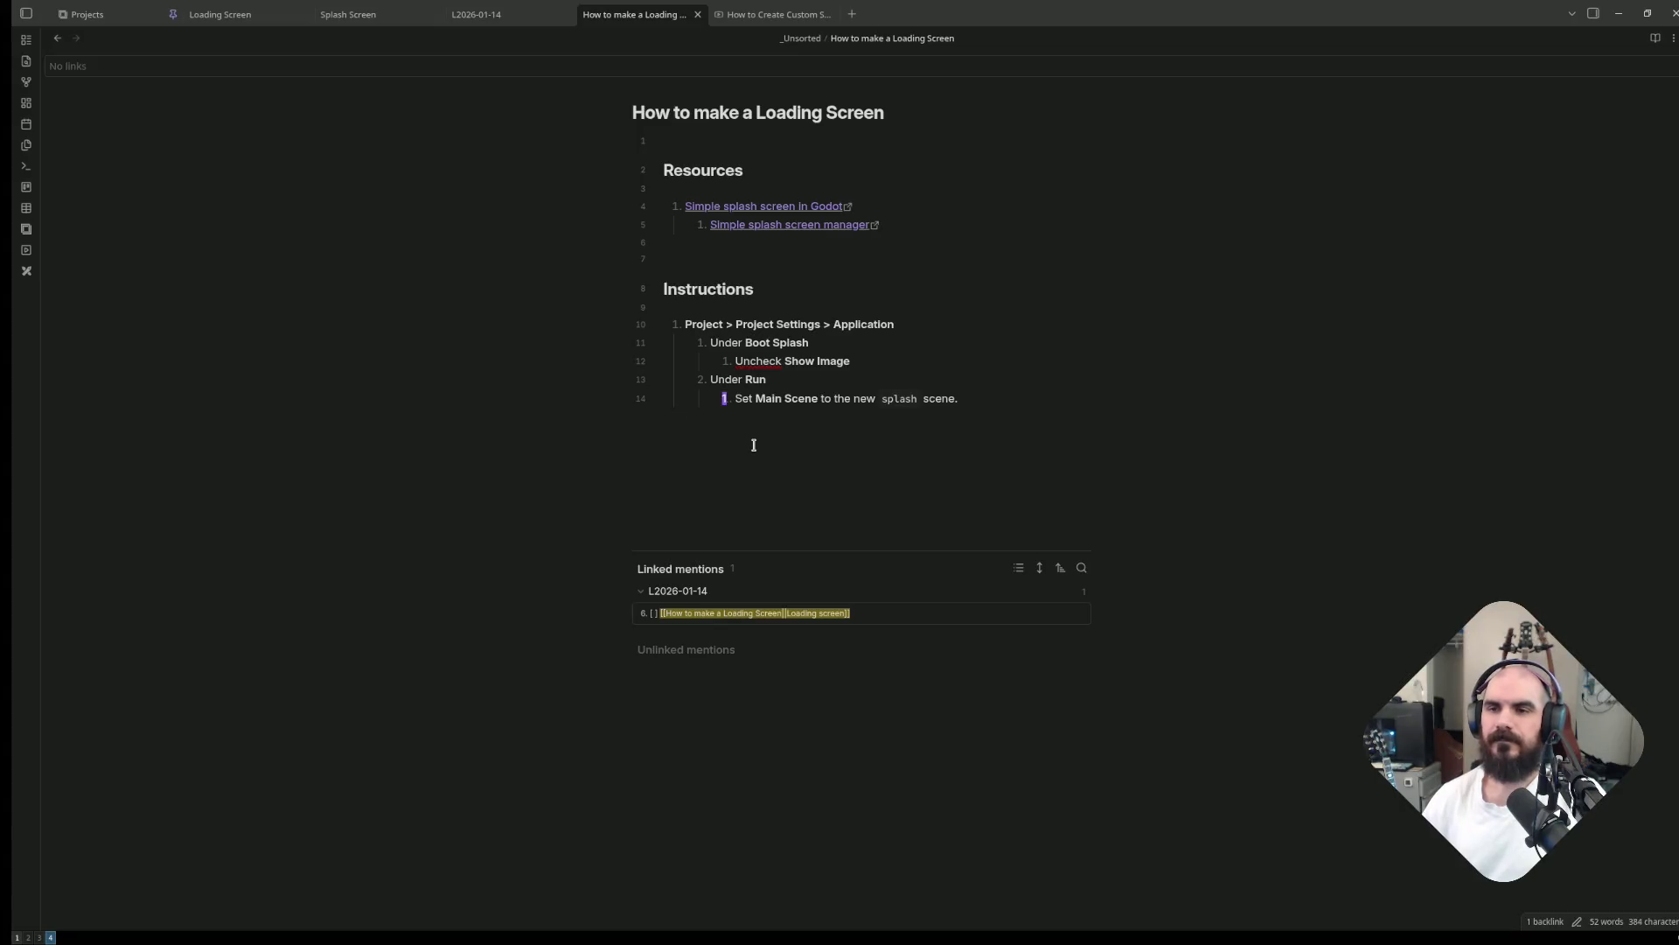
Step: Insert a new first step reading 'Create new scene' above the Project Settings step
key("k")
key("shift+o")
type("Create Sp")
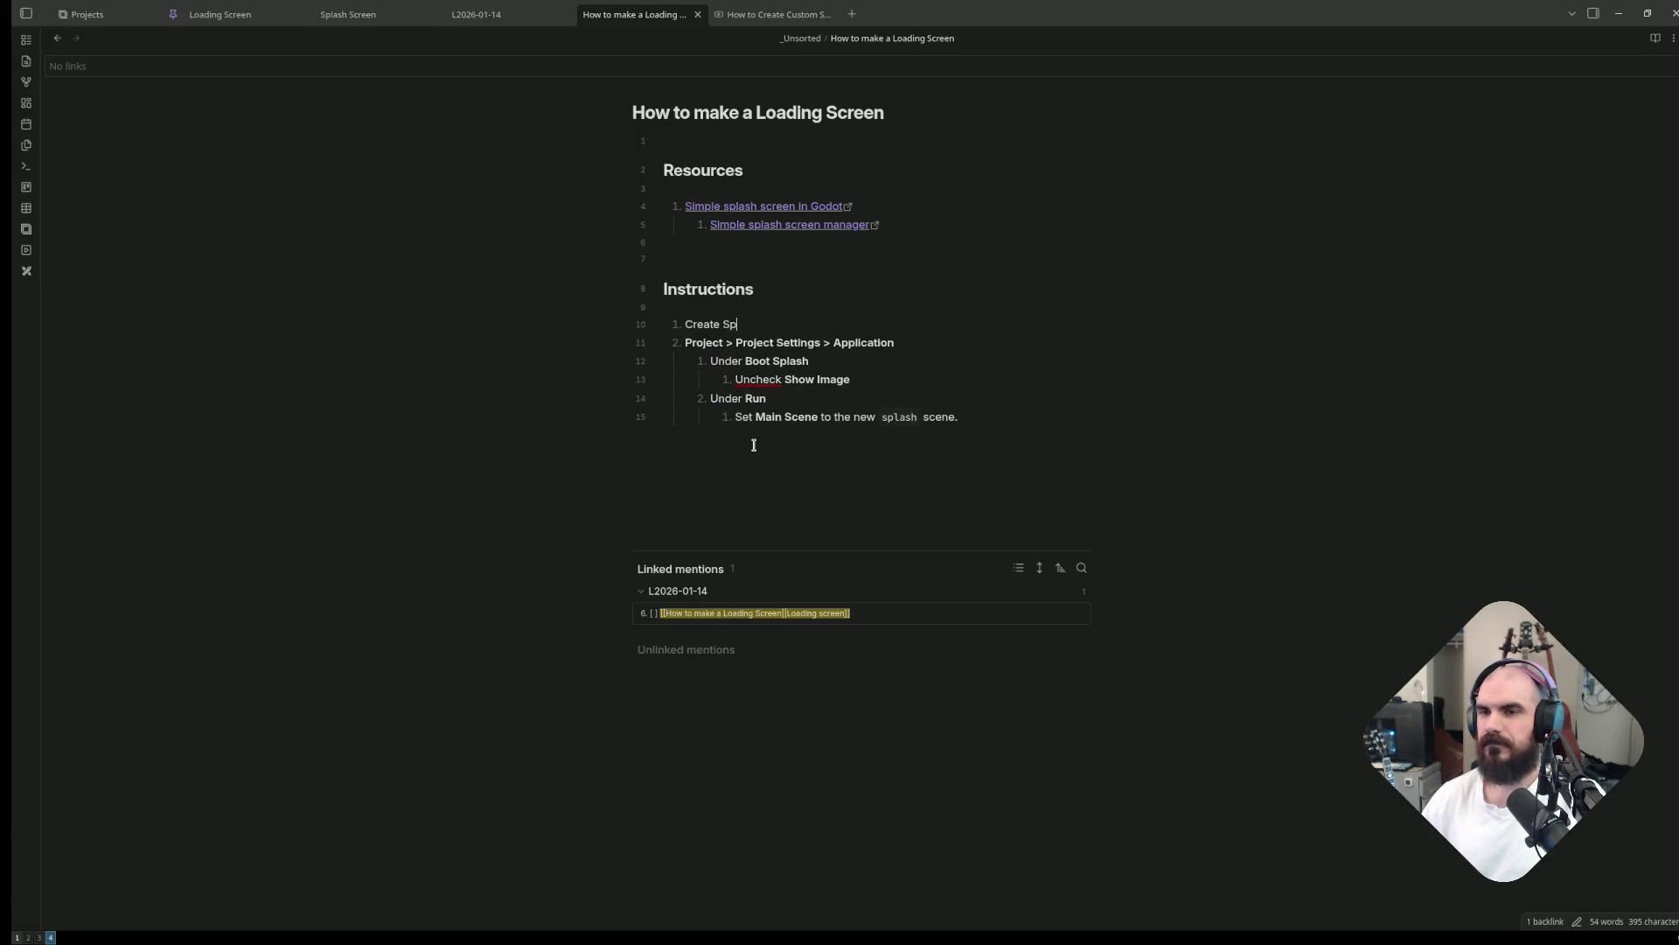
type("lash")
key("ctrl+BackSpace")
type("new scene")
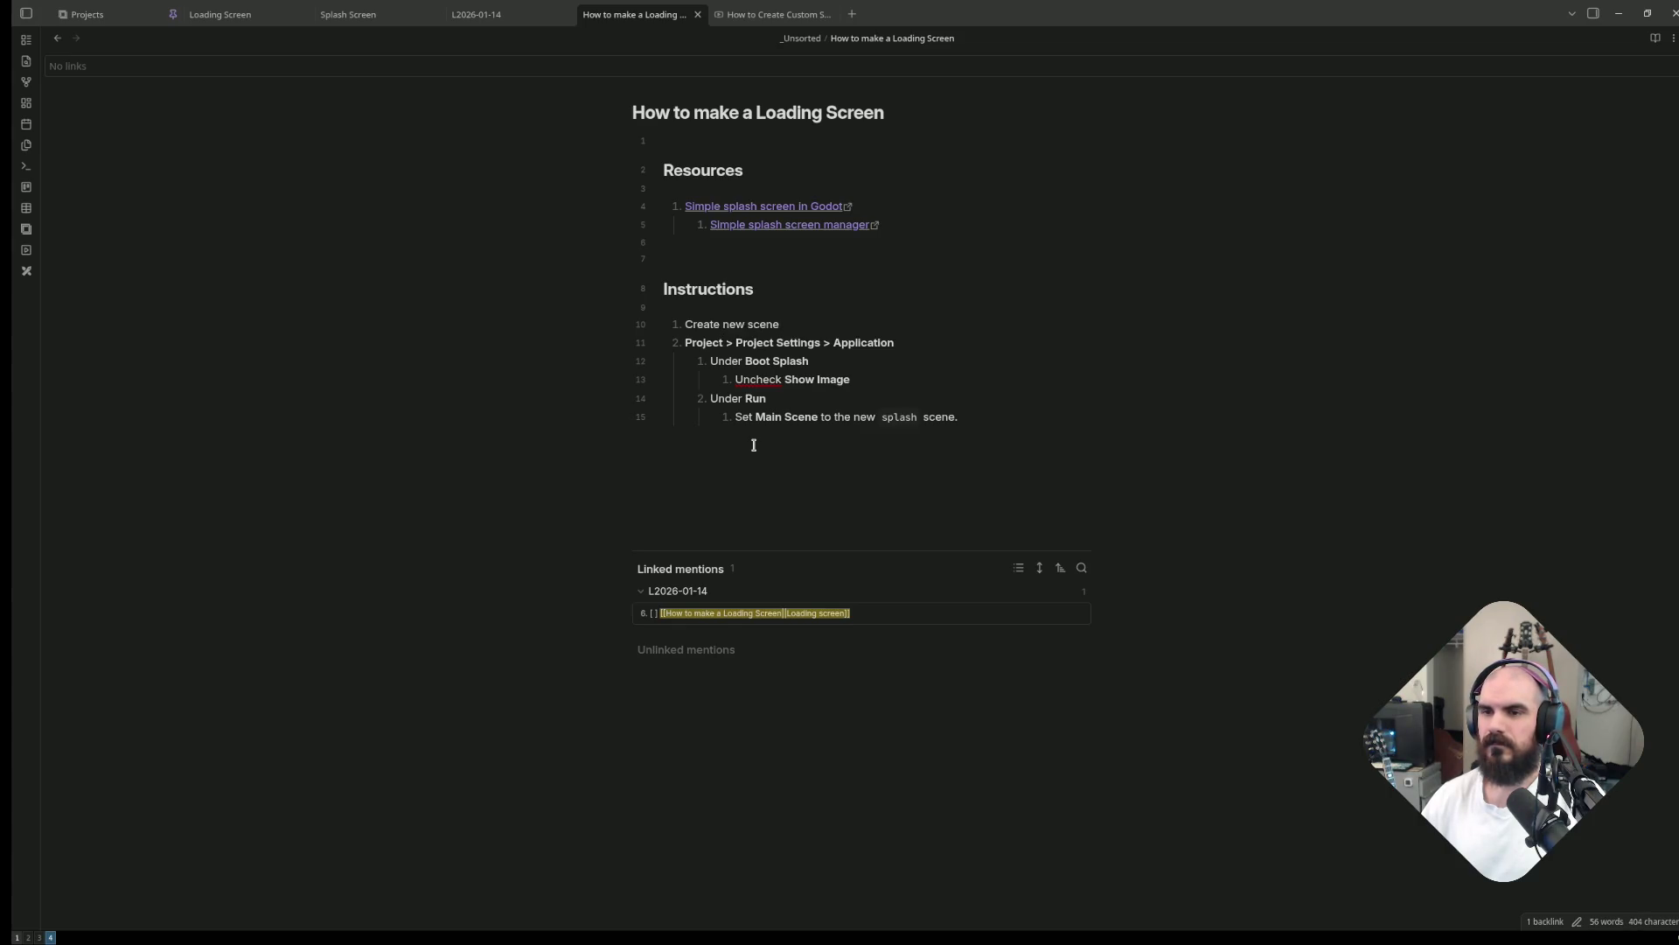
Step: Add an indented scenes/splash sub-item under it and delete the extra empty item
key("Return")
key("Tab")
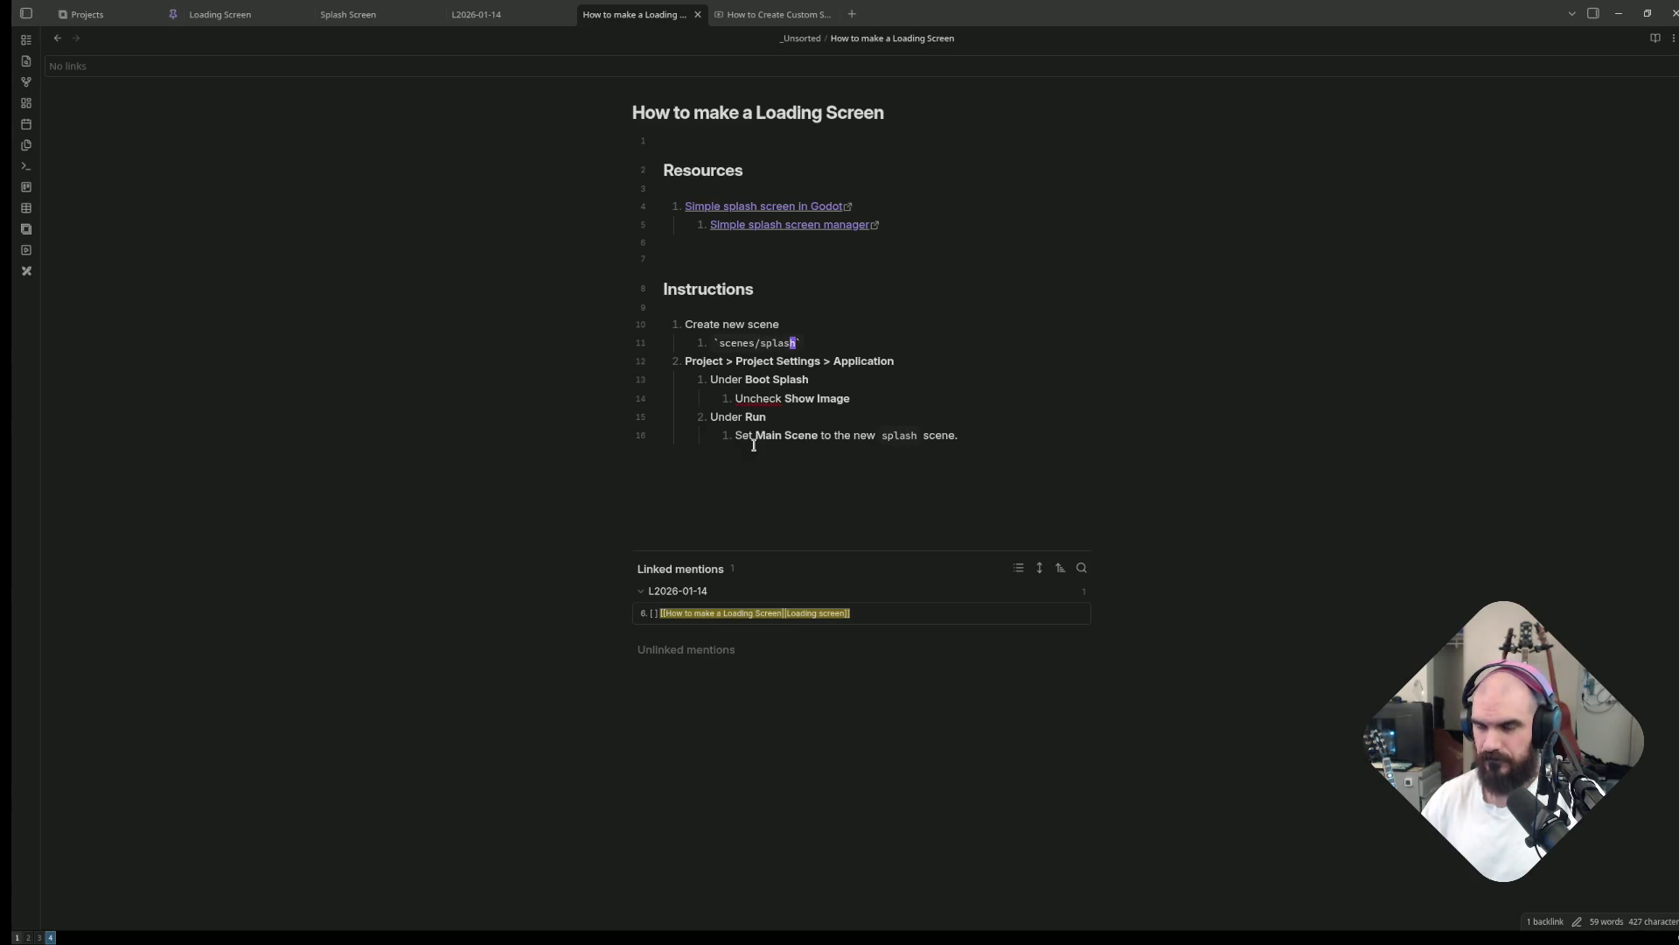
key("Return")
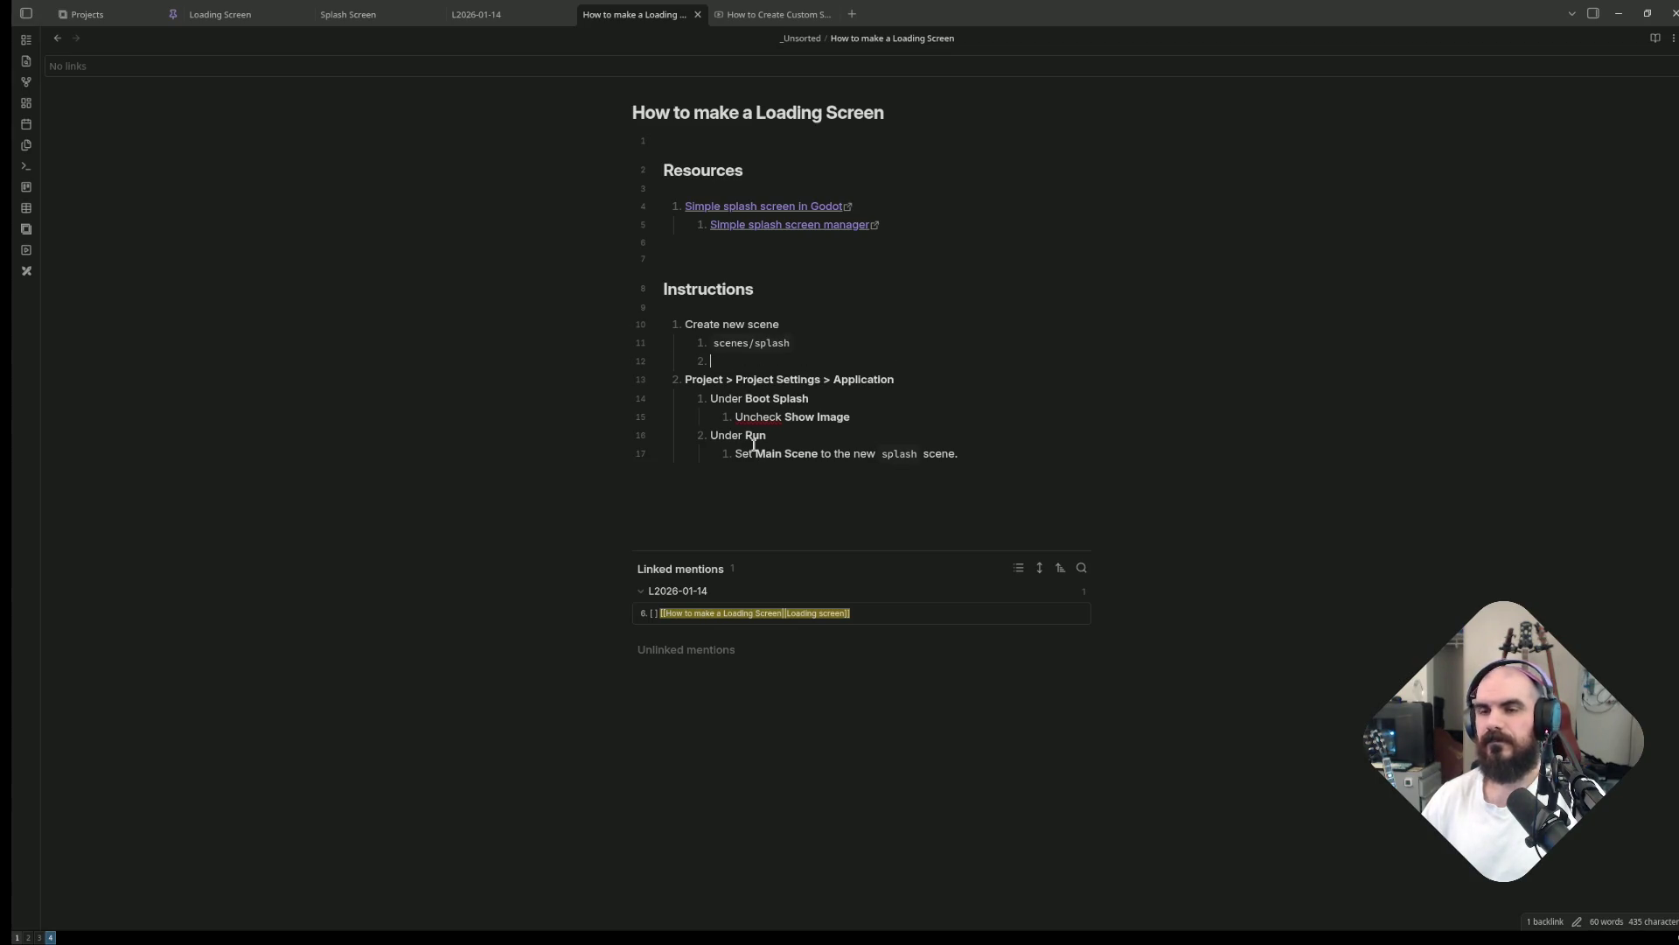
key("d")
key("d")
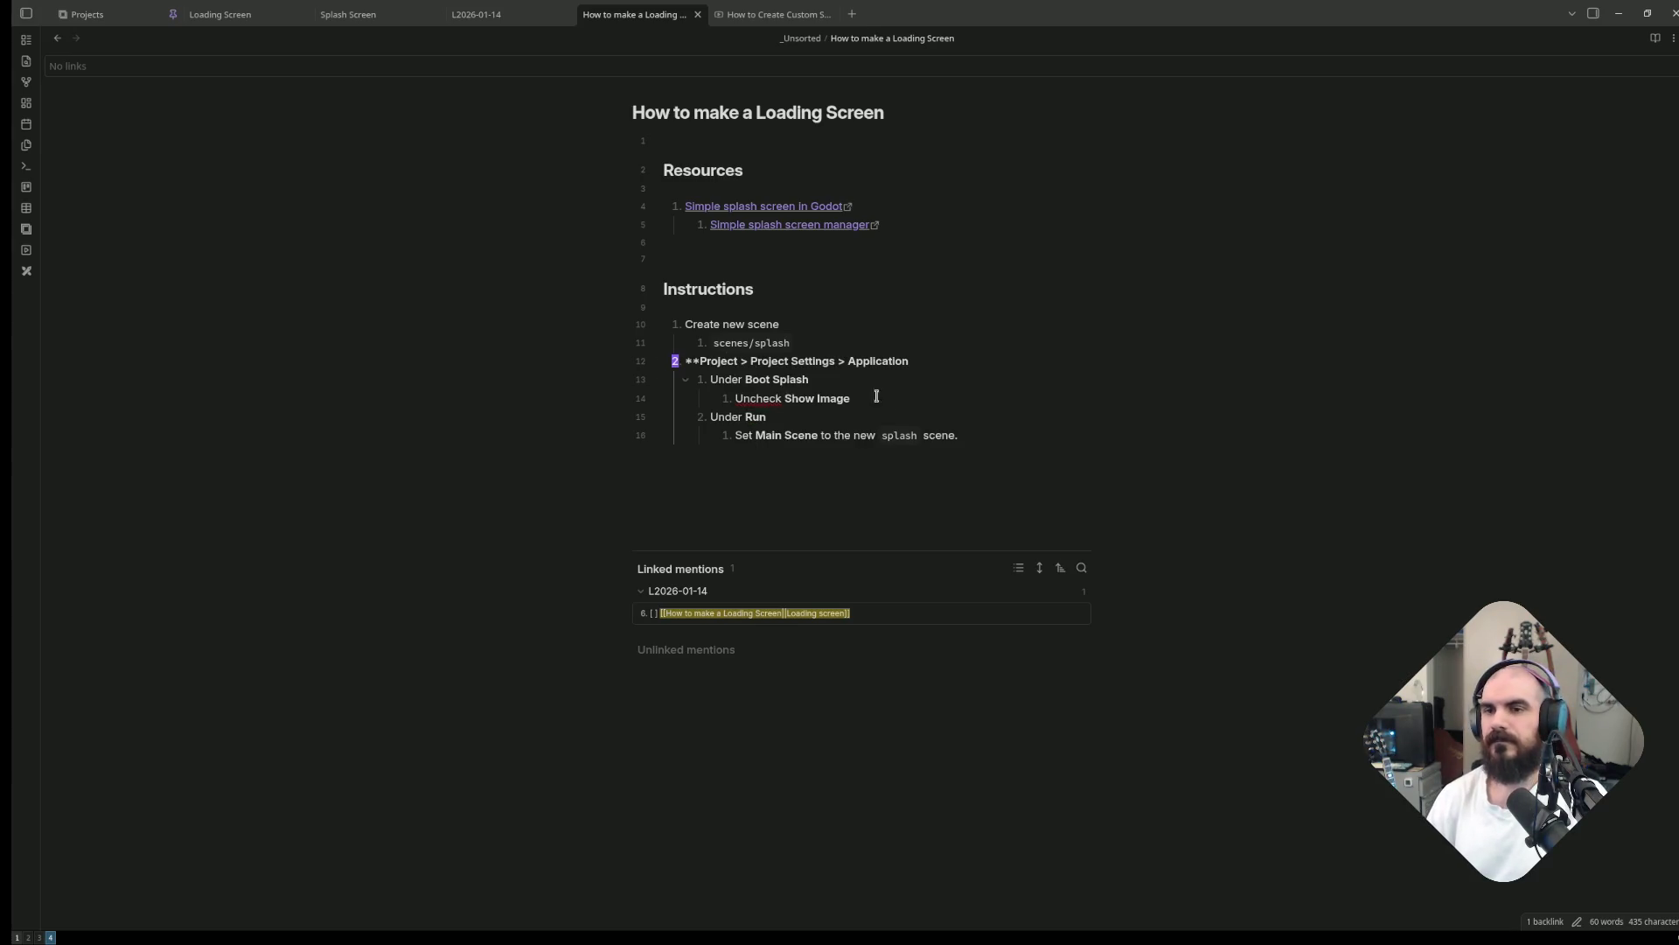
key("super+3")
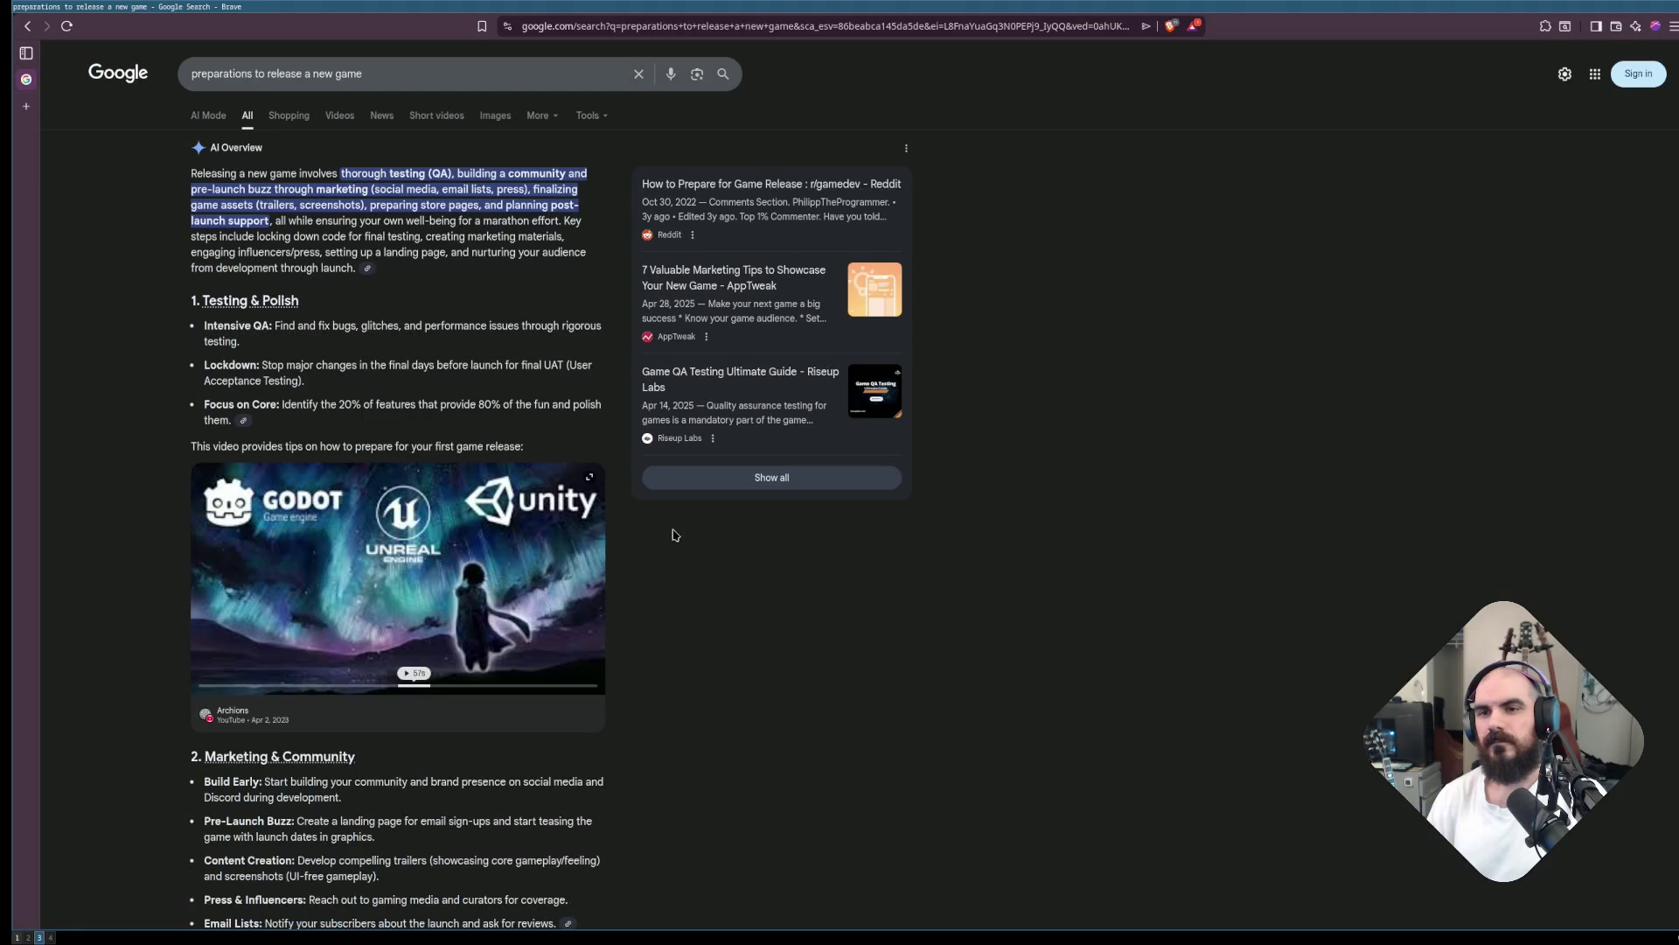
Step: In Godot, select the splash scene's Label node and focus line 3 of splash.gd
key("super+2")
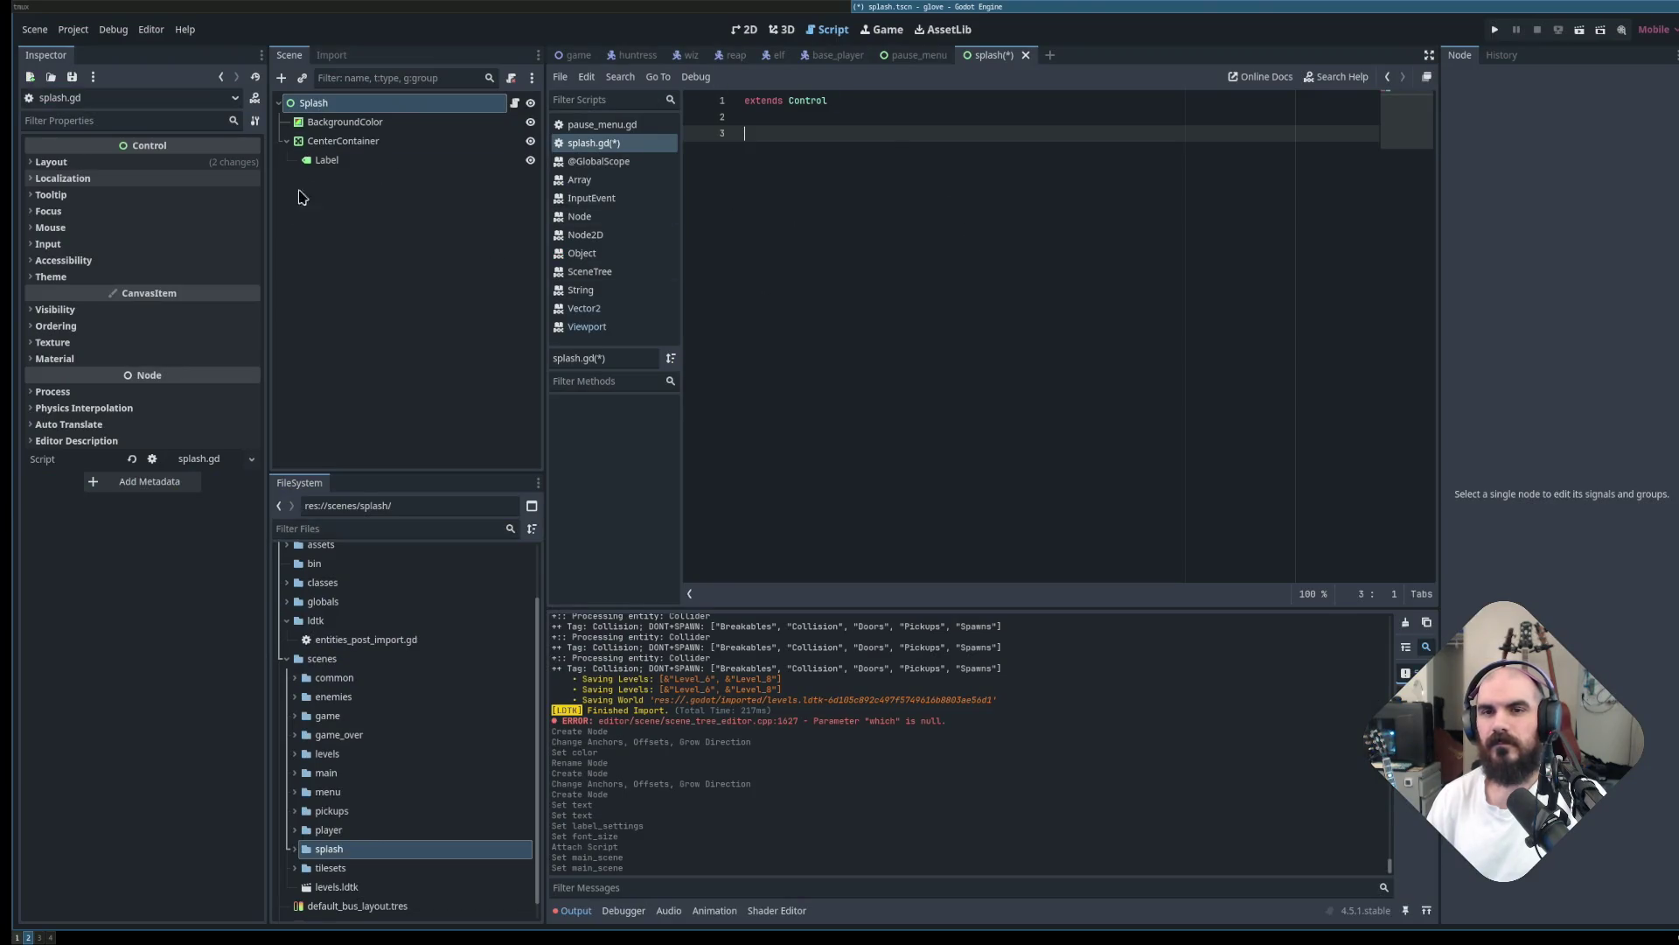
left_click(389, 160)
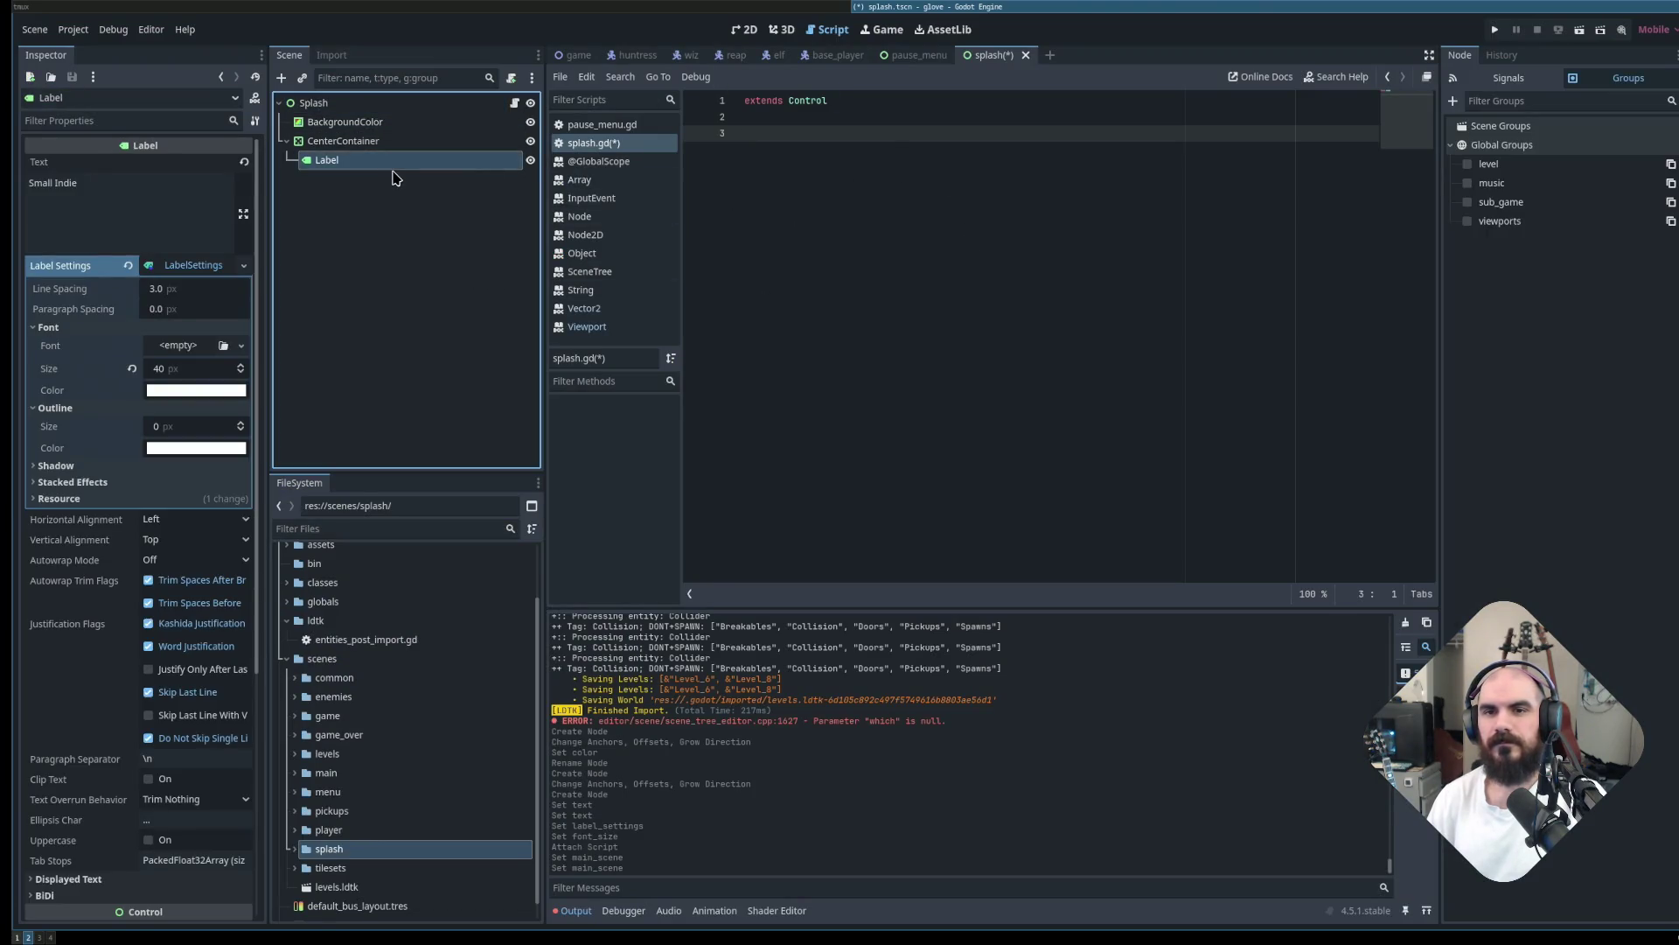
left_click(752, 359)
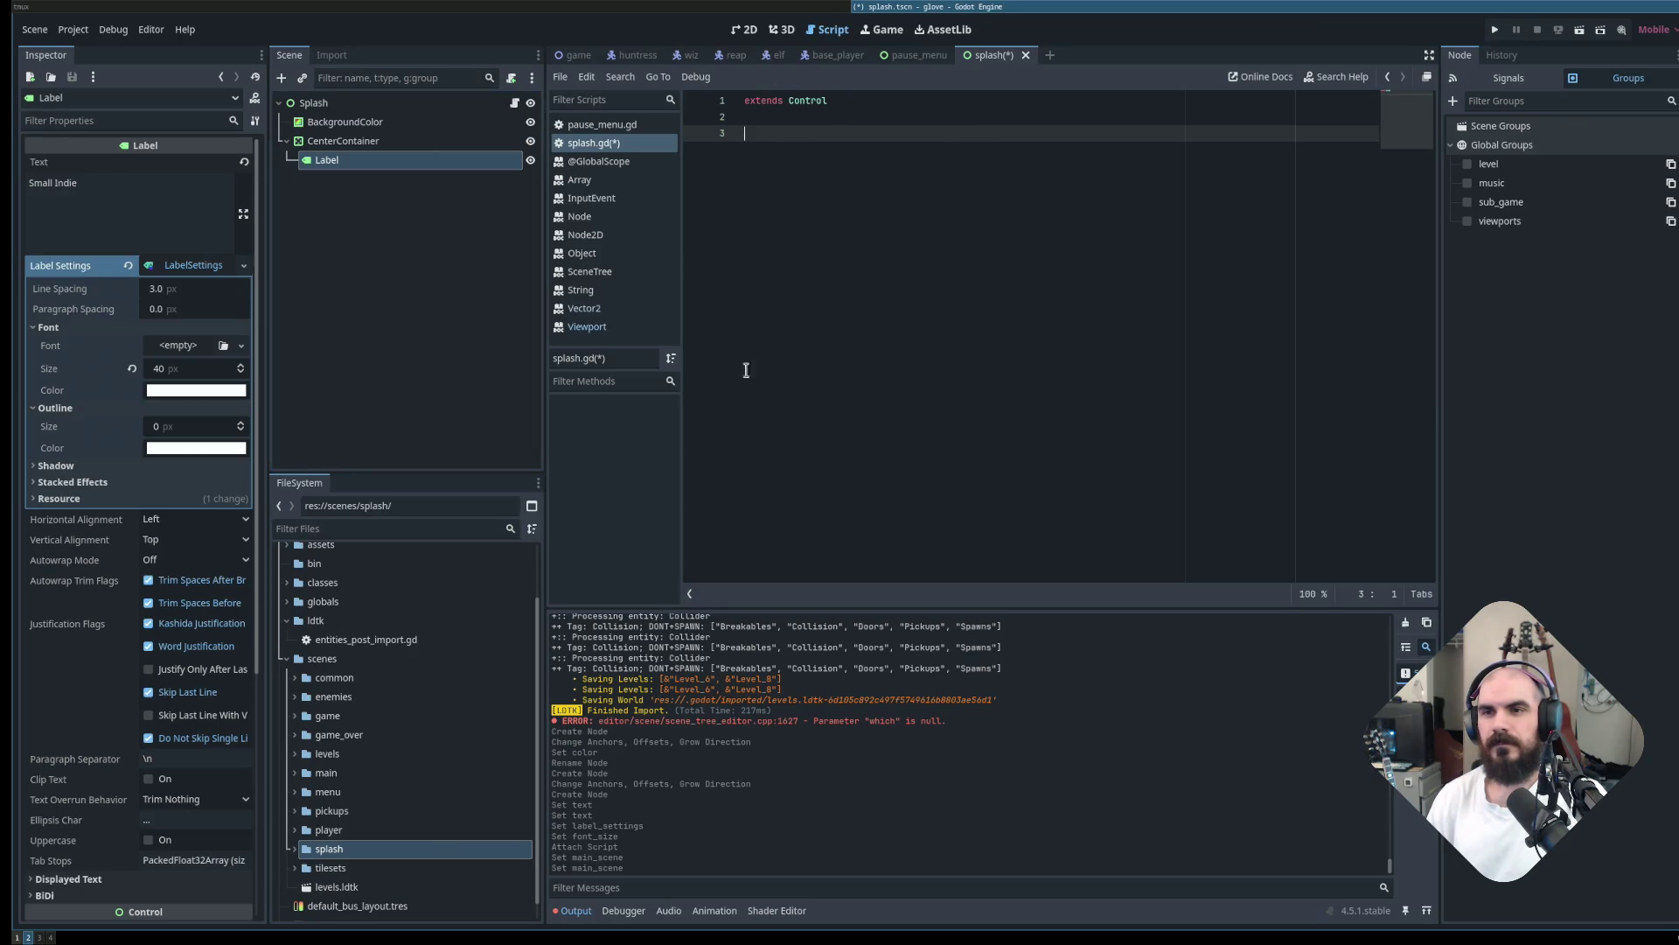
Step: Bring up the custom splash-screen tutorial video in Obsidian
key("super+3")
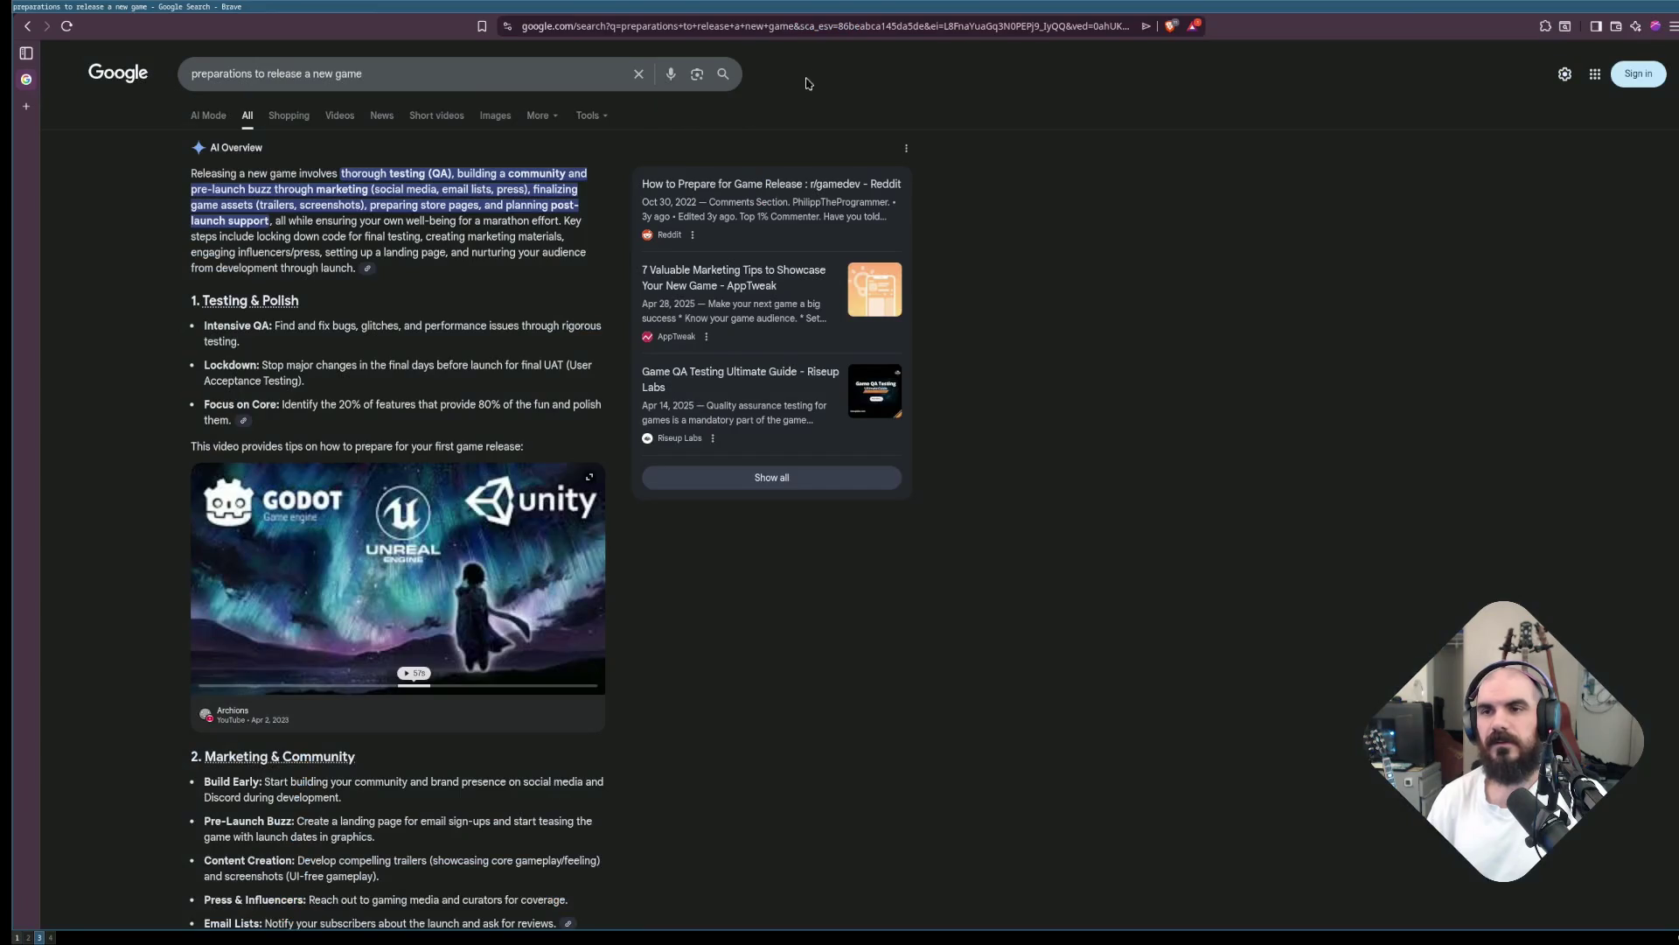
key("super+4")
key("ctrl+Tab")
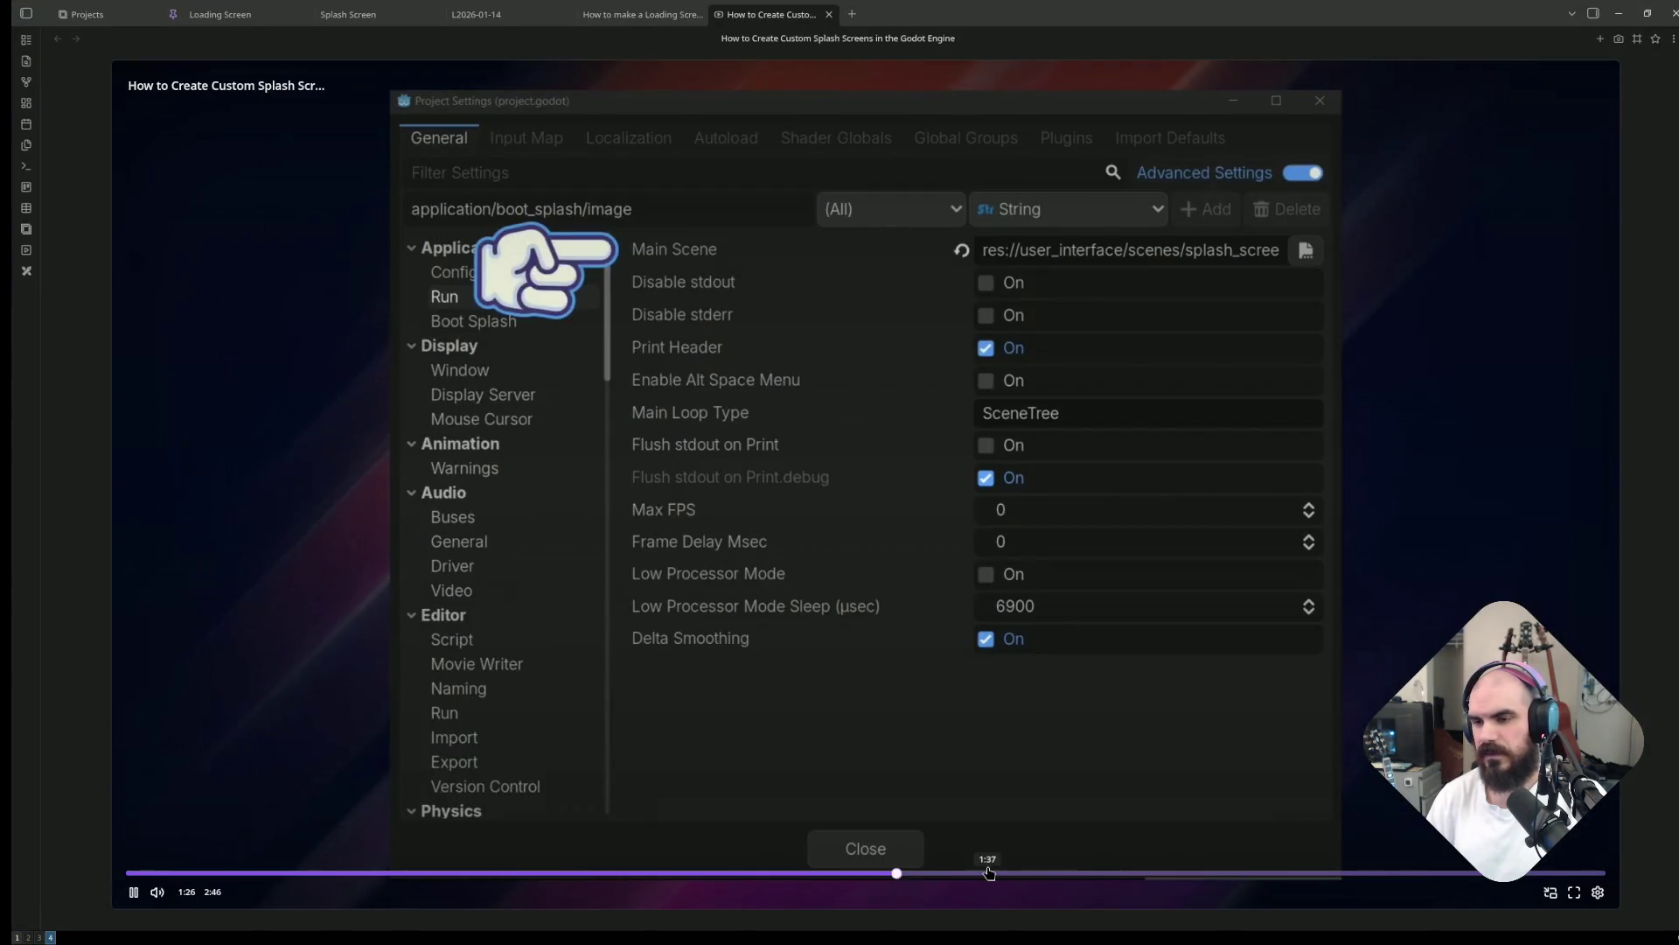
Step: Skip the tutorial to the Fade Screen and timing sections and pause on the fade() code
left_click(992, 873)
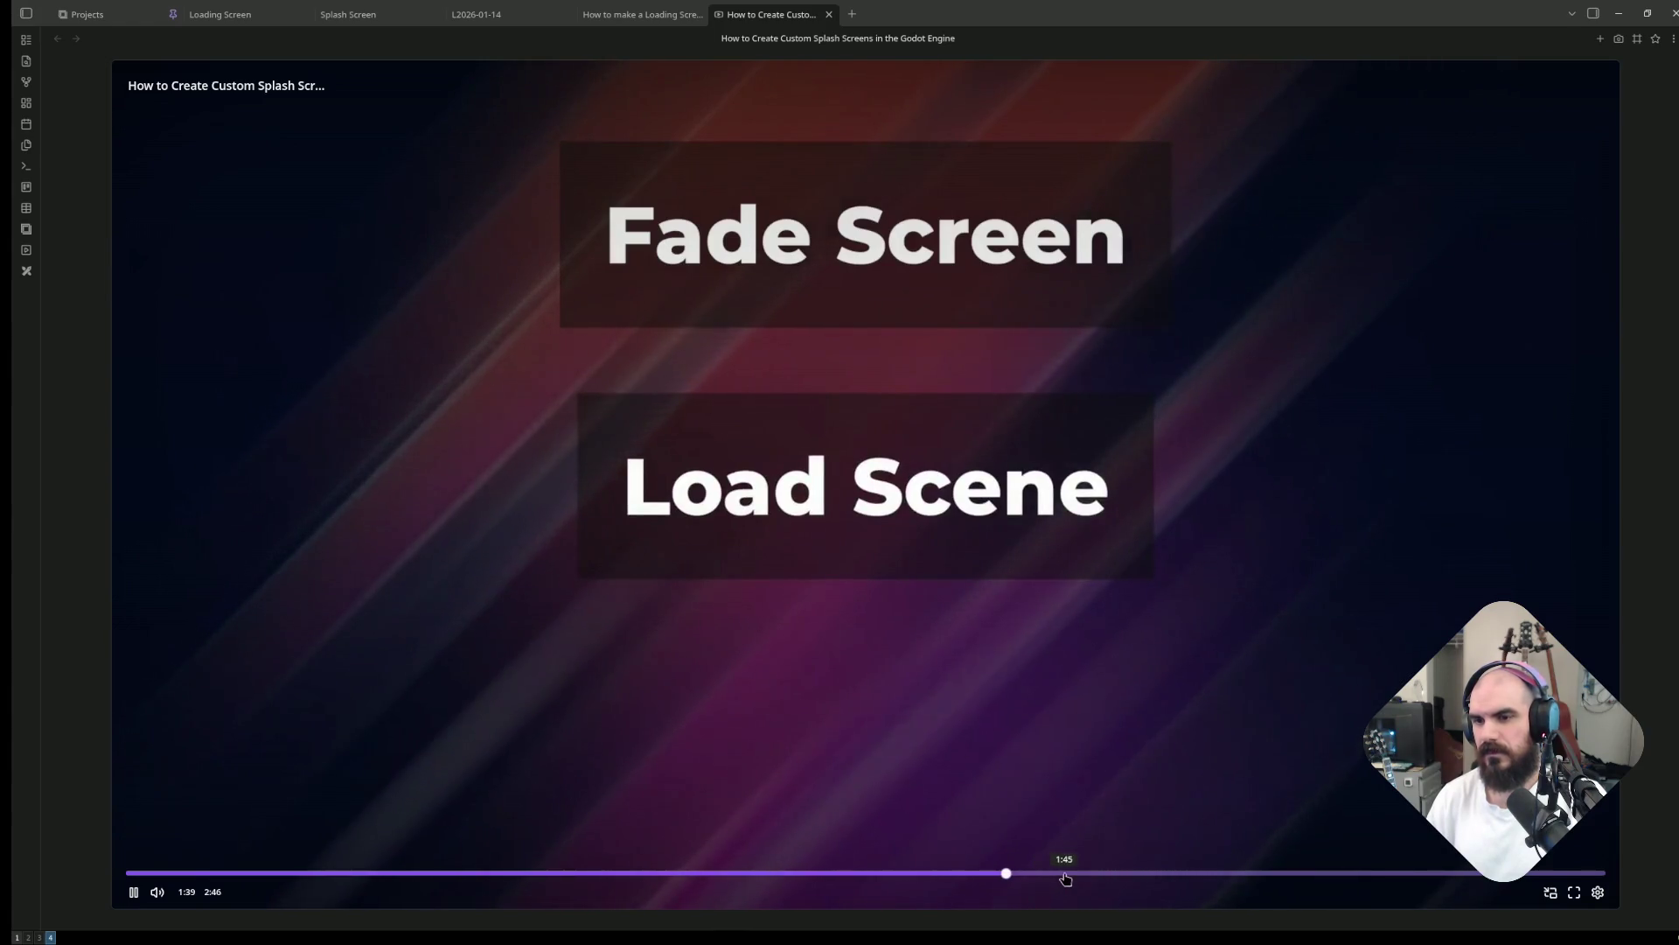
left_click(1064, 874)
left_click(718, 512)
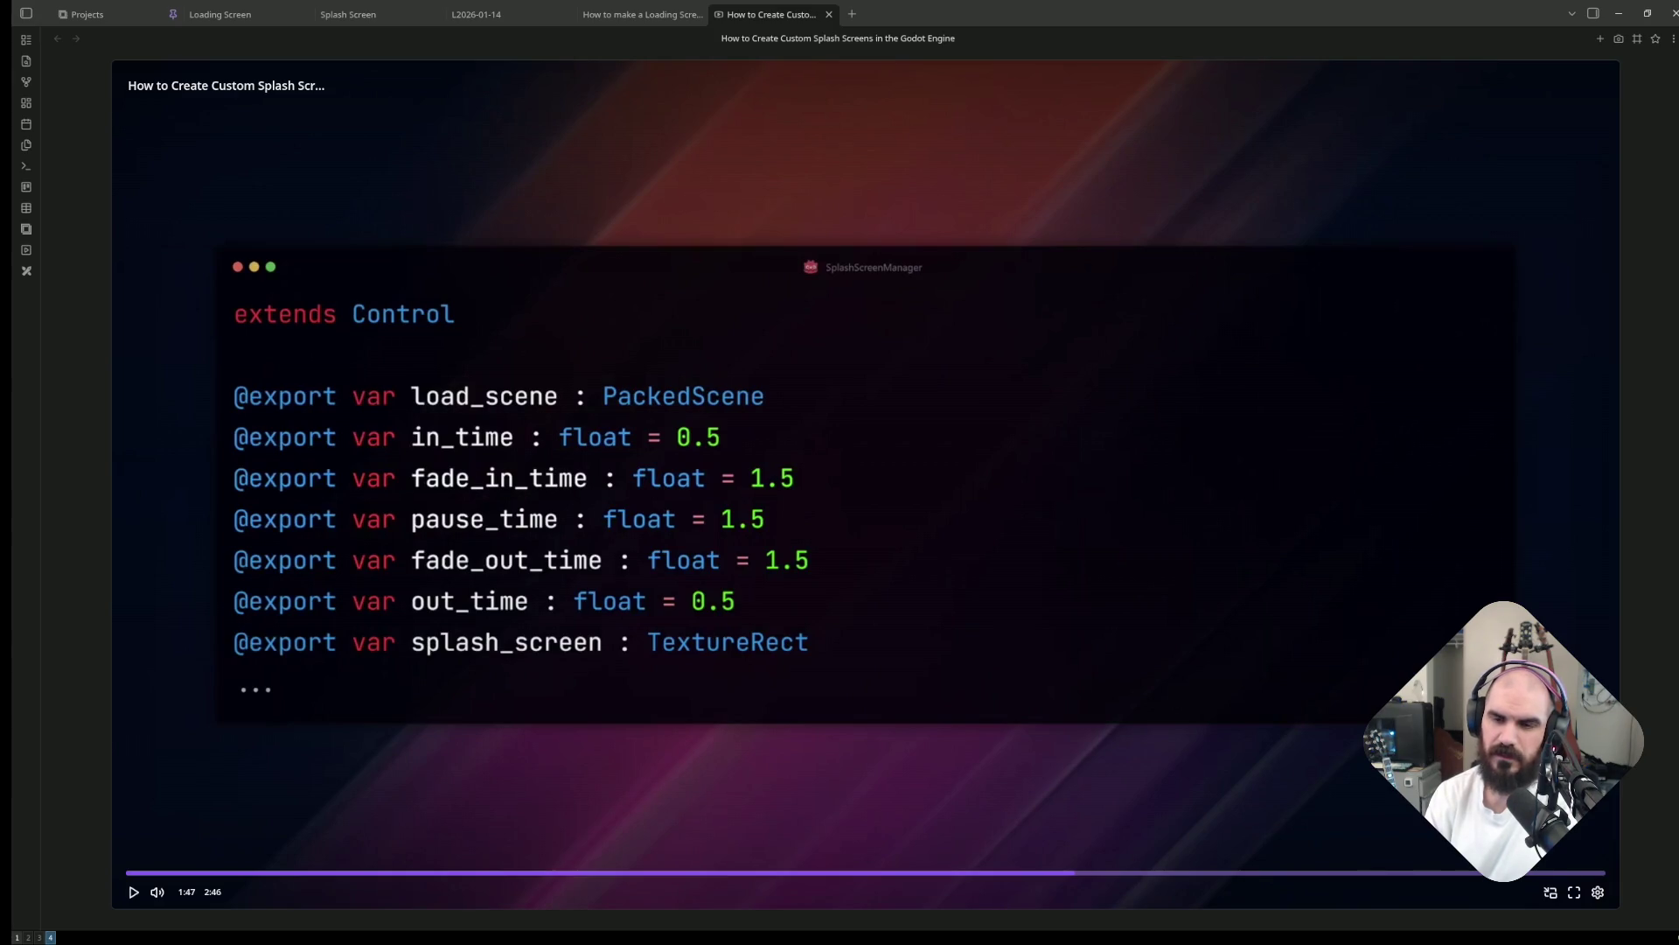
key("space")
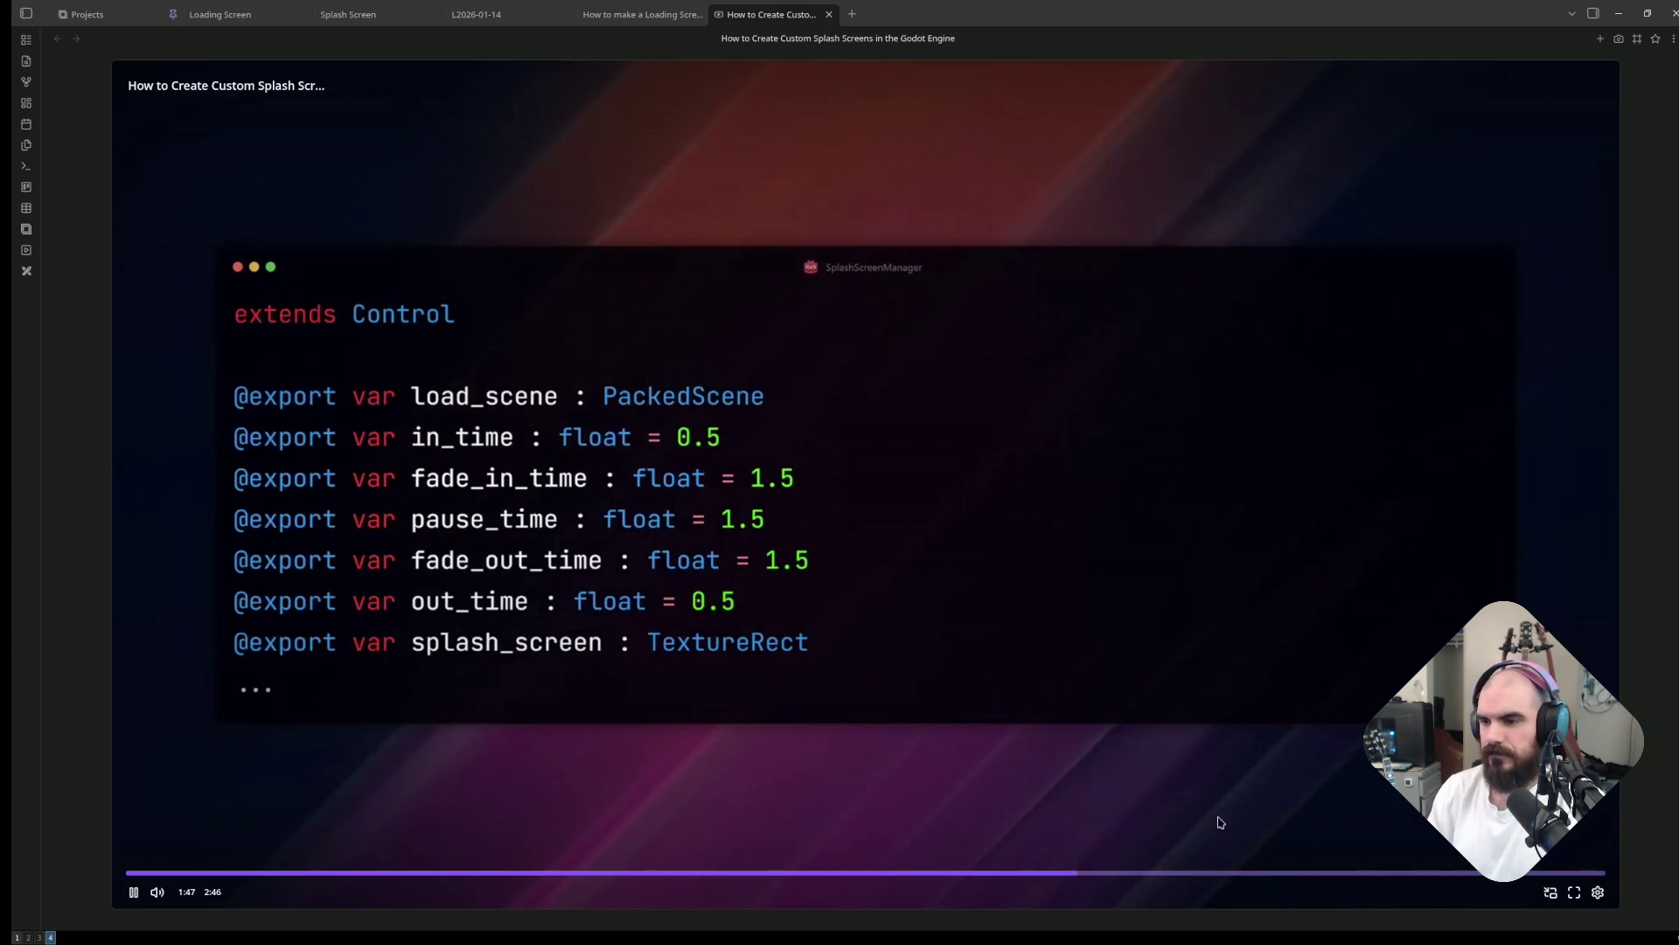
left_click(1136, 872)
left_click(1186, 873)
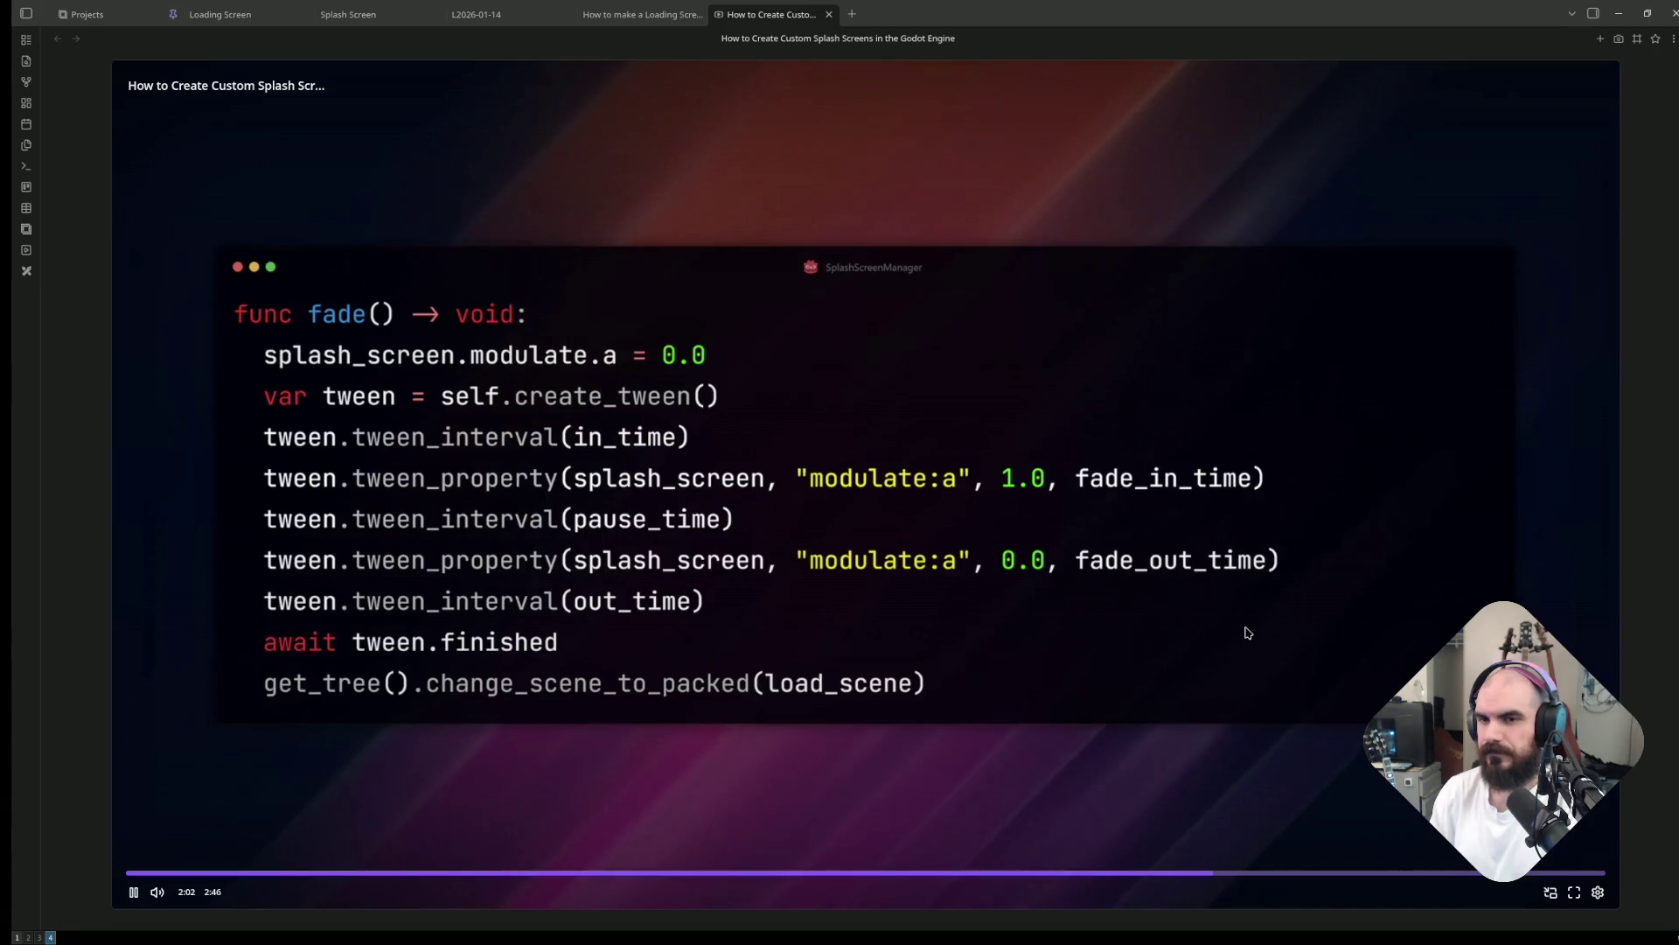
key("space")
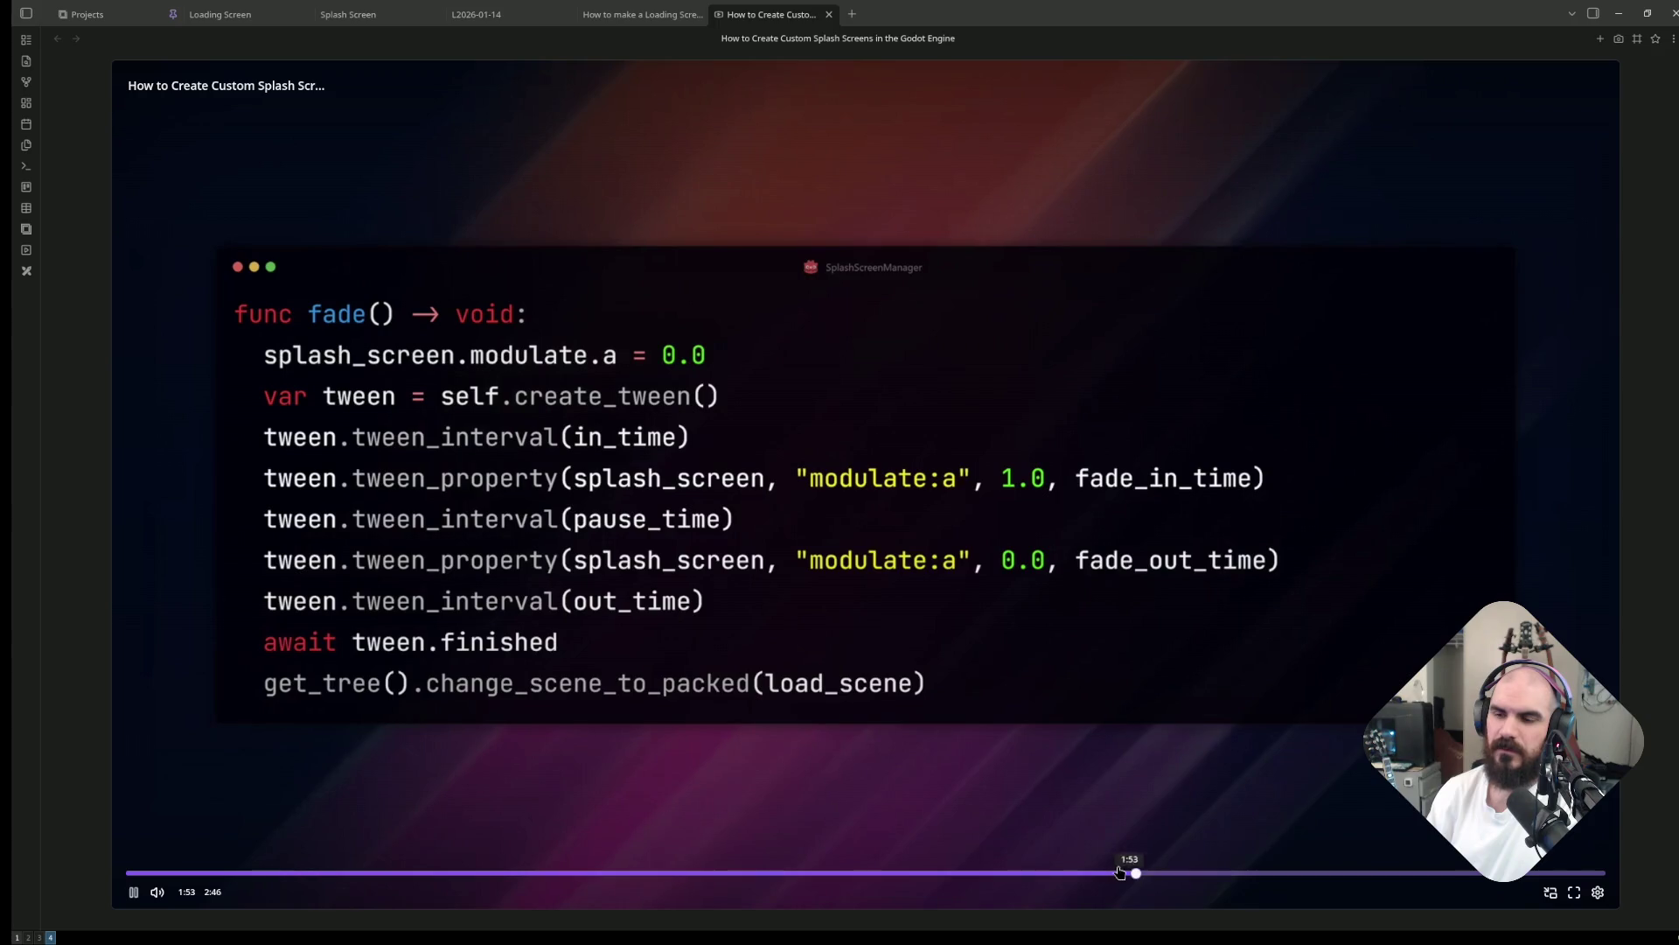
Step: Recheck the timing variable declarations and the fade() code, then go back to Godot
left_click(1137, 872)
key("space")
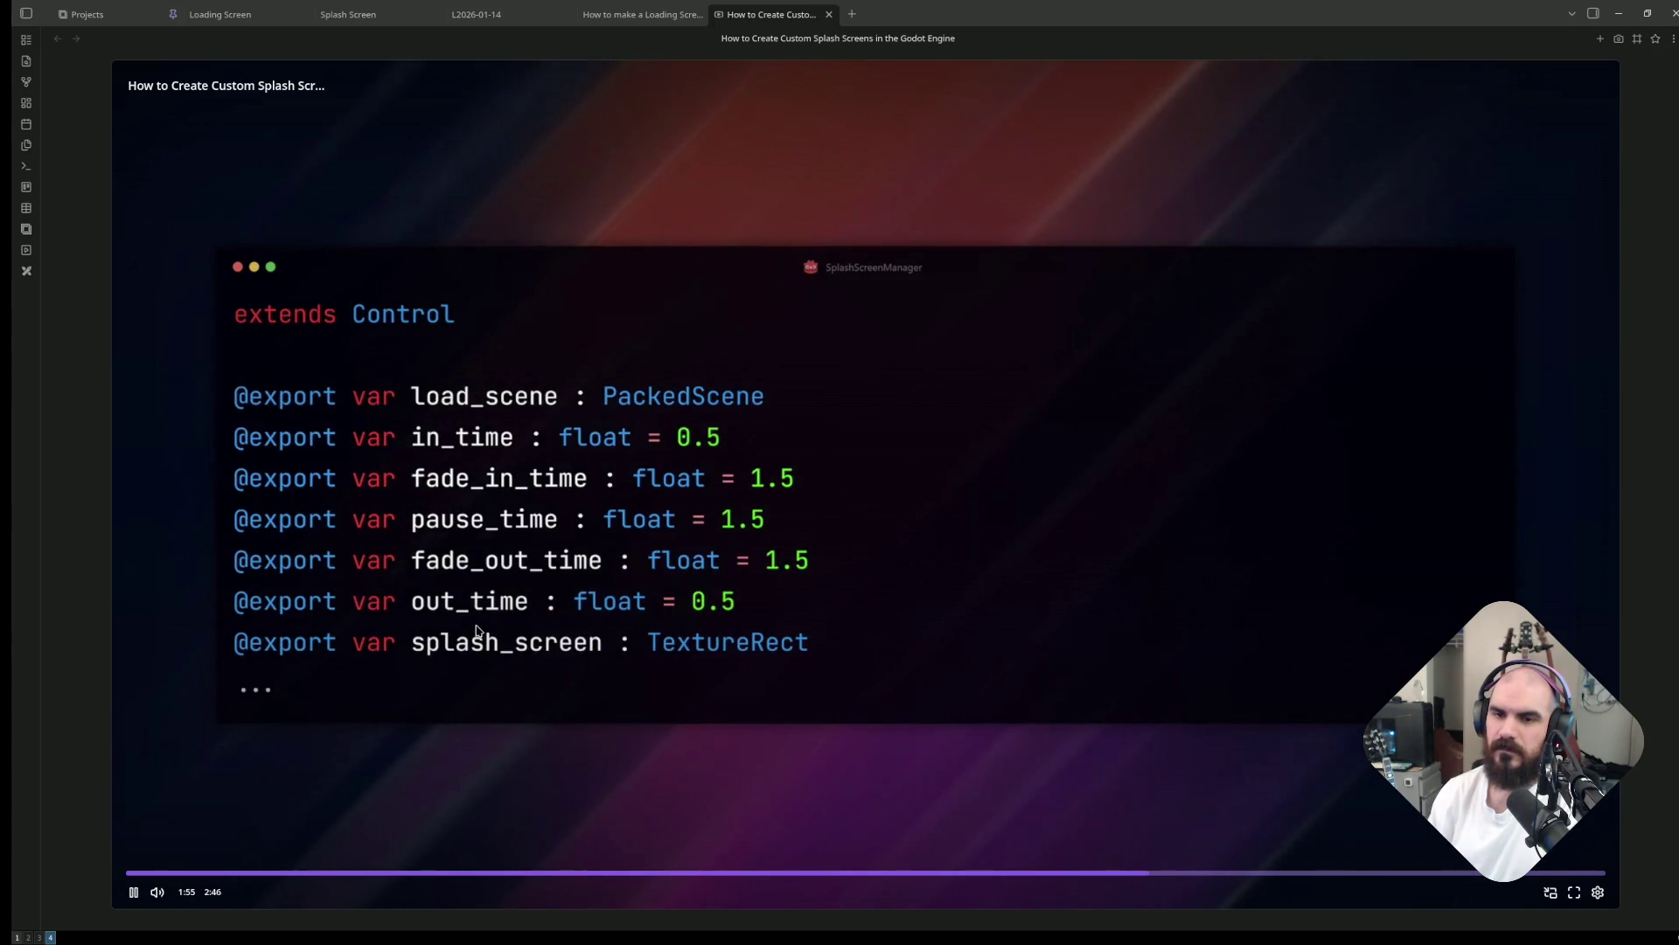
left_click(1192, 872)
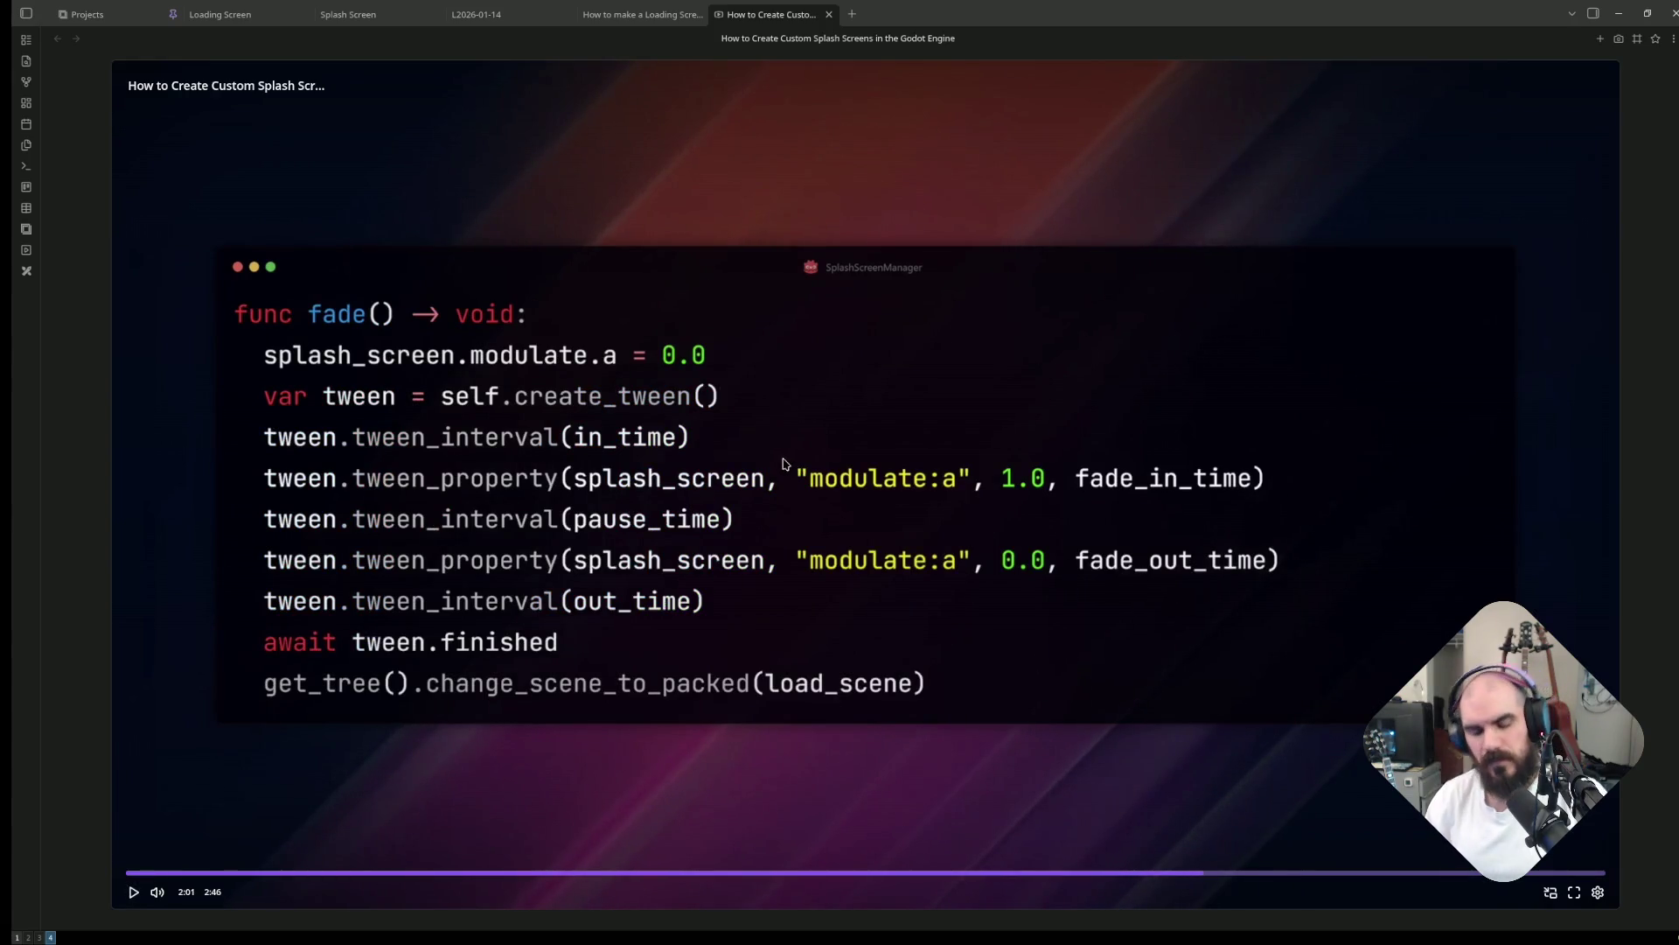
key("super+3")
key("super+4")
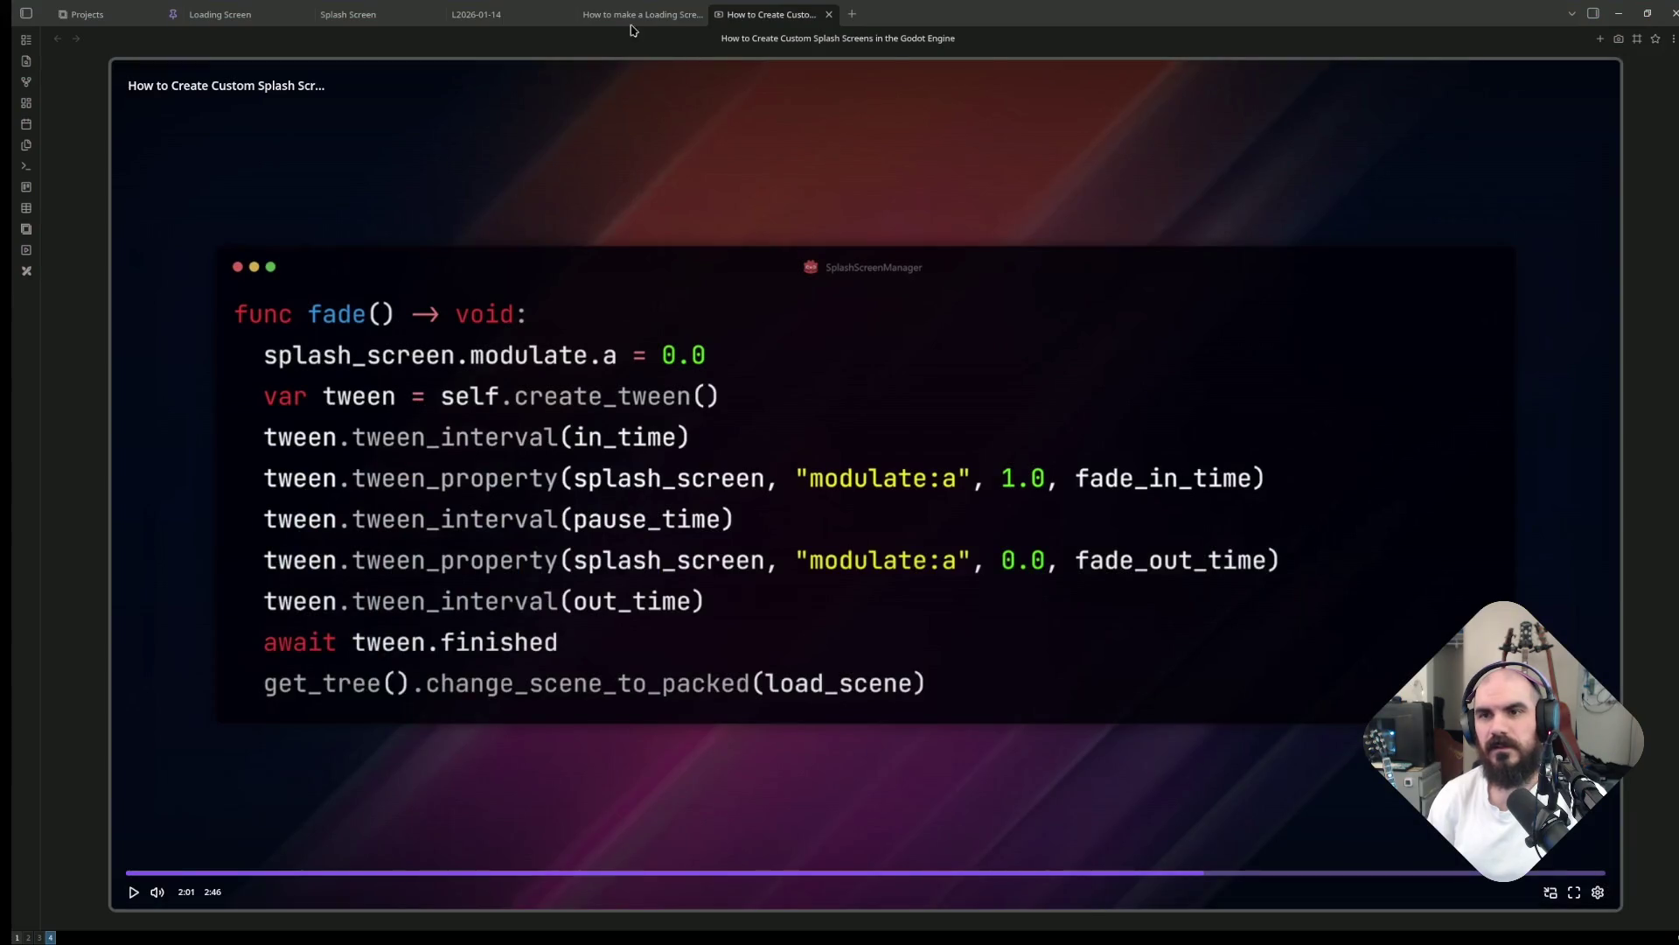
key("super+3")
key("super+2")
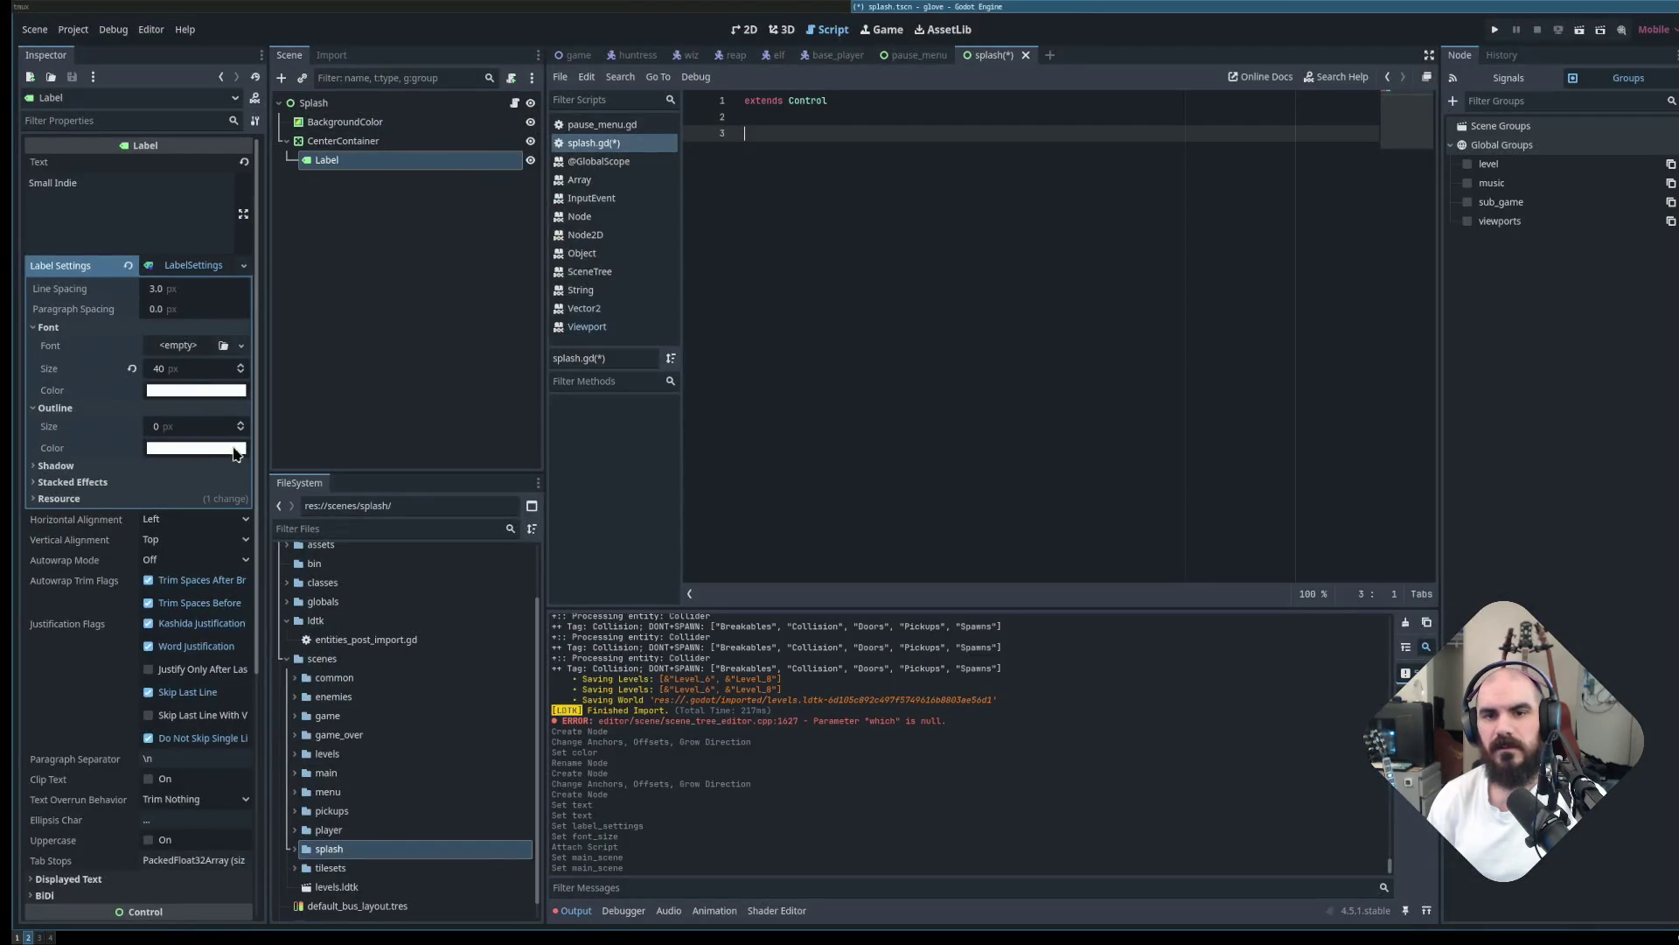
Step: Select the Splash root node and inspect its Texture and Material properties
left_click(313, 103)
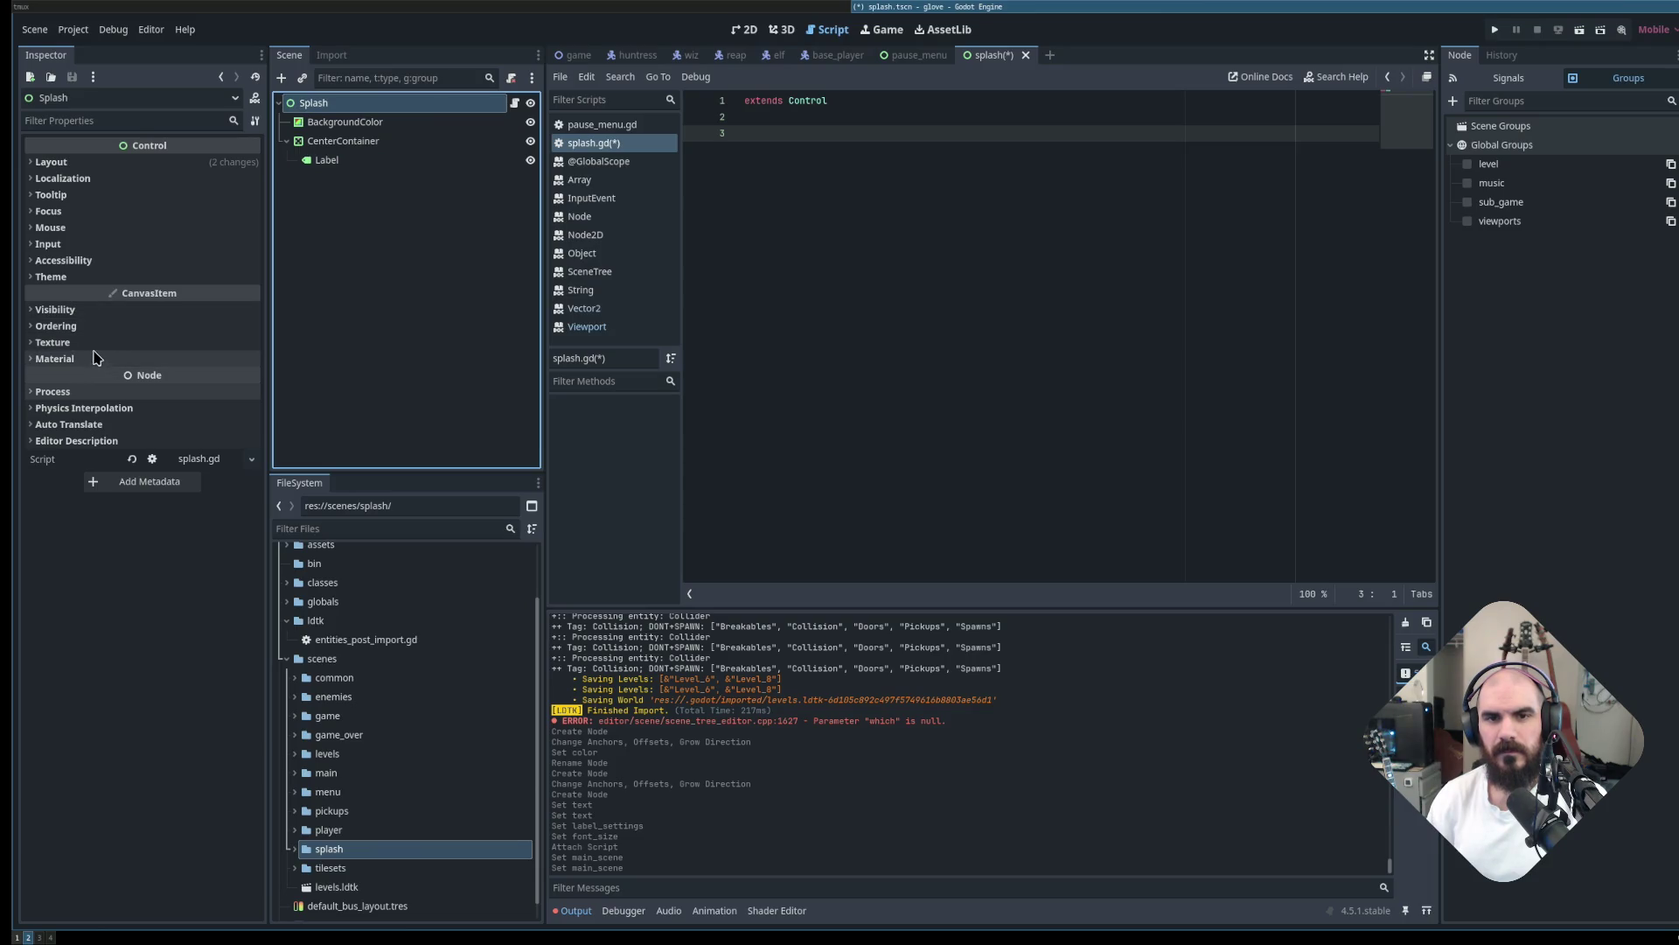
left_click(83, 342)
left_click(101, 342)
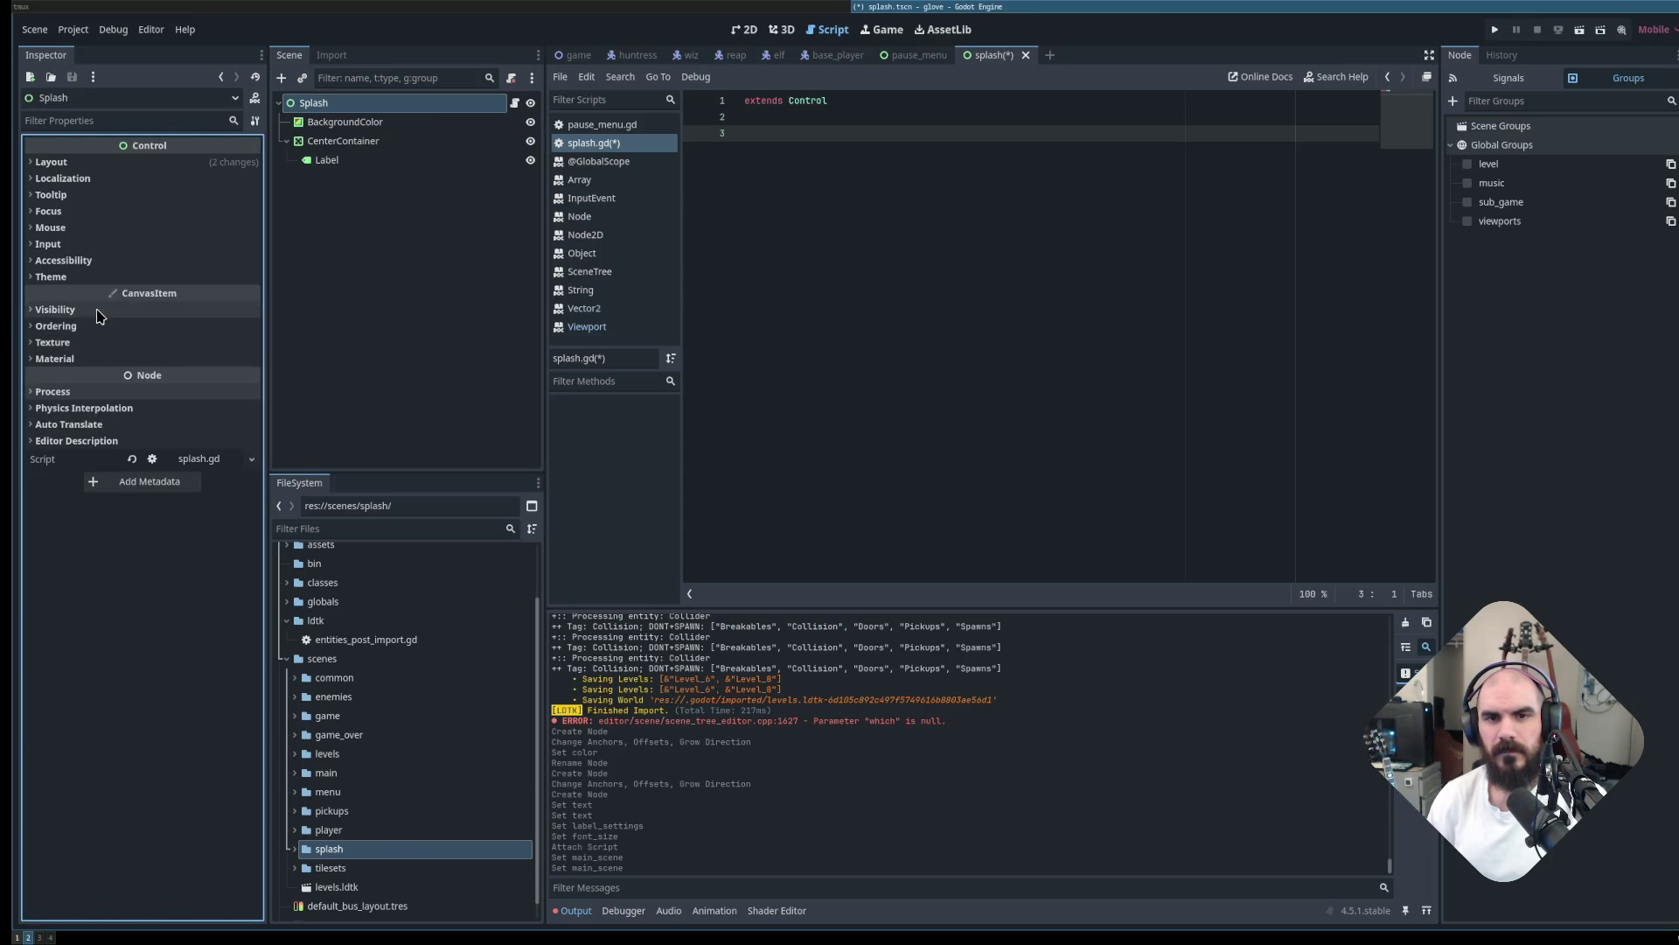
left_click(88, 359)
left_click(166, 358)
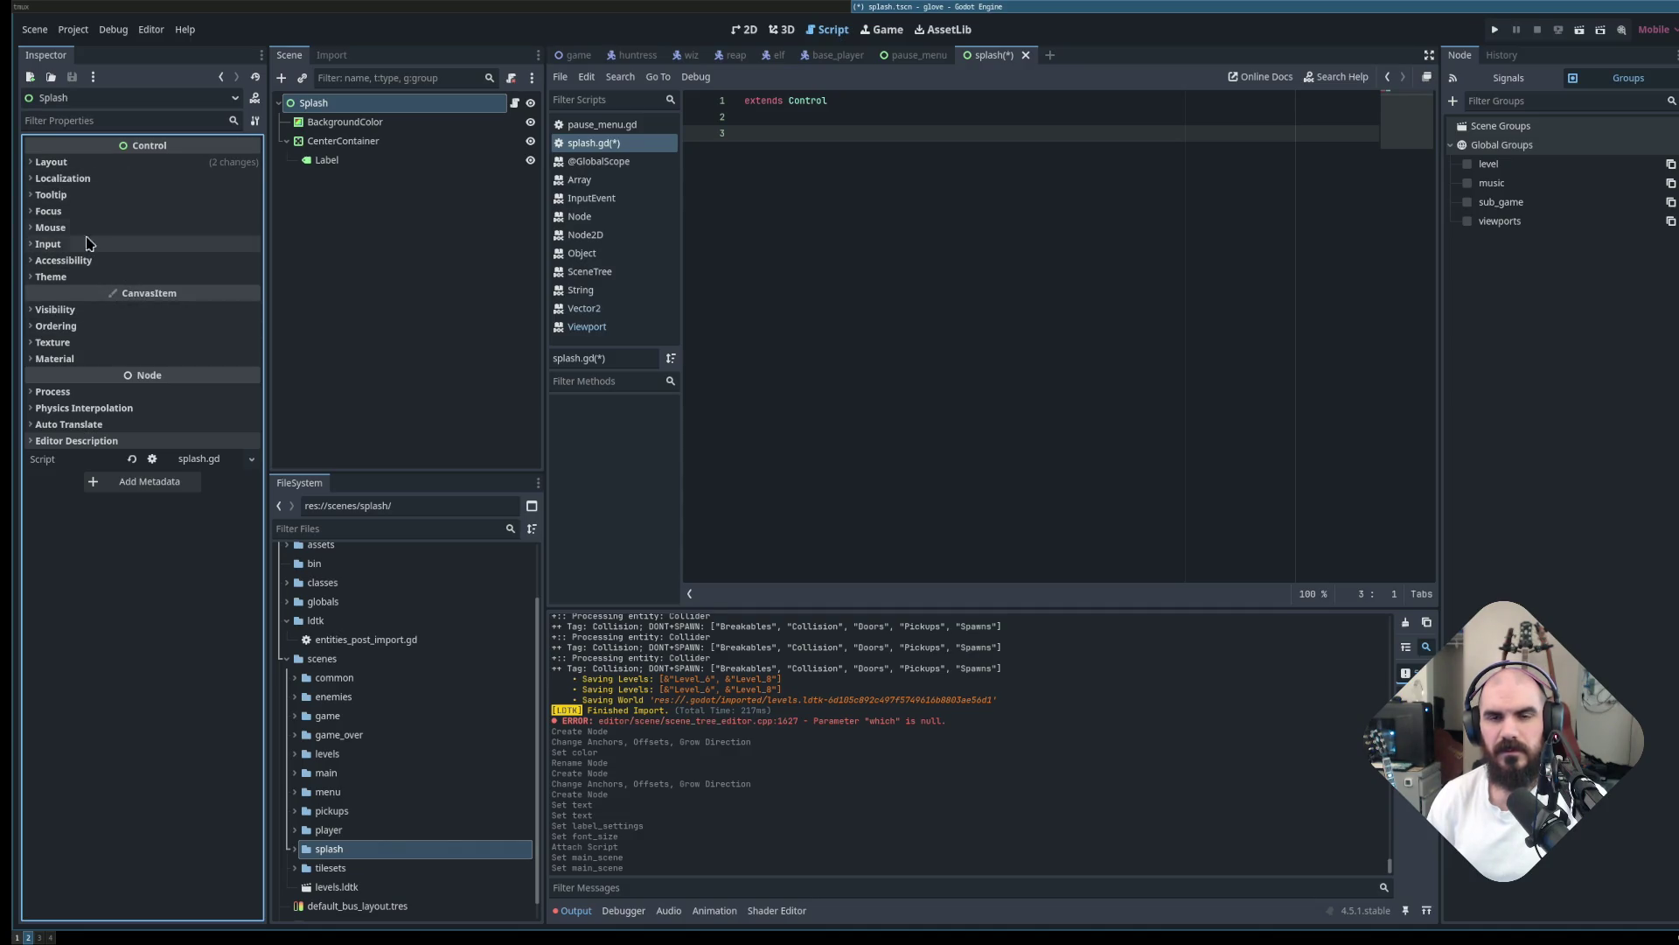
Step: After consulting the tutorial, inspect Splash's Layout, Theme and Visibility (Modulate) properties
key("super+3")
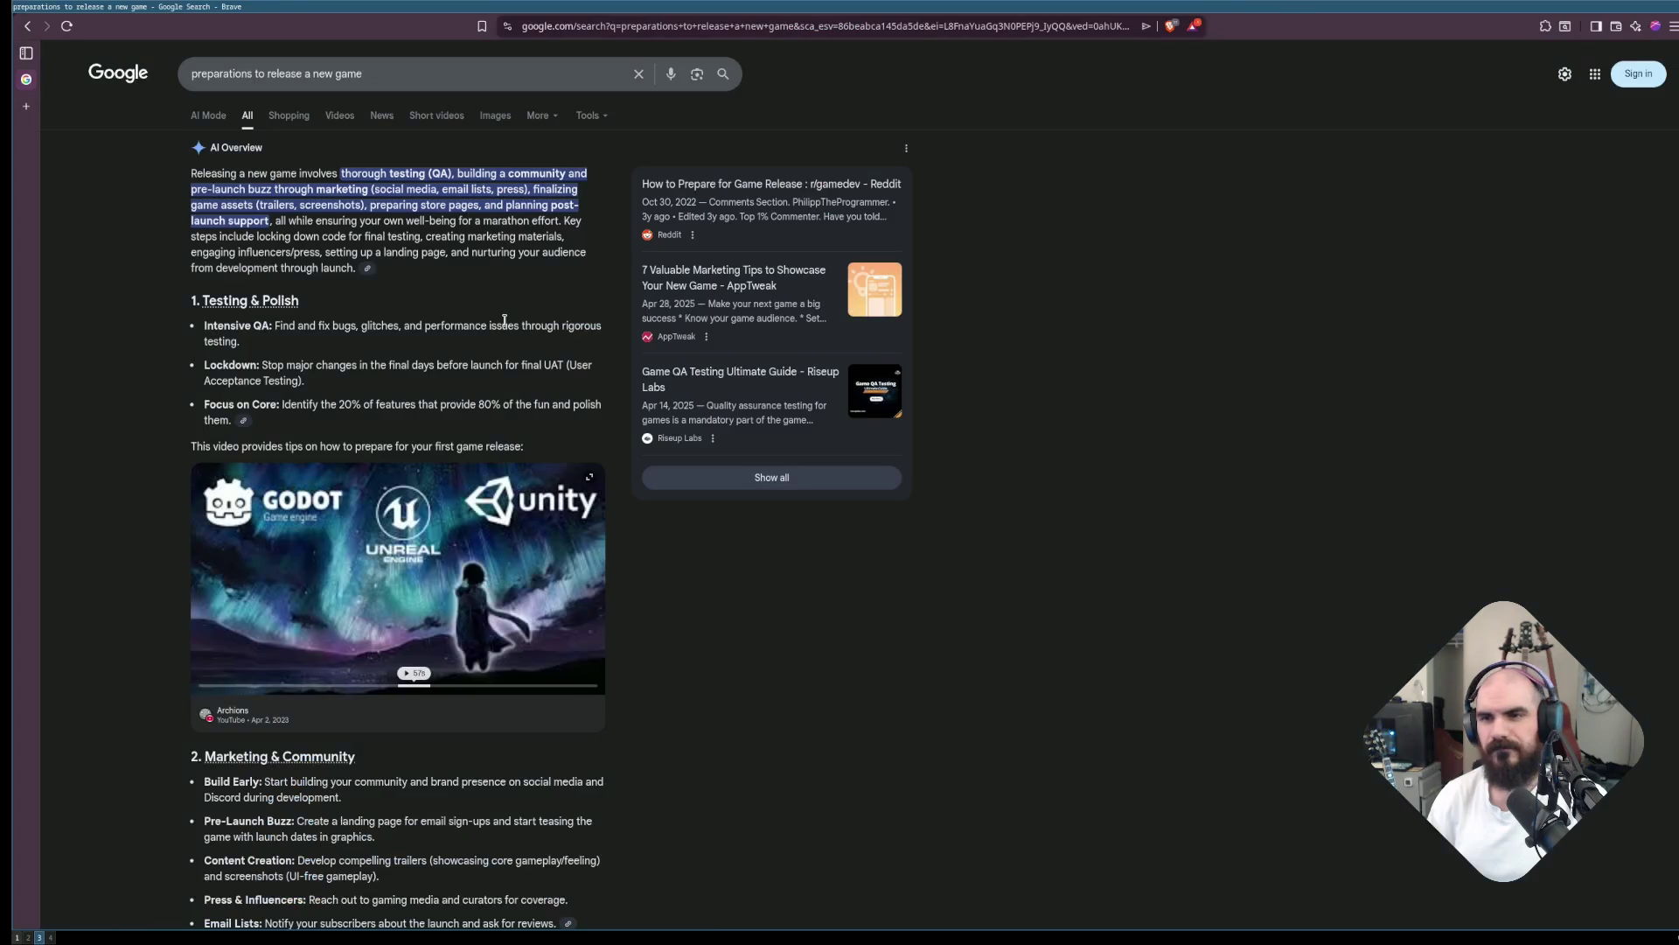
key("super+4")
key("super+3")
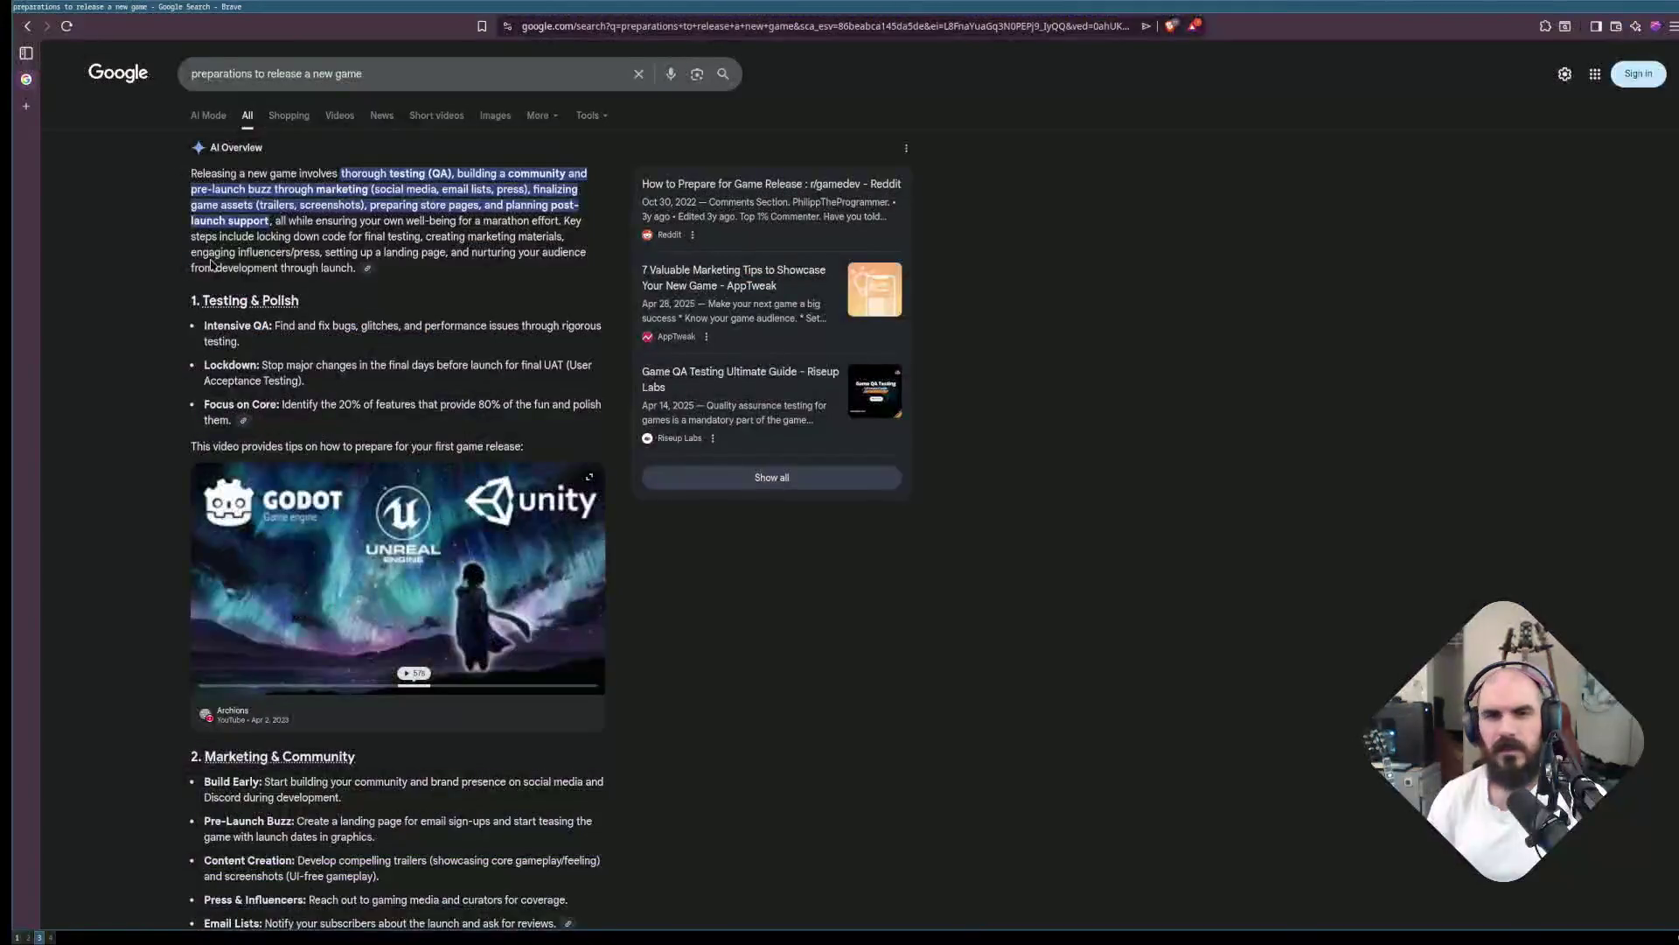
key("super+2")
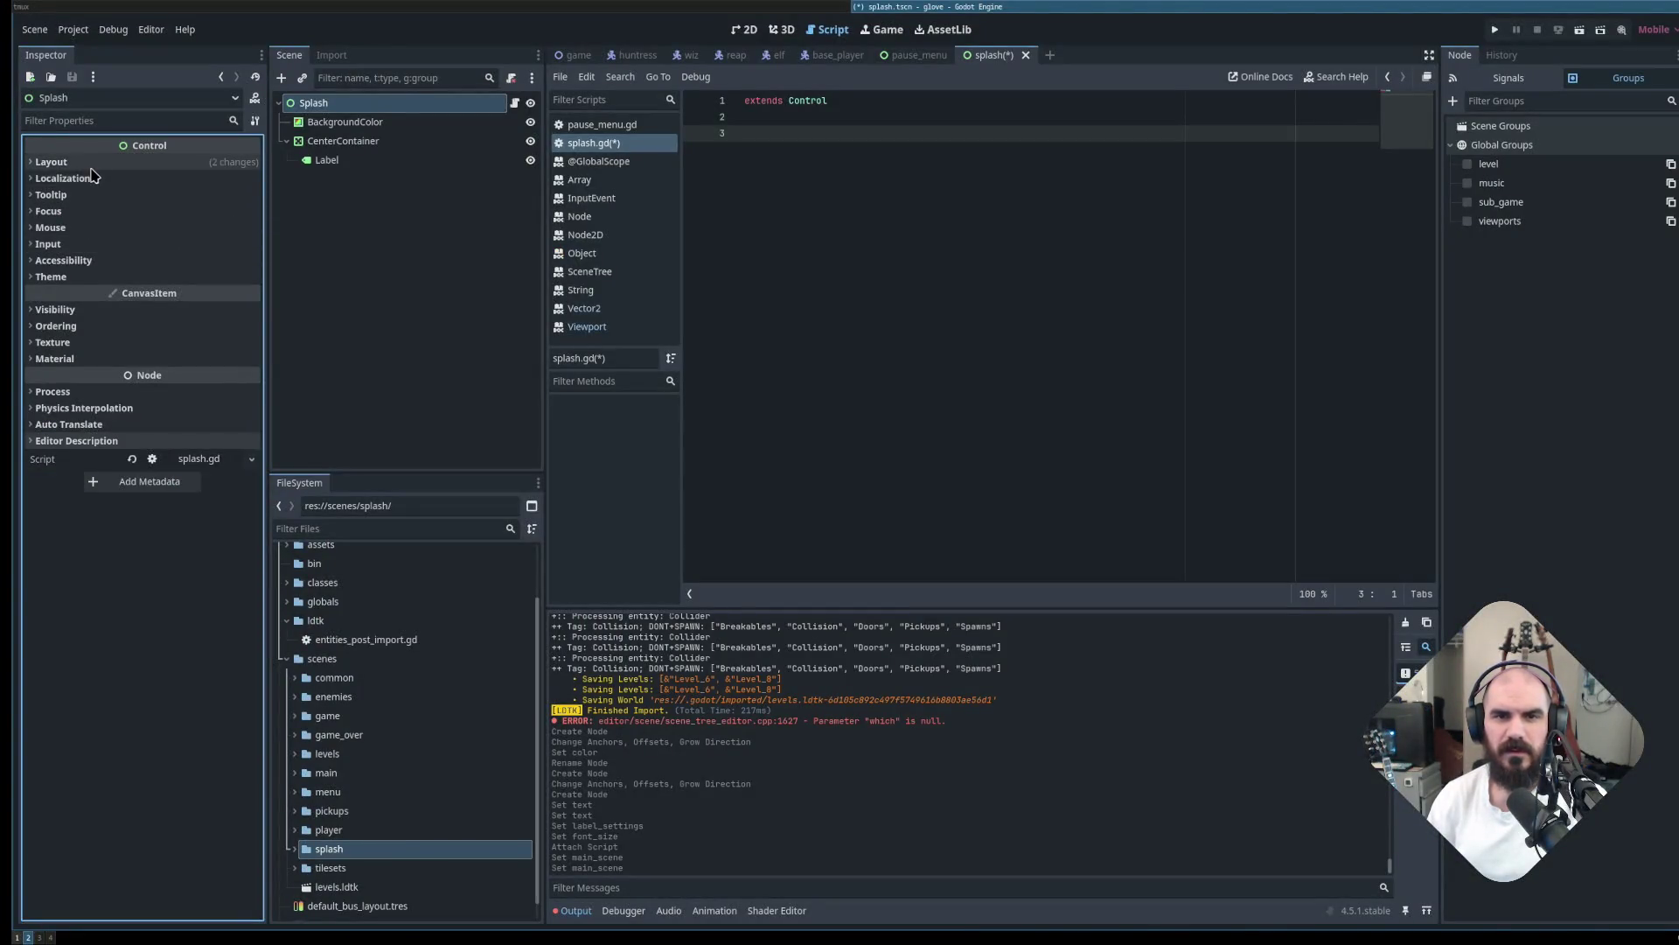
left_click(94, 164)
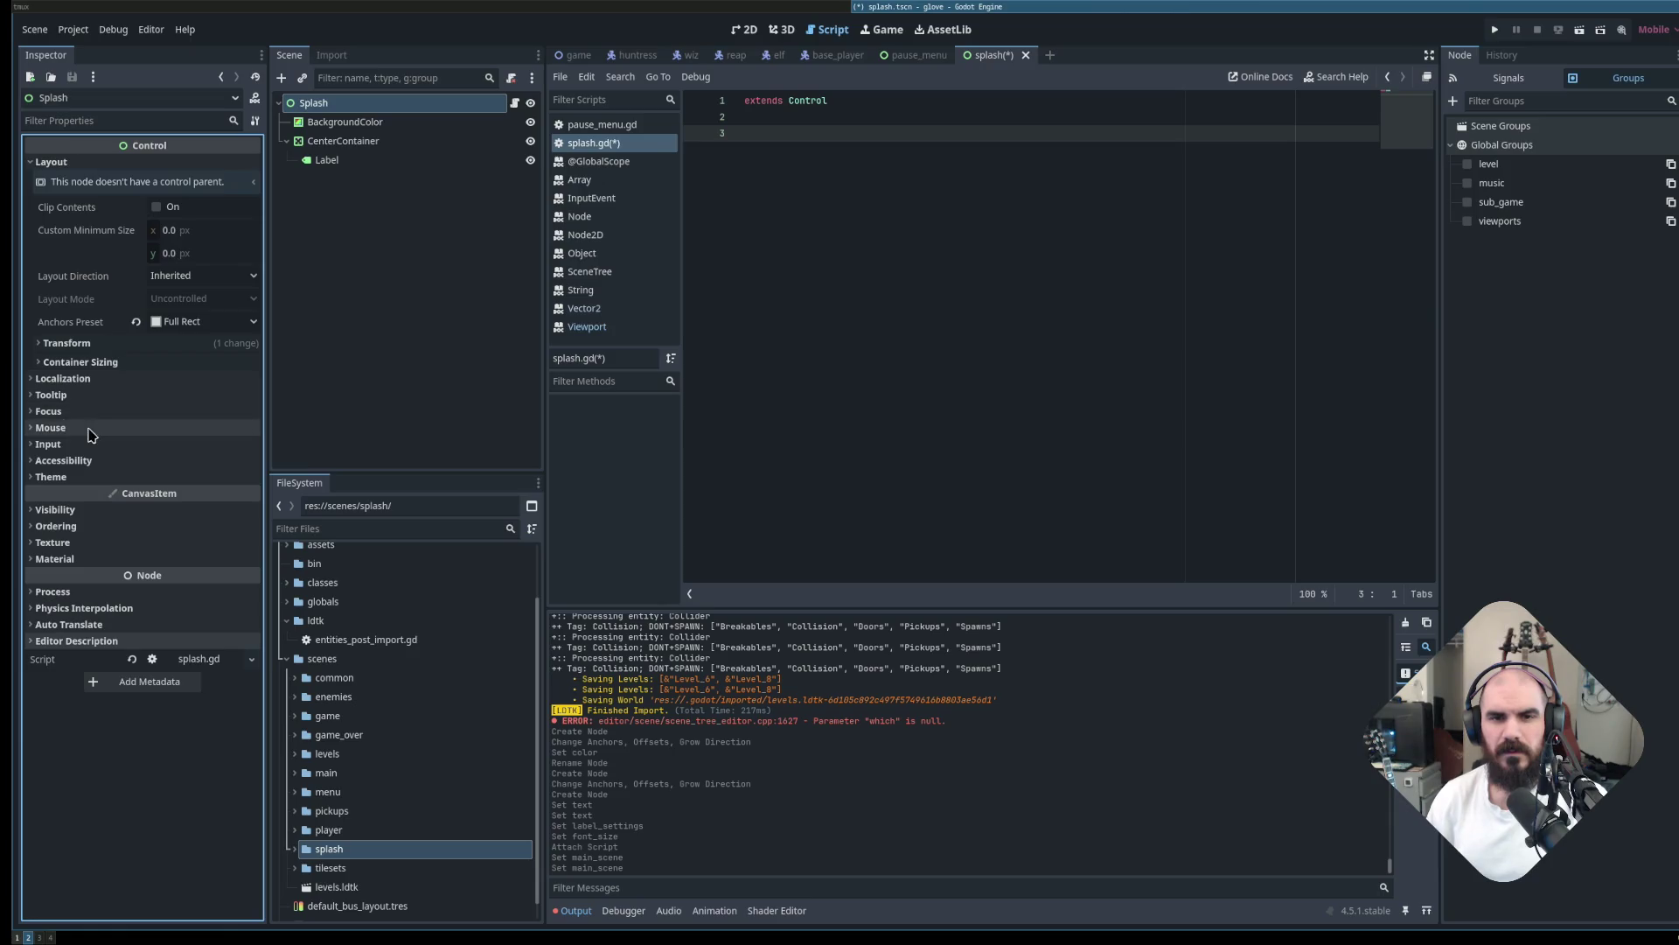
left_click(90, 476)
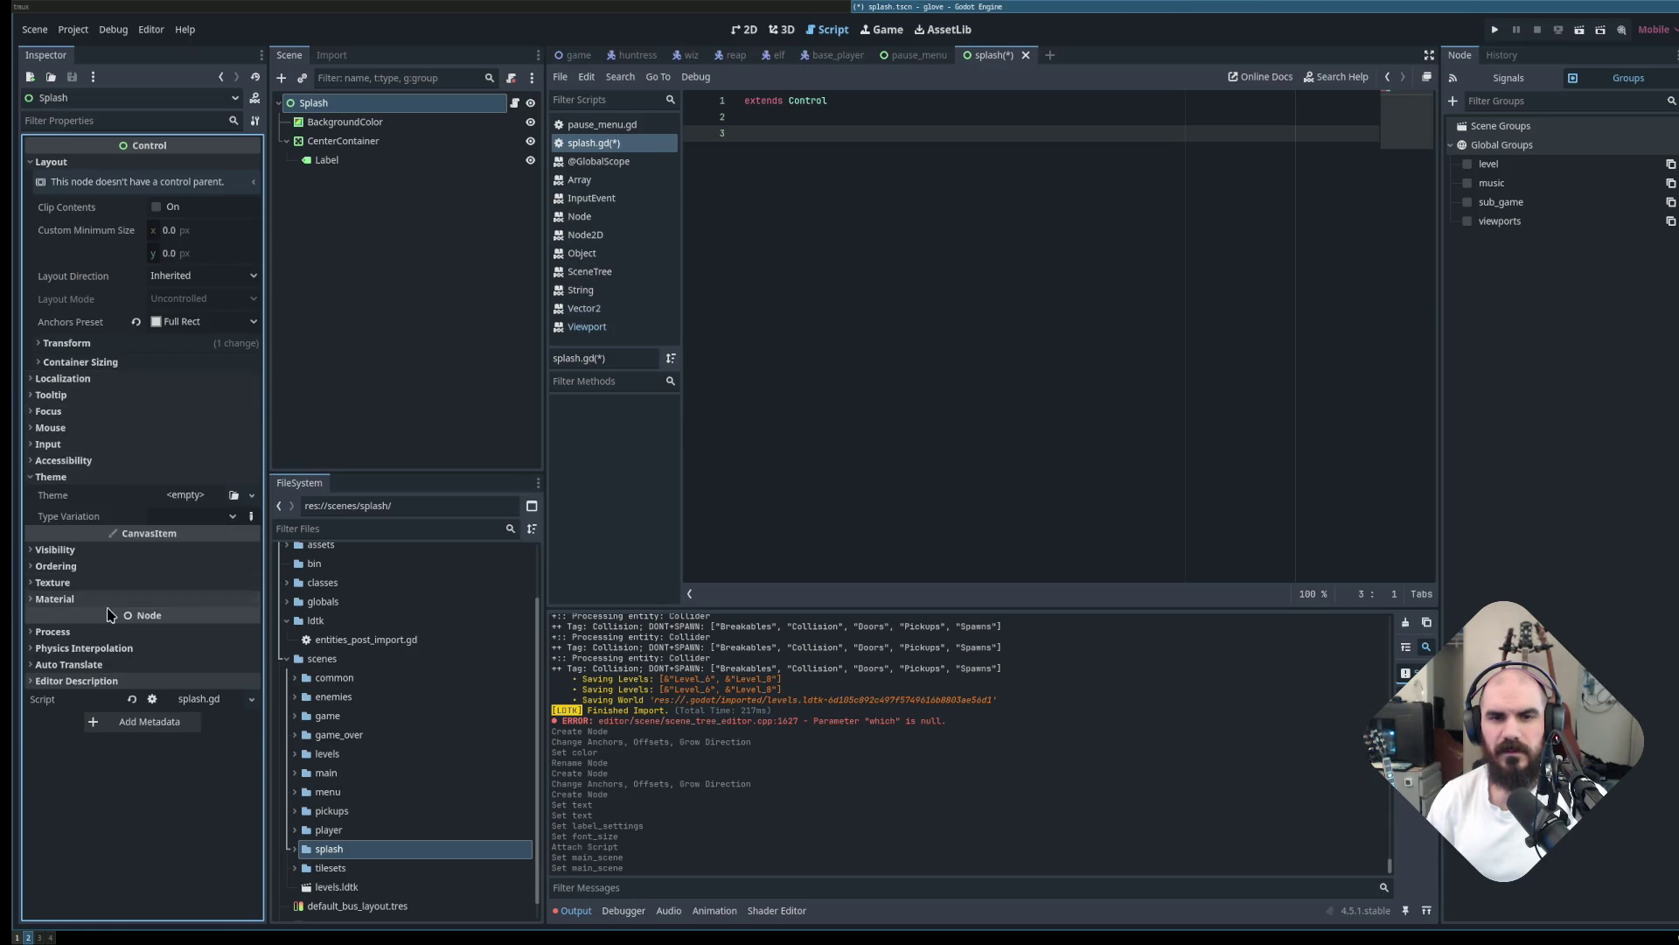
left_click(112, 548)
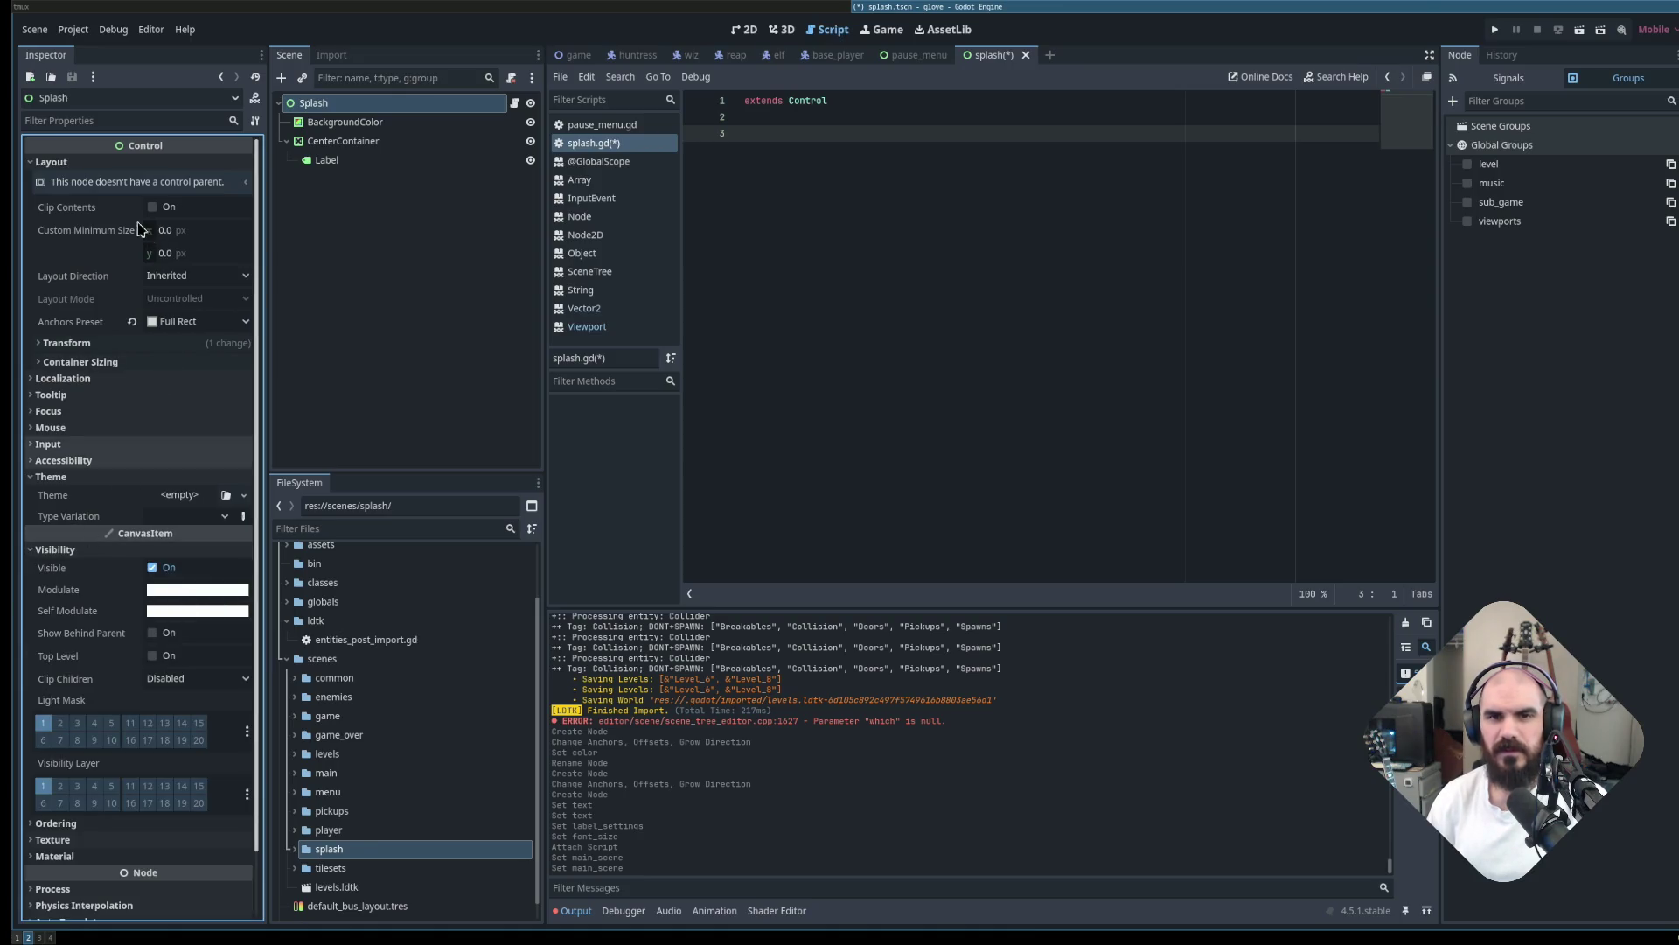
left_click(123, 163)
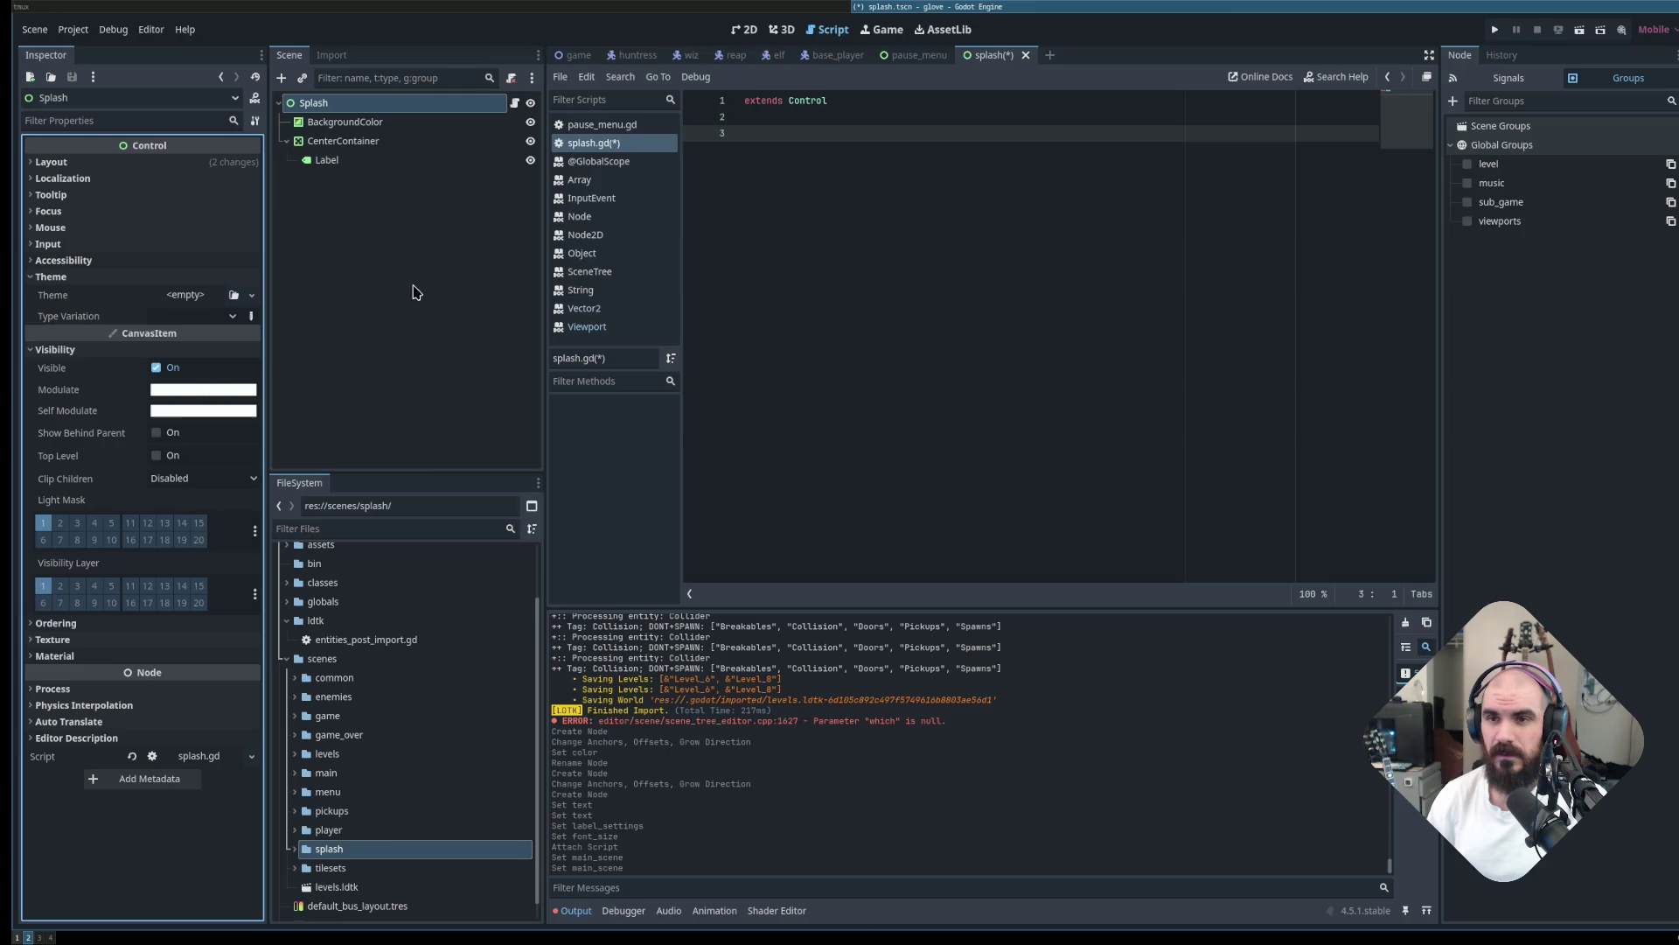
Step: Open splash.gd for editing, then check the CenterContainer and 'Small Indie' Label nodes
left_click(898, 353)
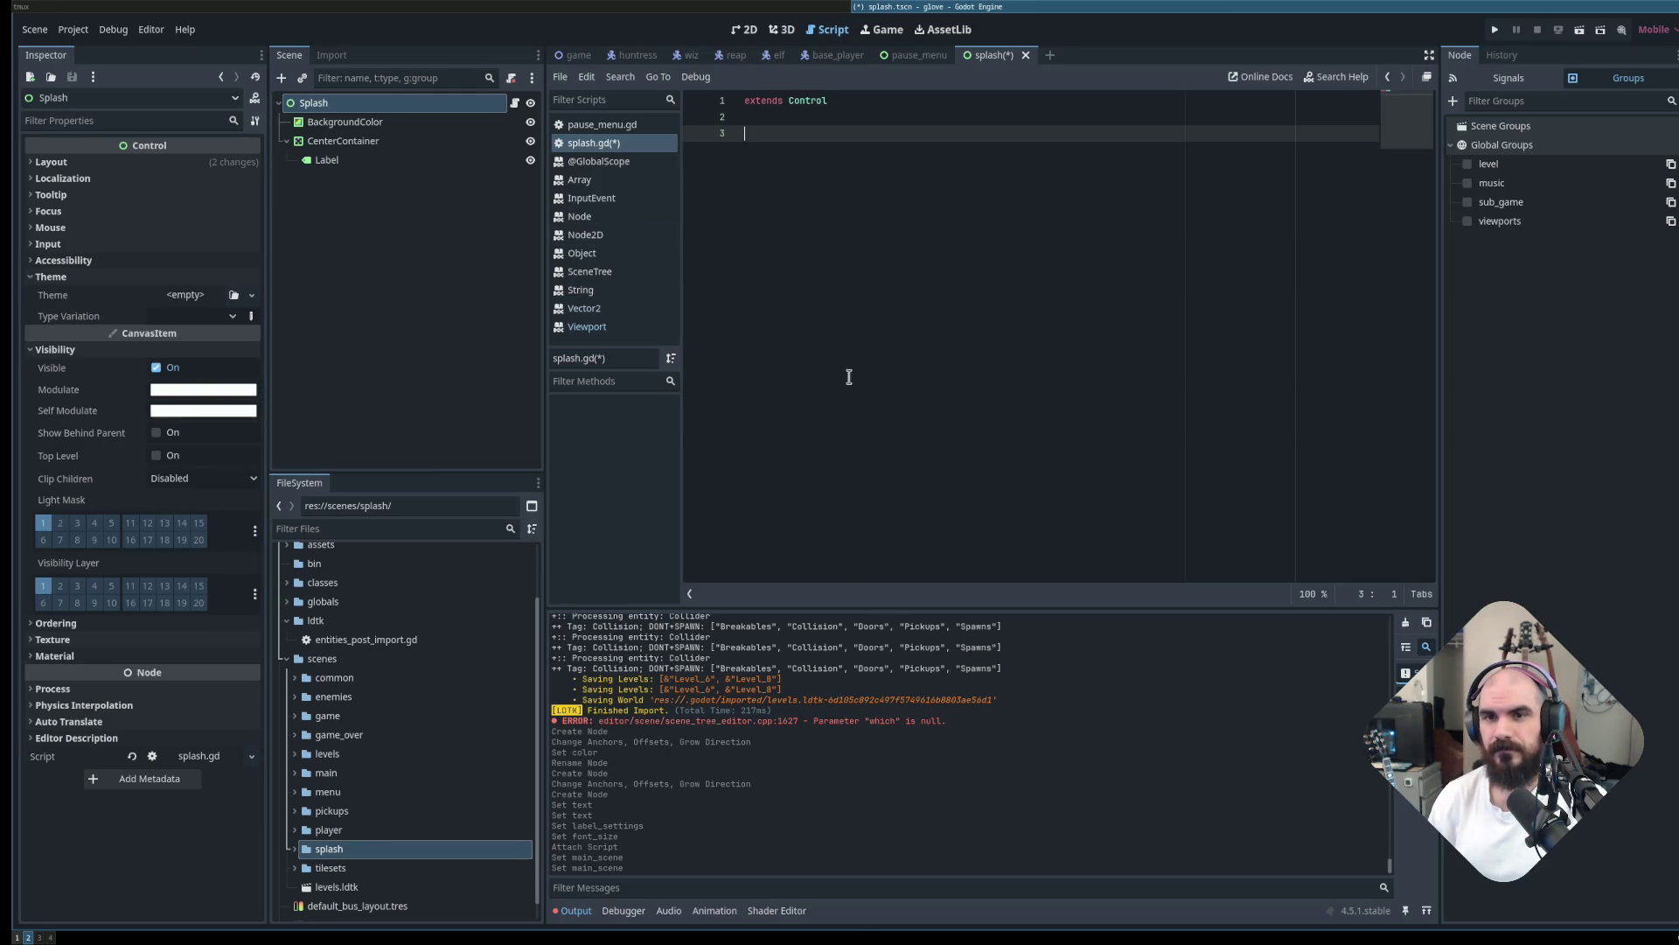
left_click(385, 141)
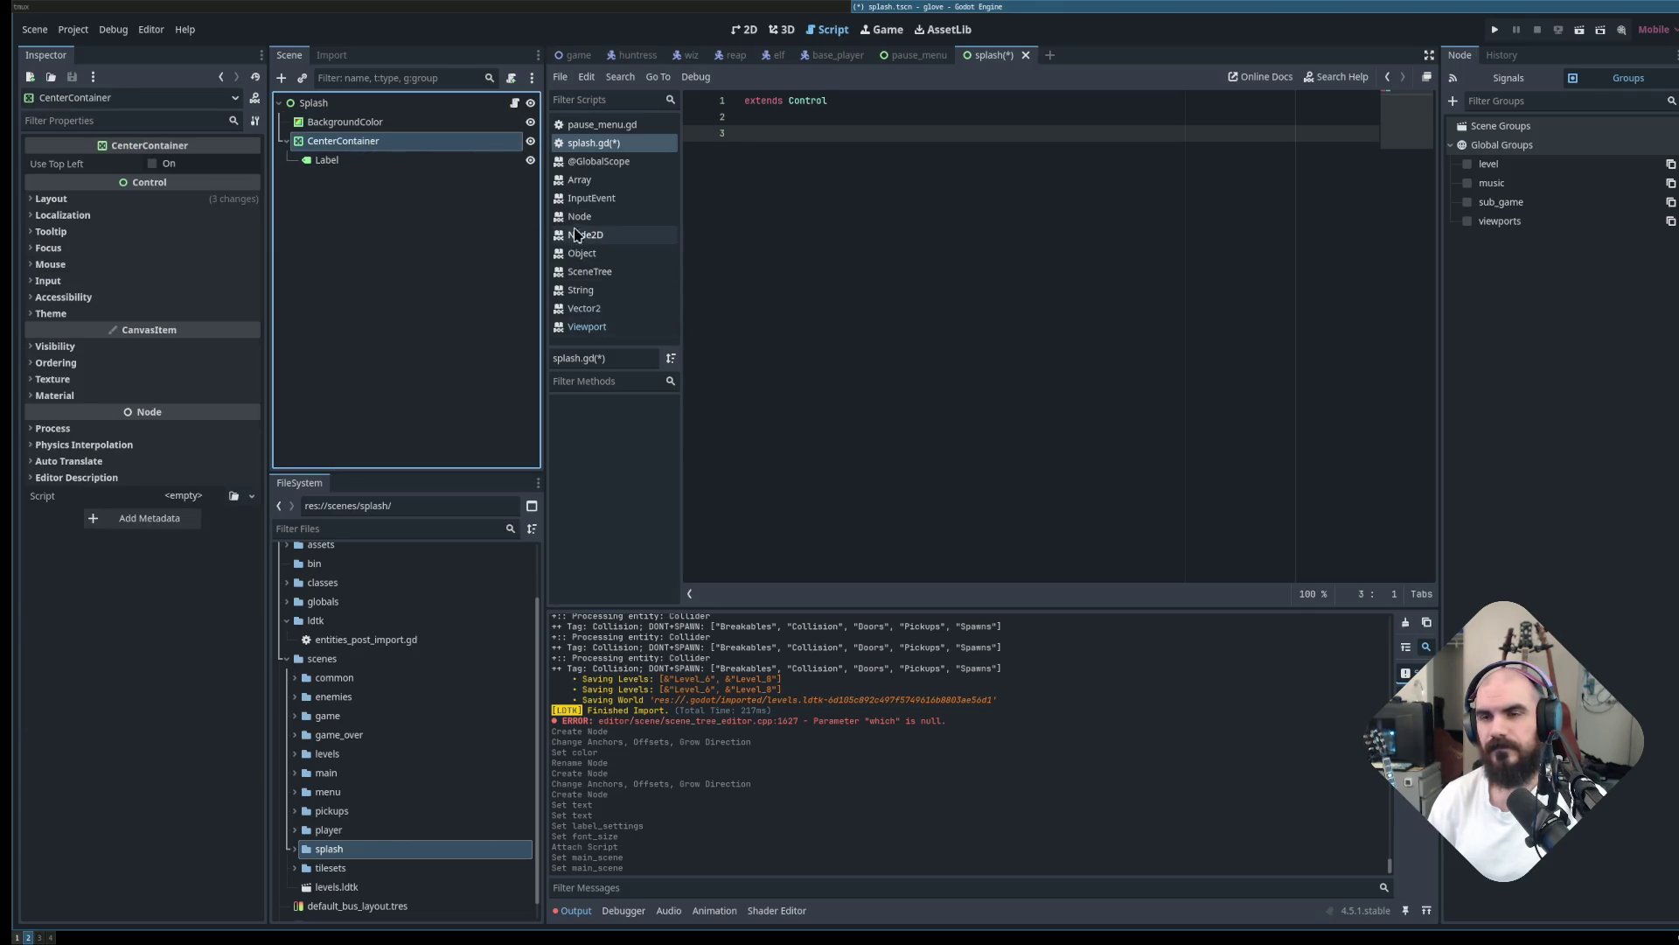
left_click(402, 160)
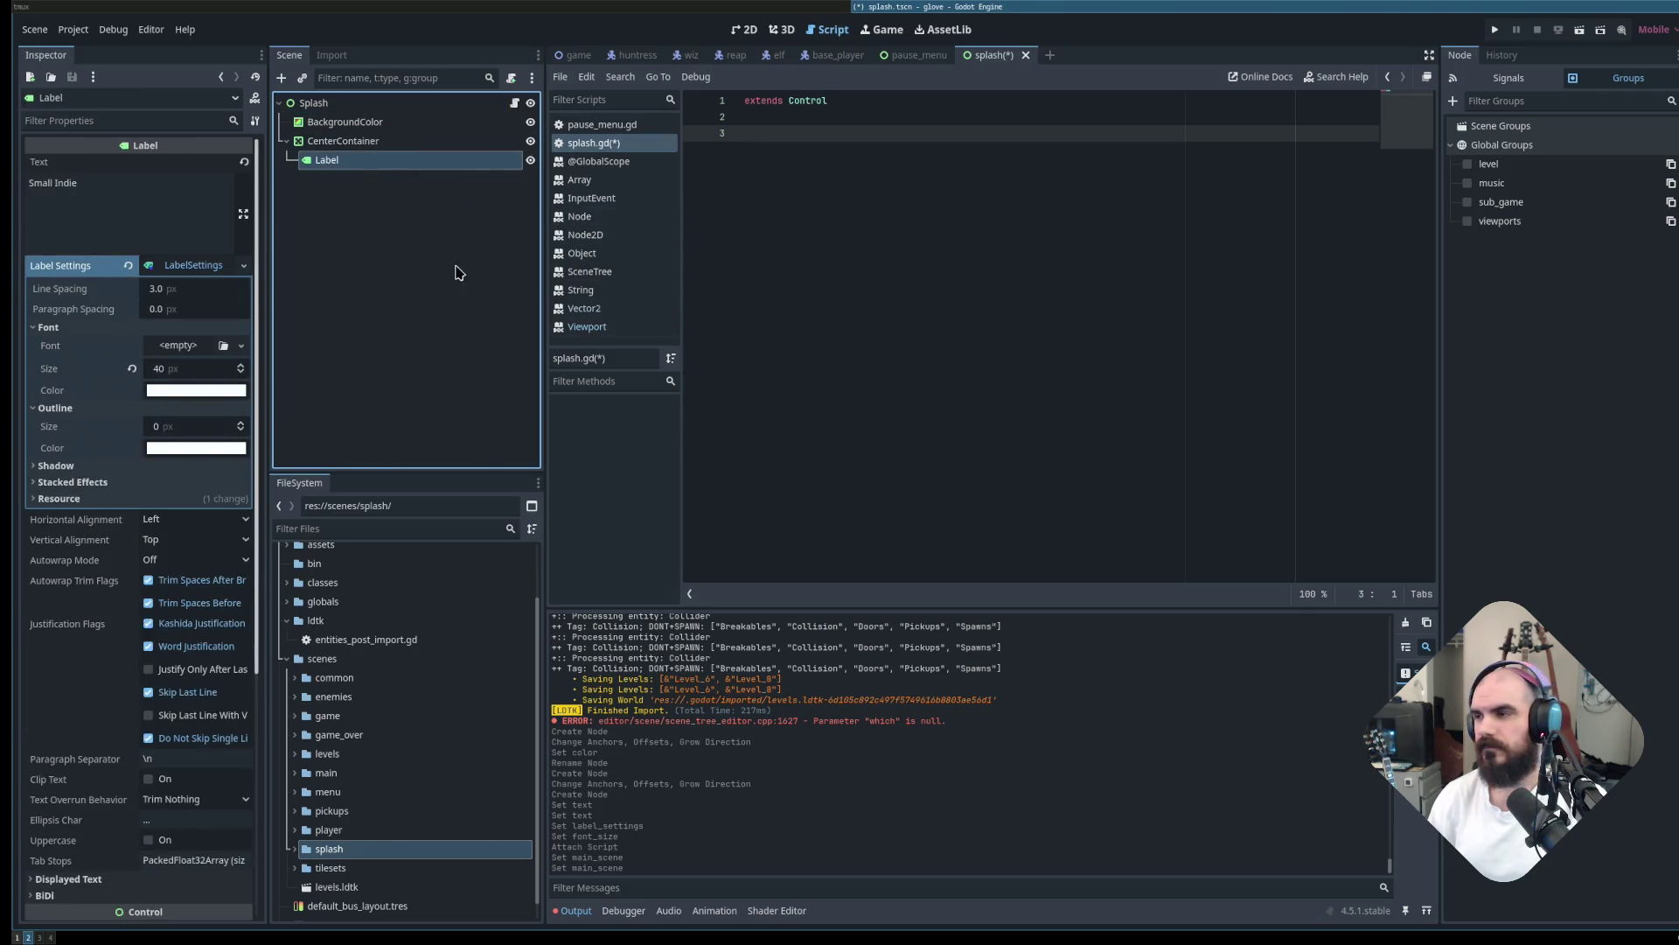
Step: Rename the Label node to GameTitle
double_click(343, 162)
type("GameTitle")
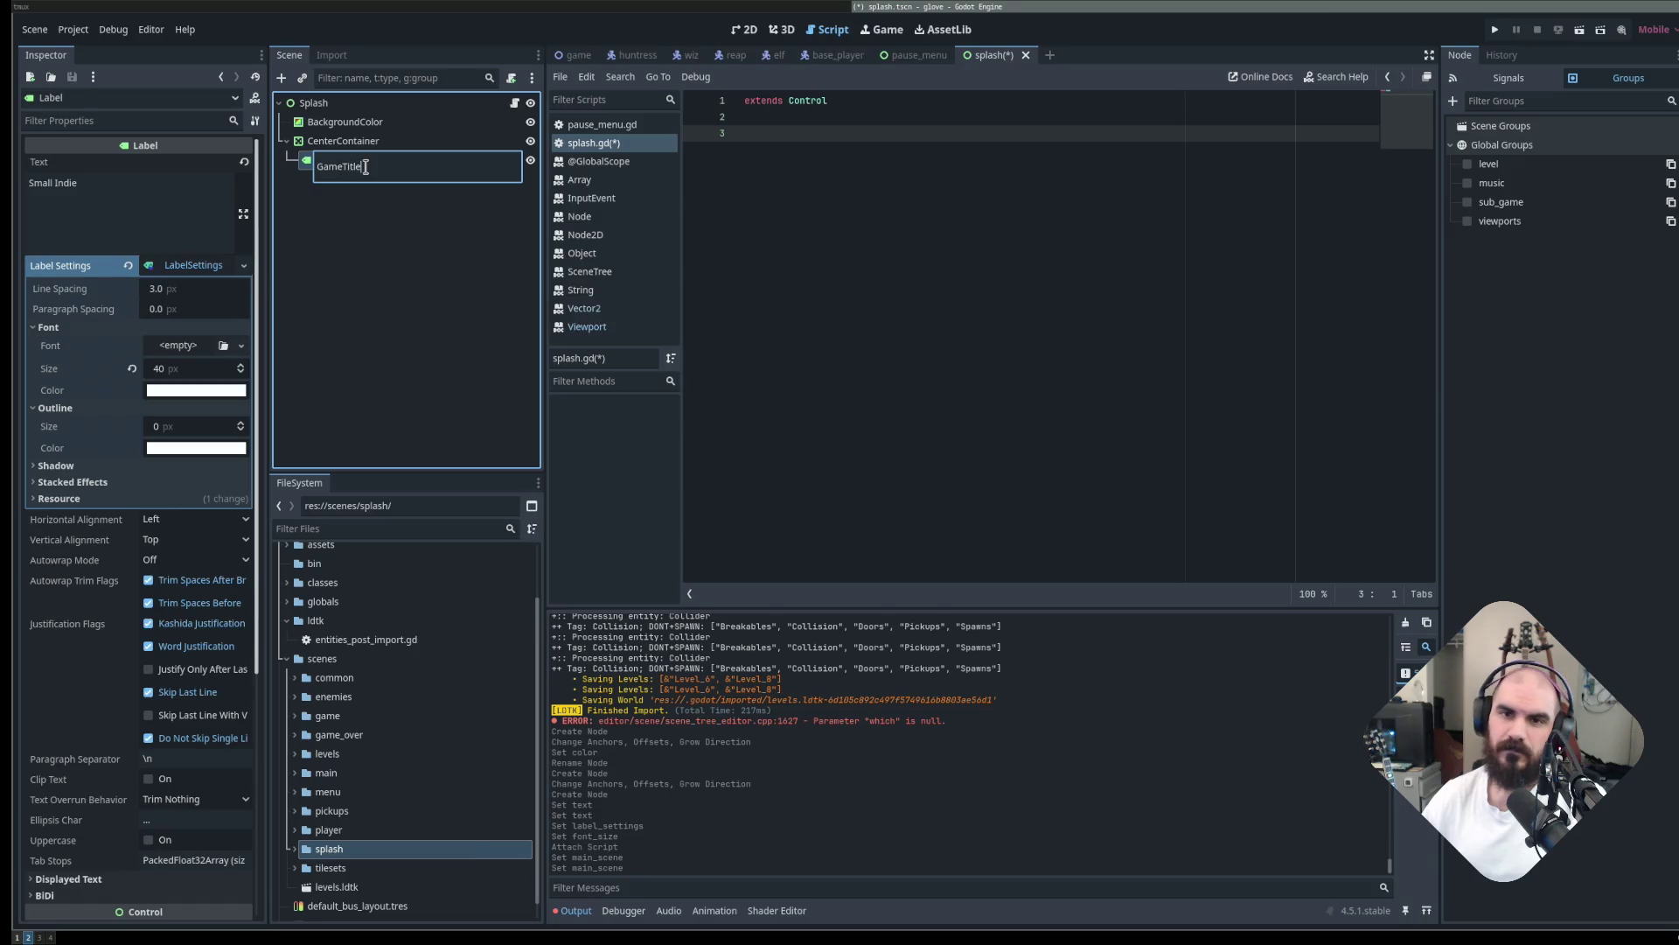
key("Return")
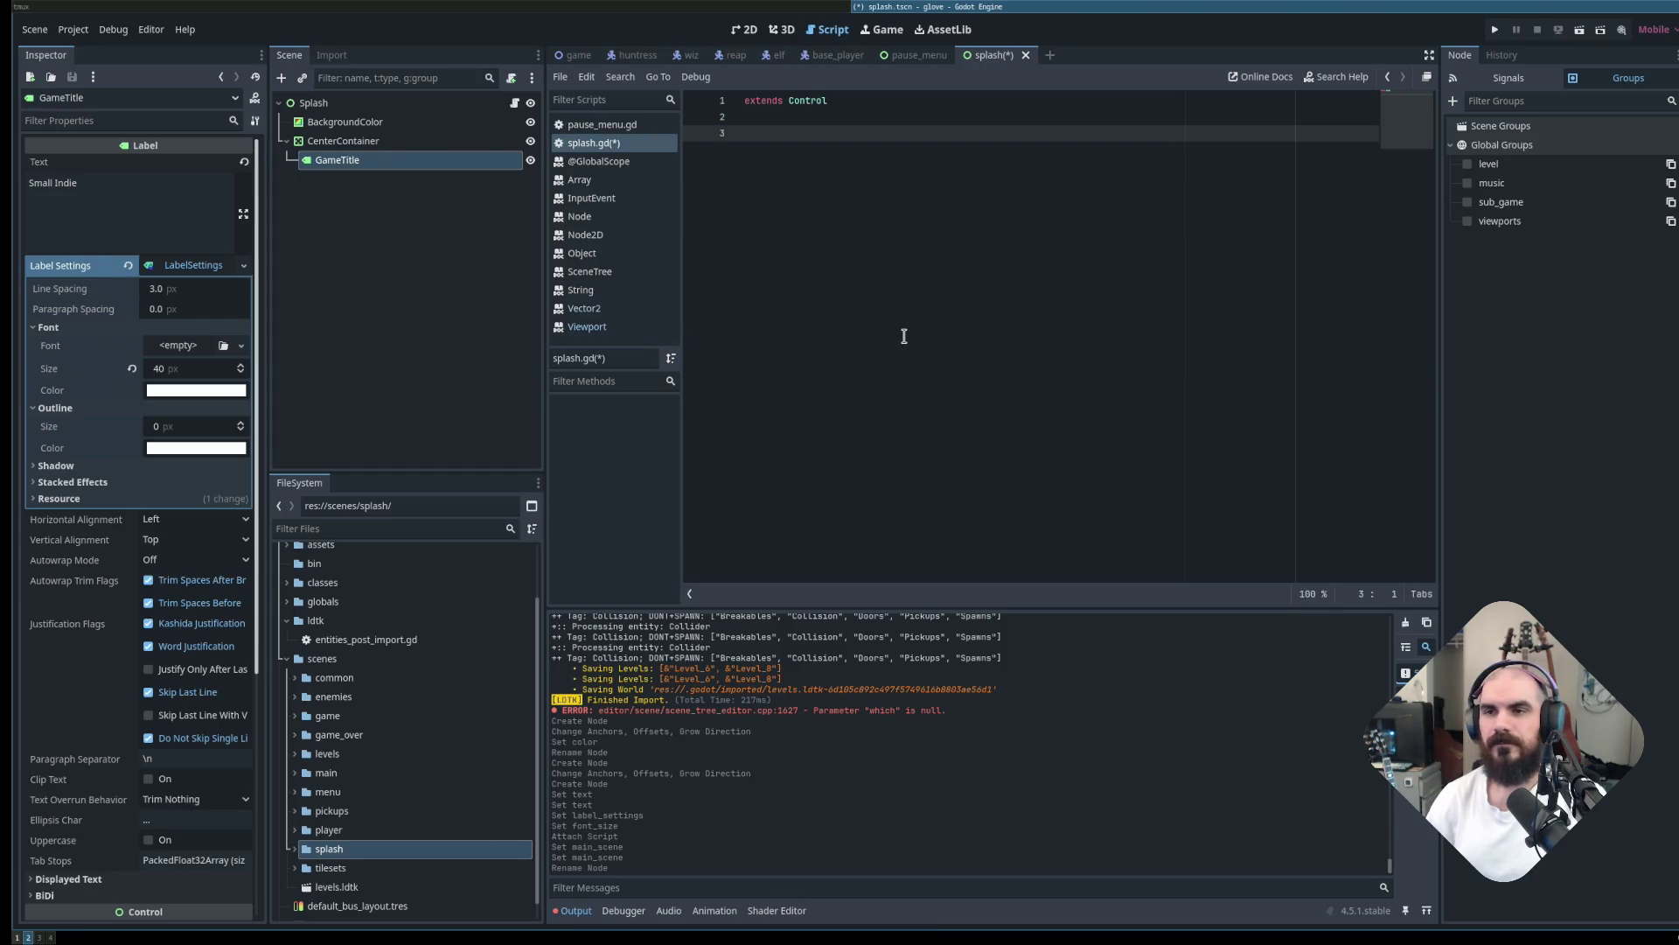
Step: Save splash.gd, adding an empty line to the script
key("ctrl+s")
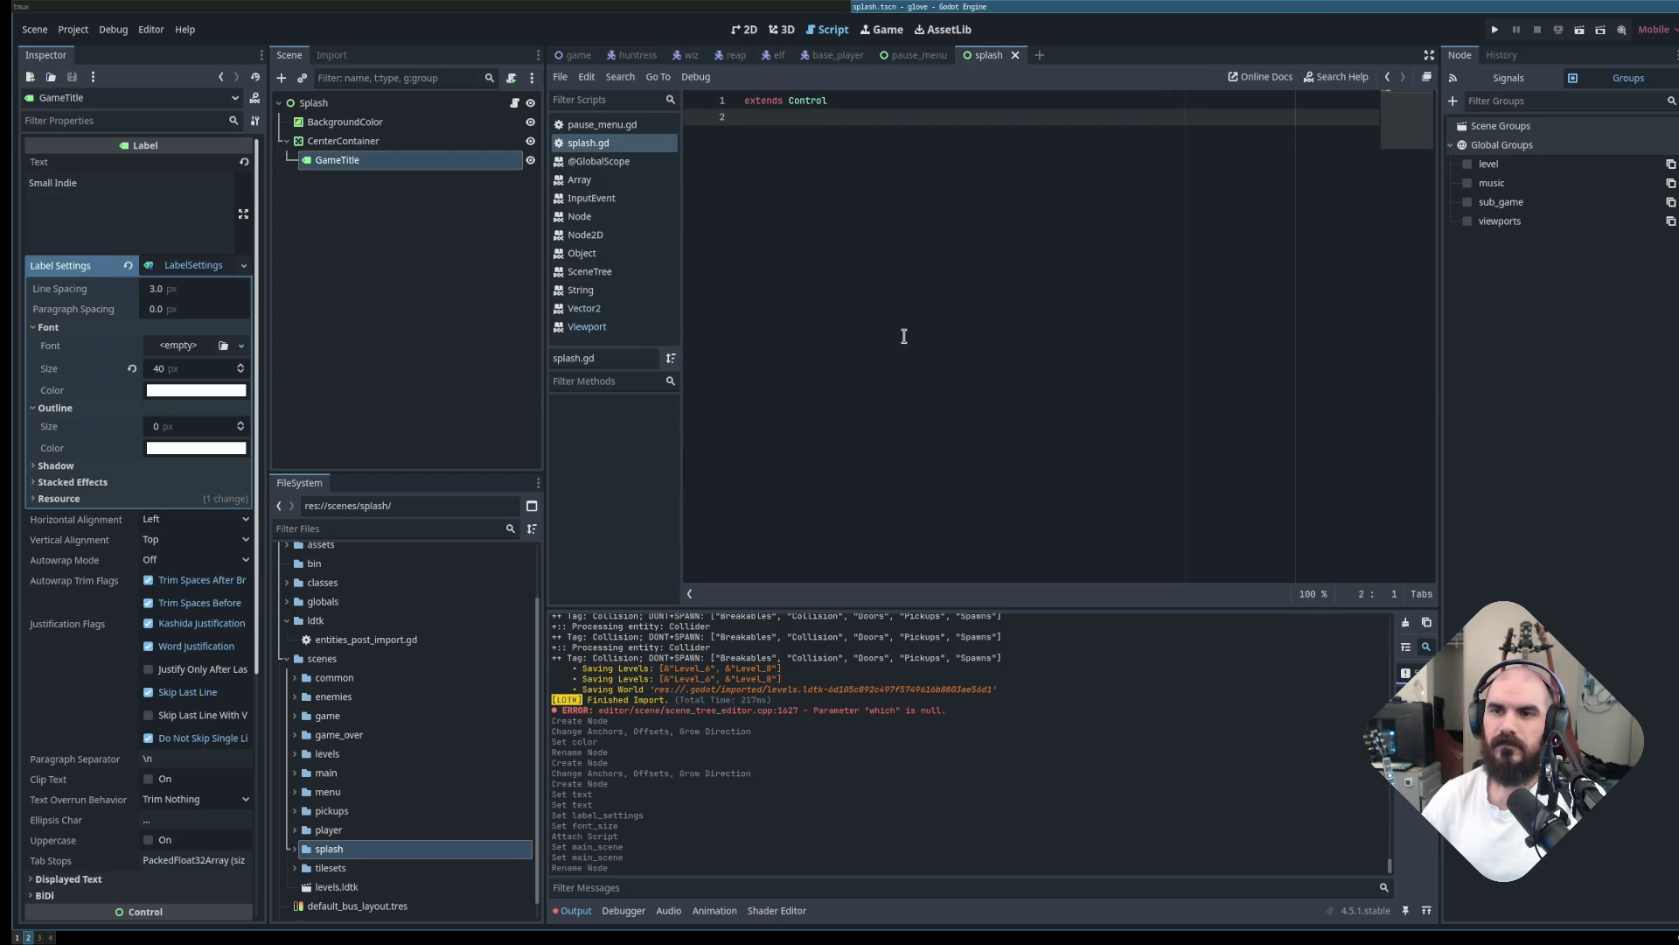
key("Return")
key("super+Left")
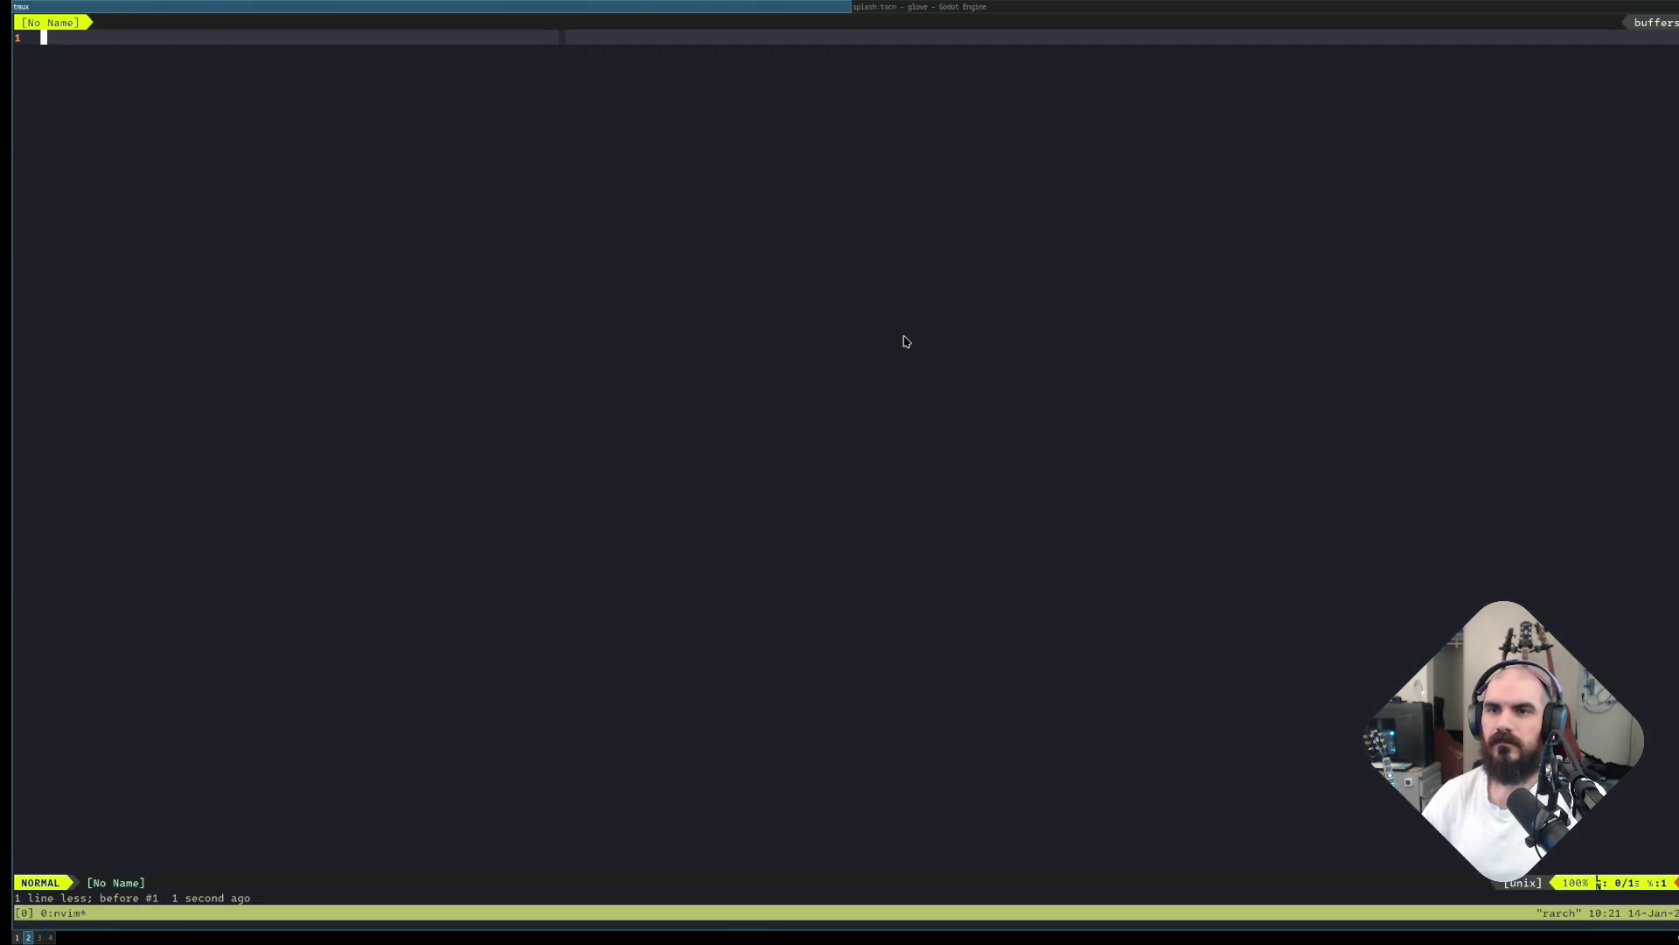
Step: Jump to workspace 4, where the tutorial is paused on the fade() code at 2:01
key("super+3")
key("super+4")
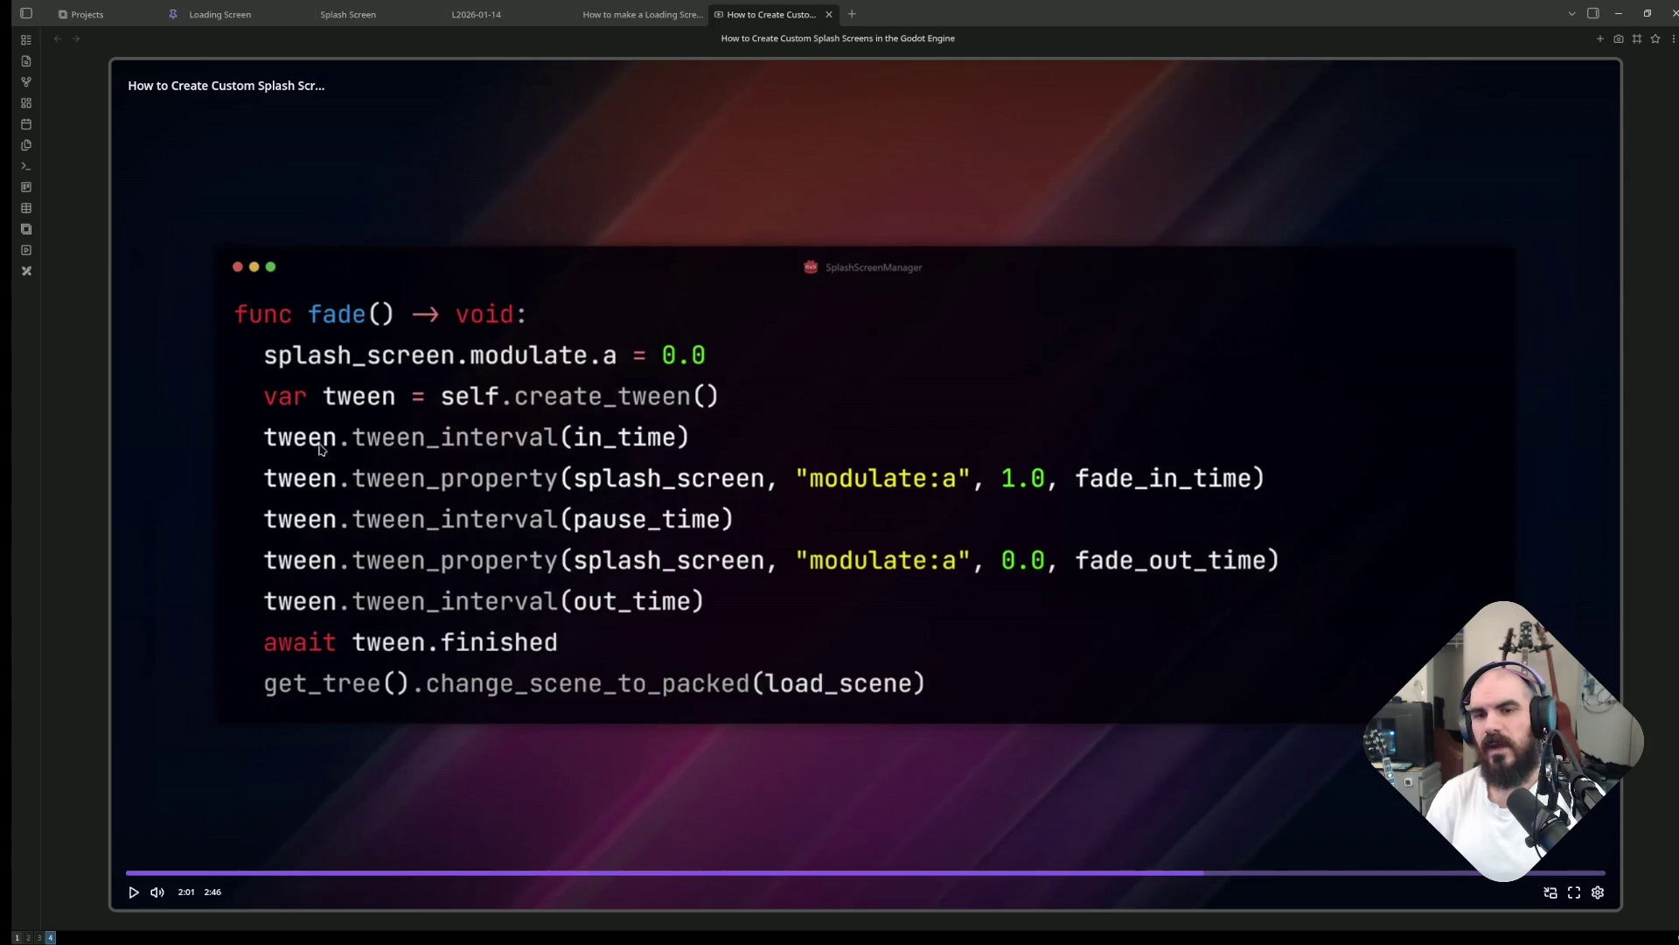
Step: Finish reviewing the tutorial's fade code and return to Neovim
key("super+3")
key("super+4")
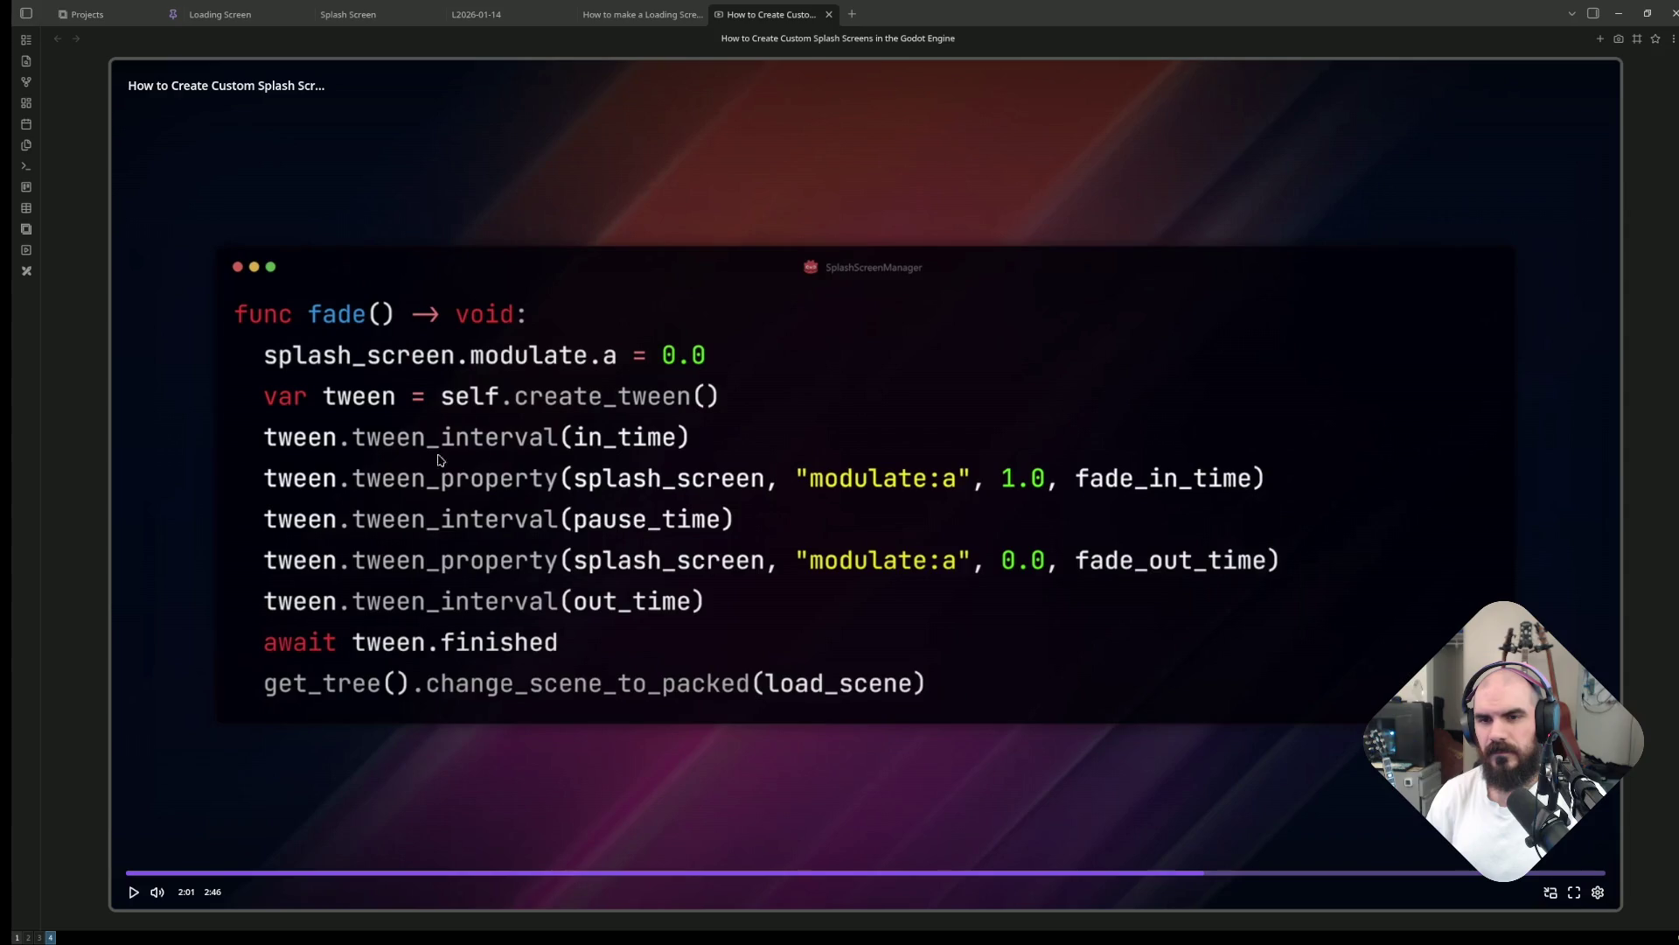
key("super+2")
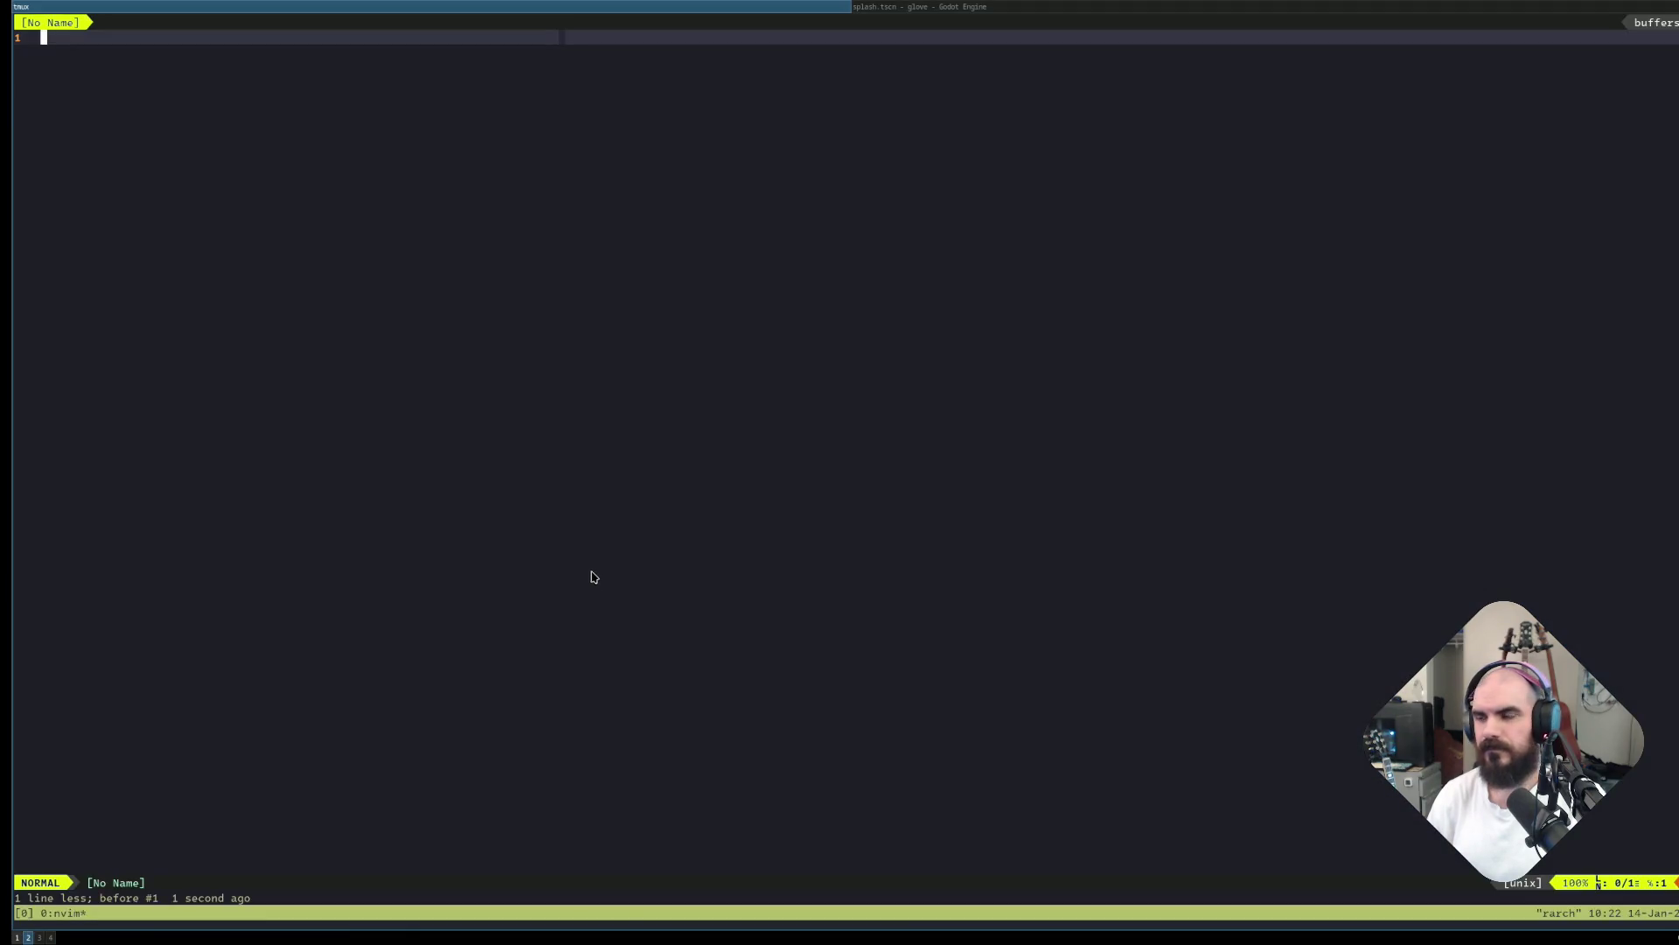
Step: Find and open scenes/splash/splash.gd, adding blank lines below 'extends Control'
key("space")
key("f")
key("f")
type("ground")
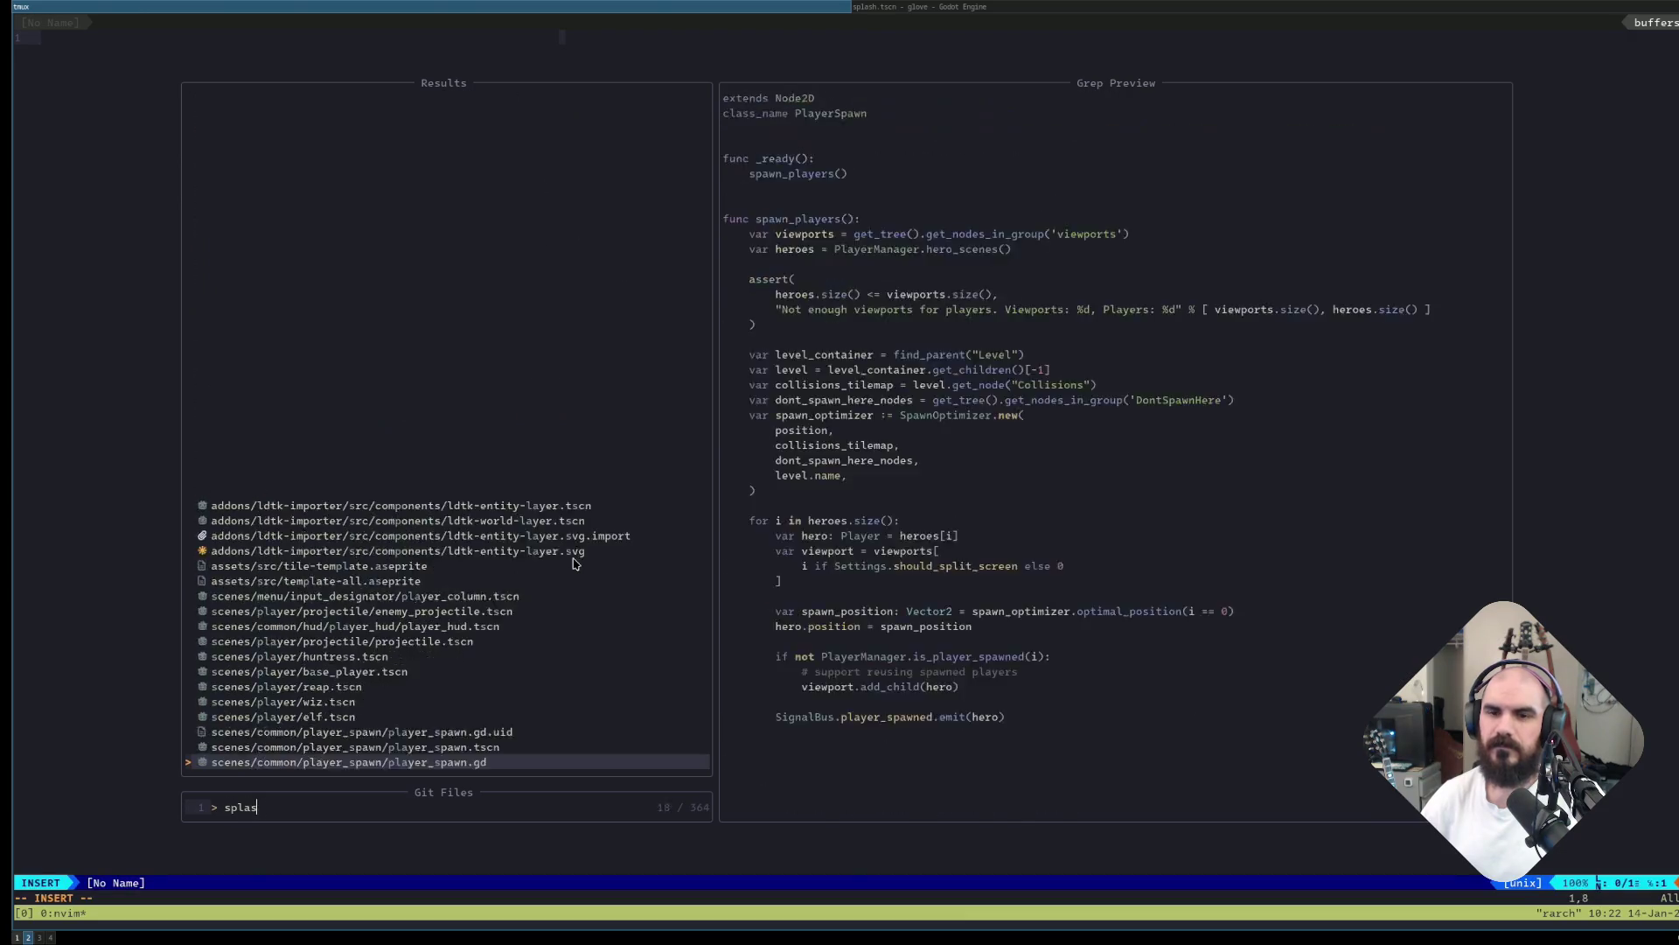
key("Escape")
key("space")
key("f")
key("f")
type("splash")
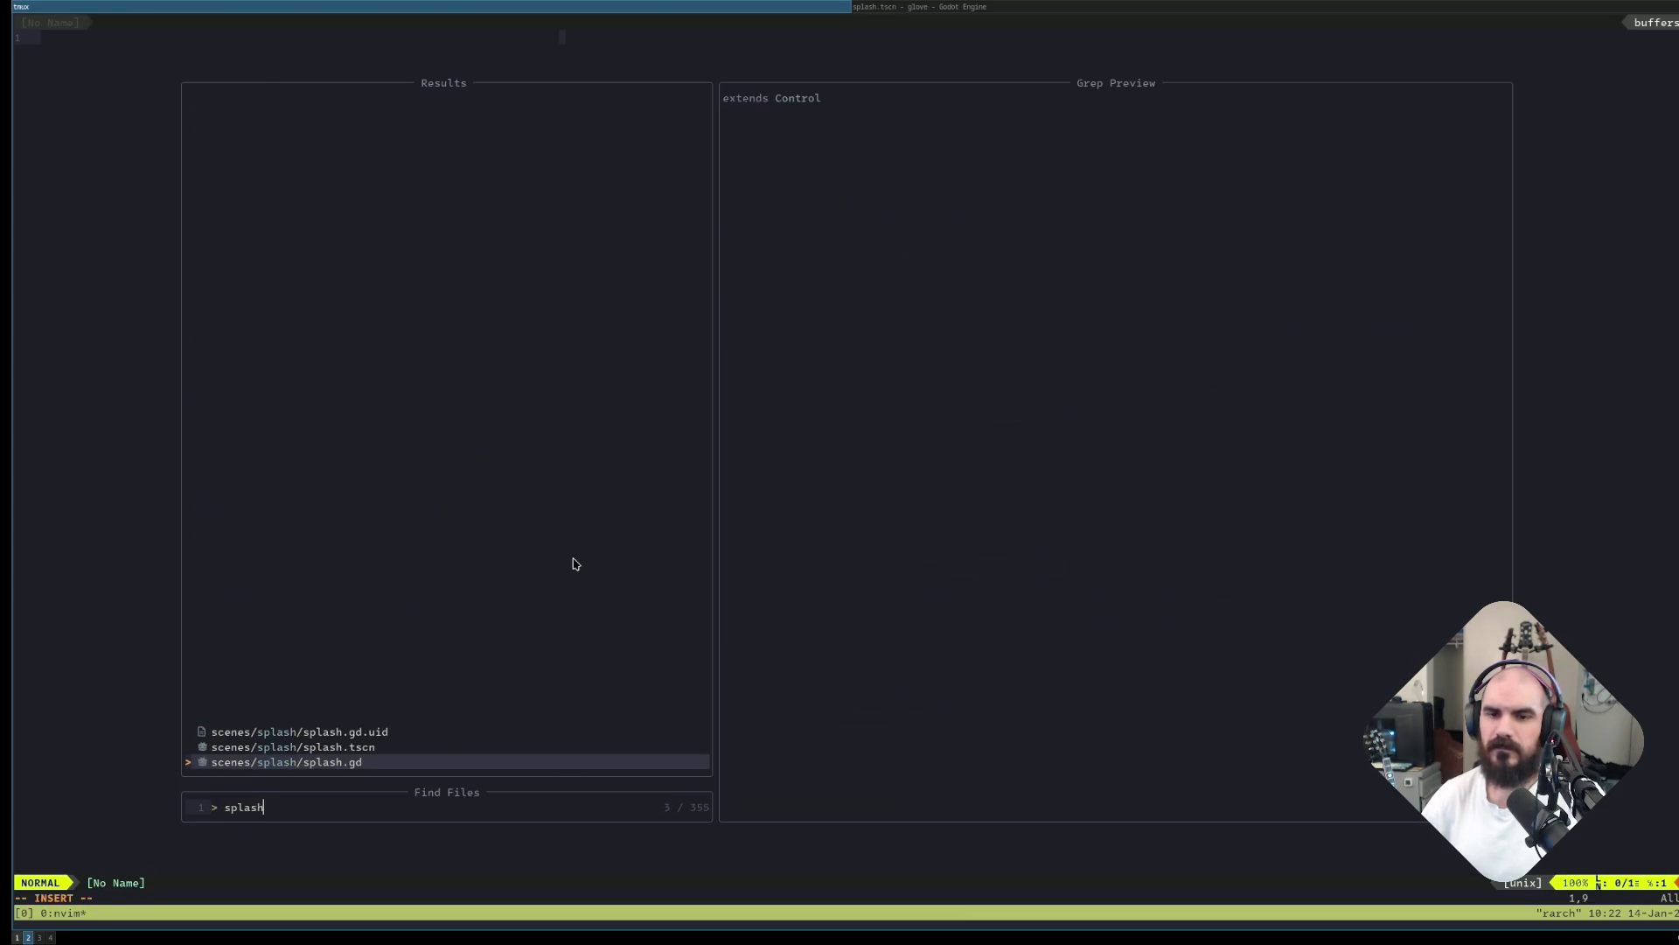
key("Return")
key("o")
key("Return")
key("Return")
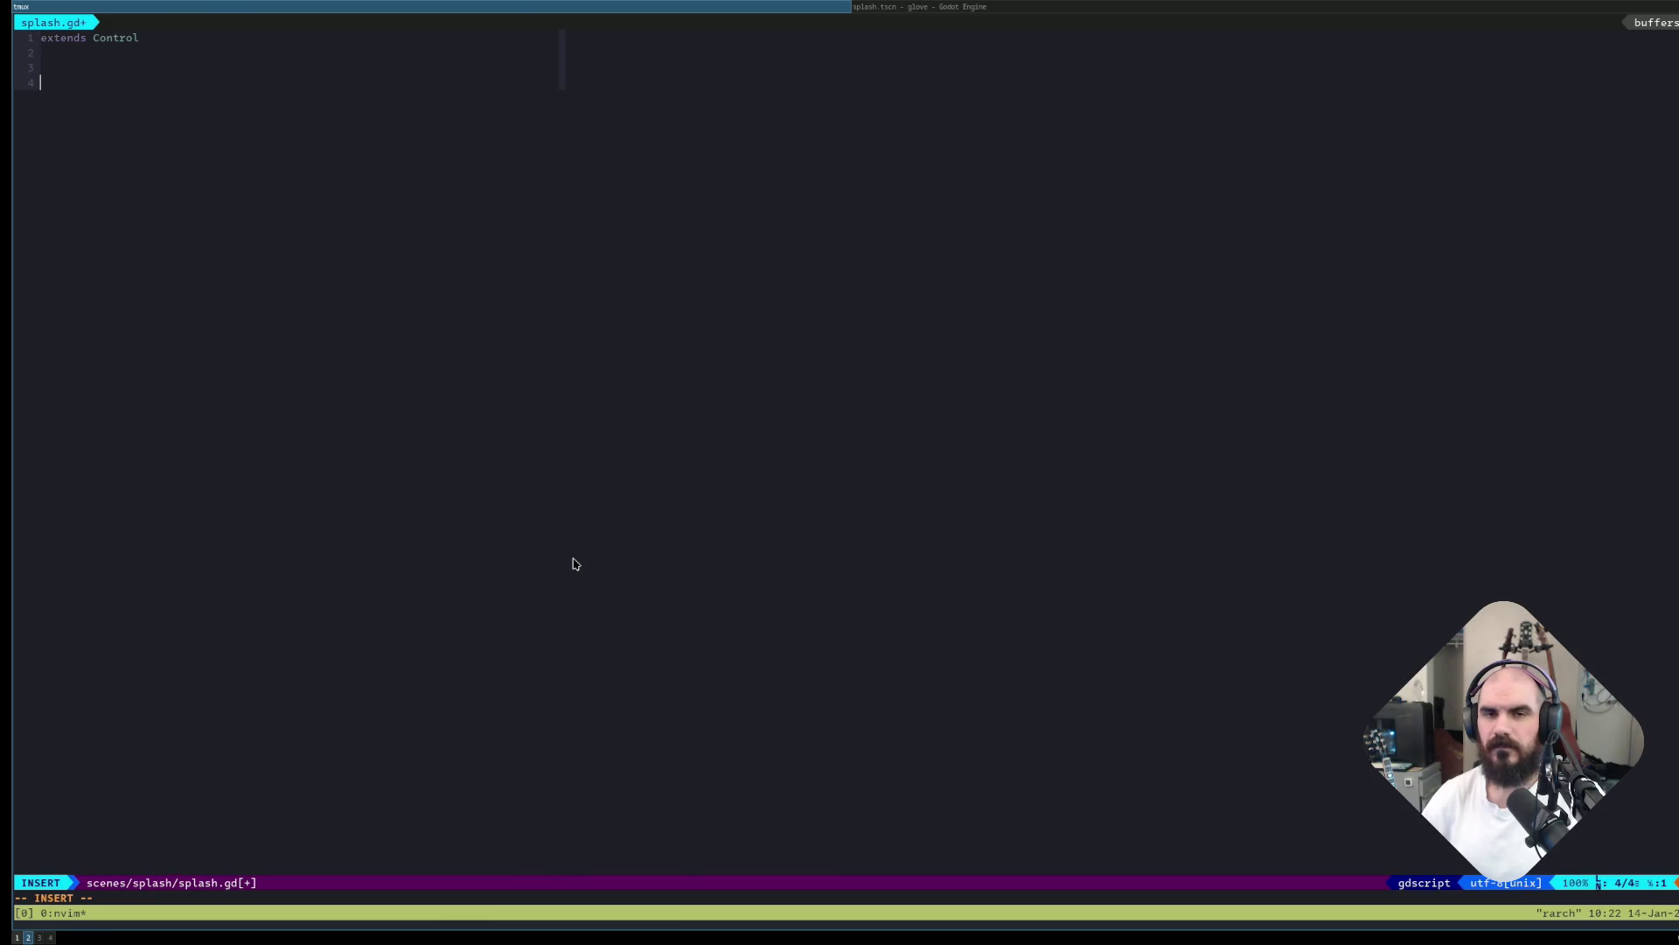
type("@export")
key("Escape")
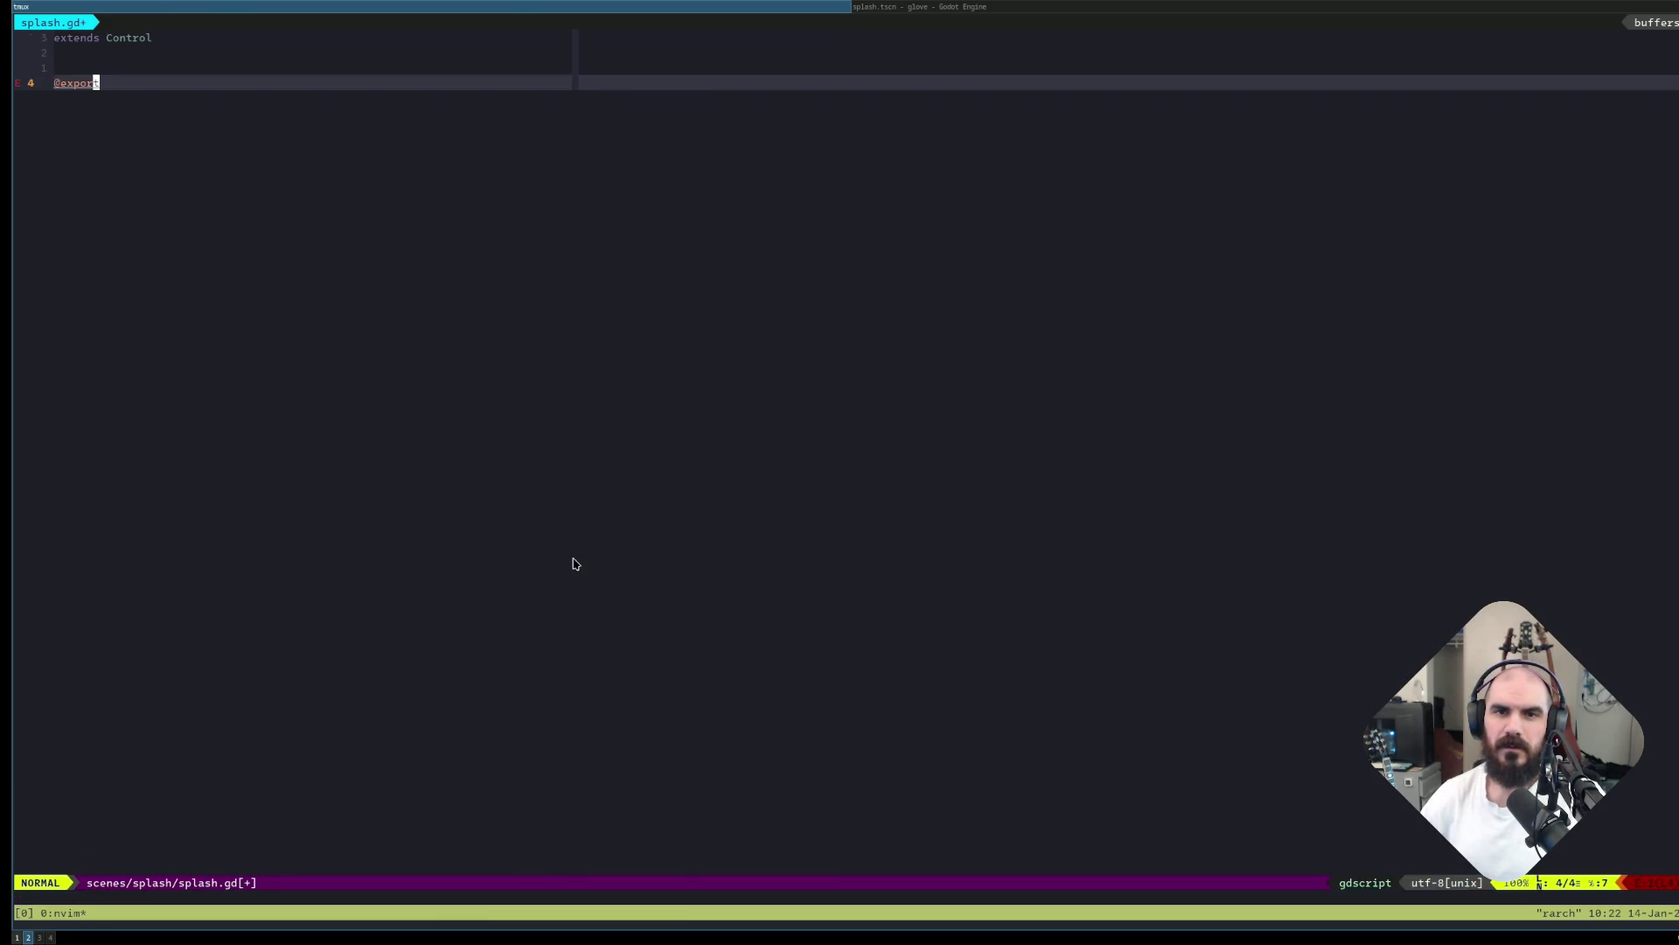
key("ctrl+plus")
key("ctrl+plus")
key("ctrl+plus")
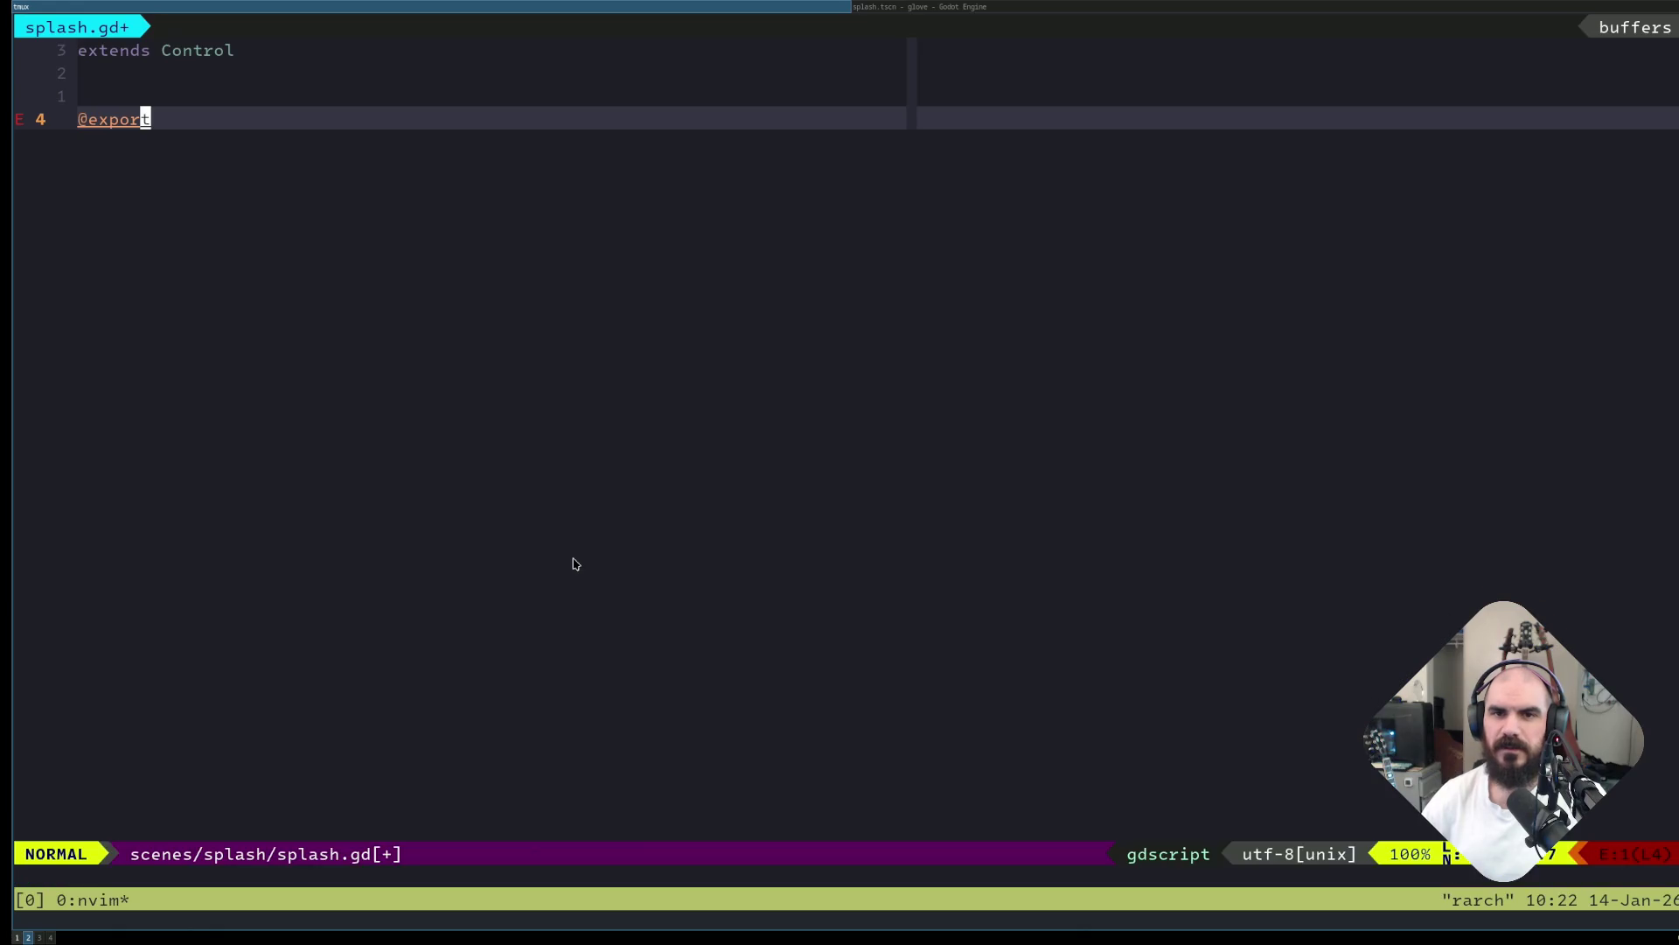
key("ctrl+plus")
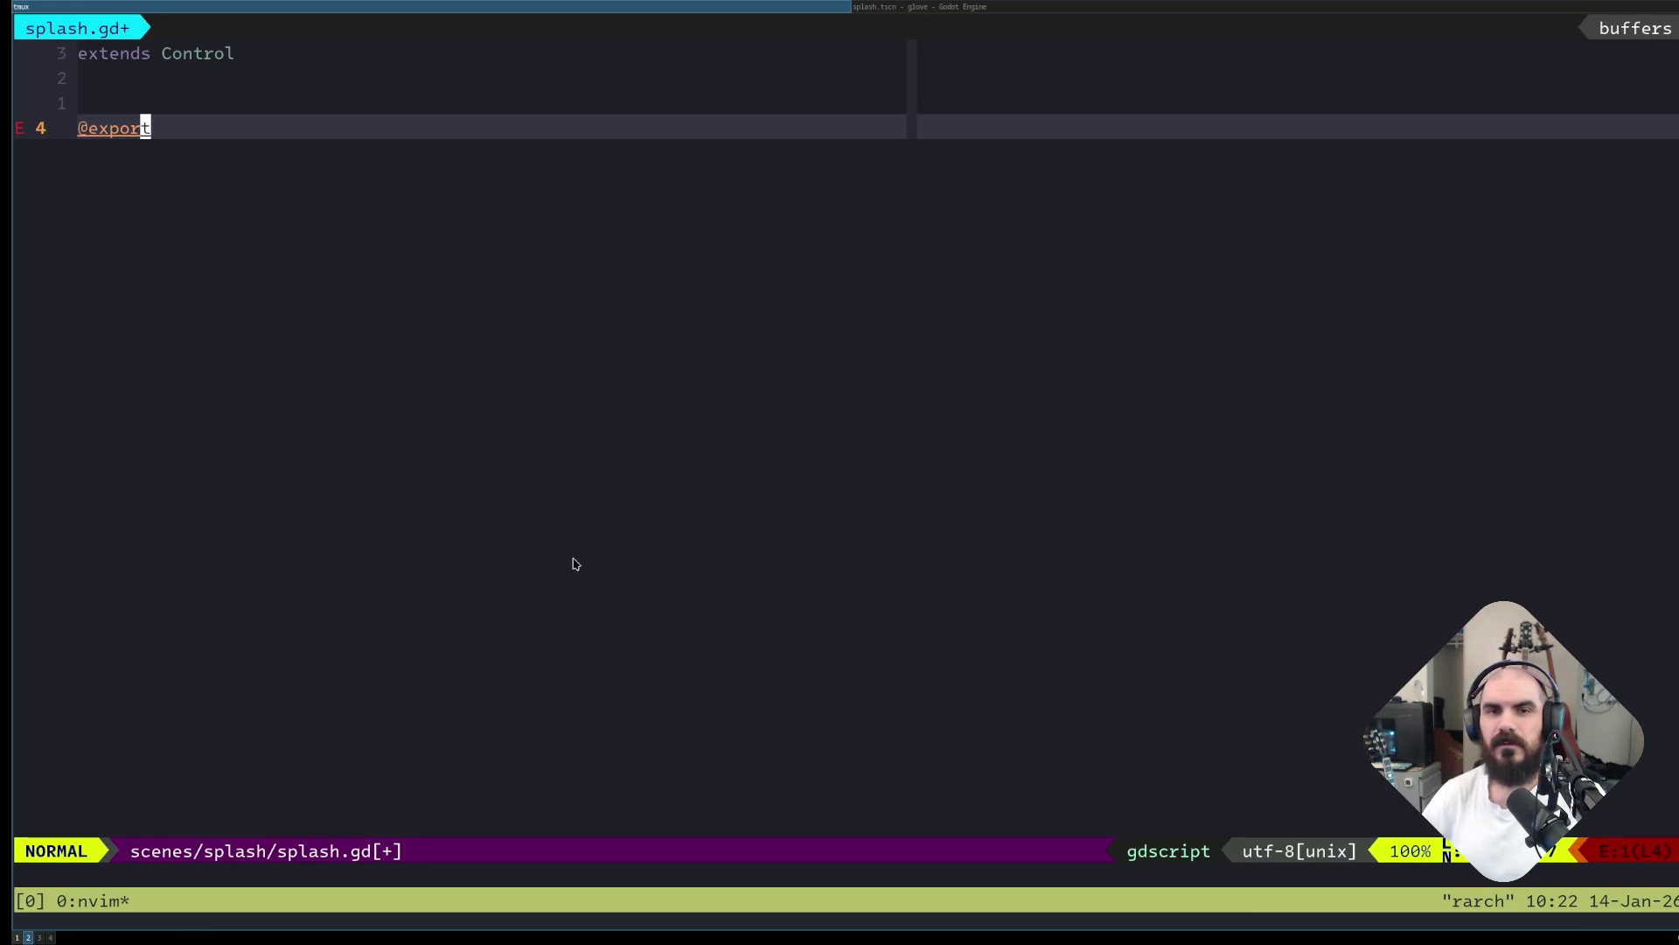
key("super+3")
key("super+4")
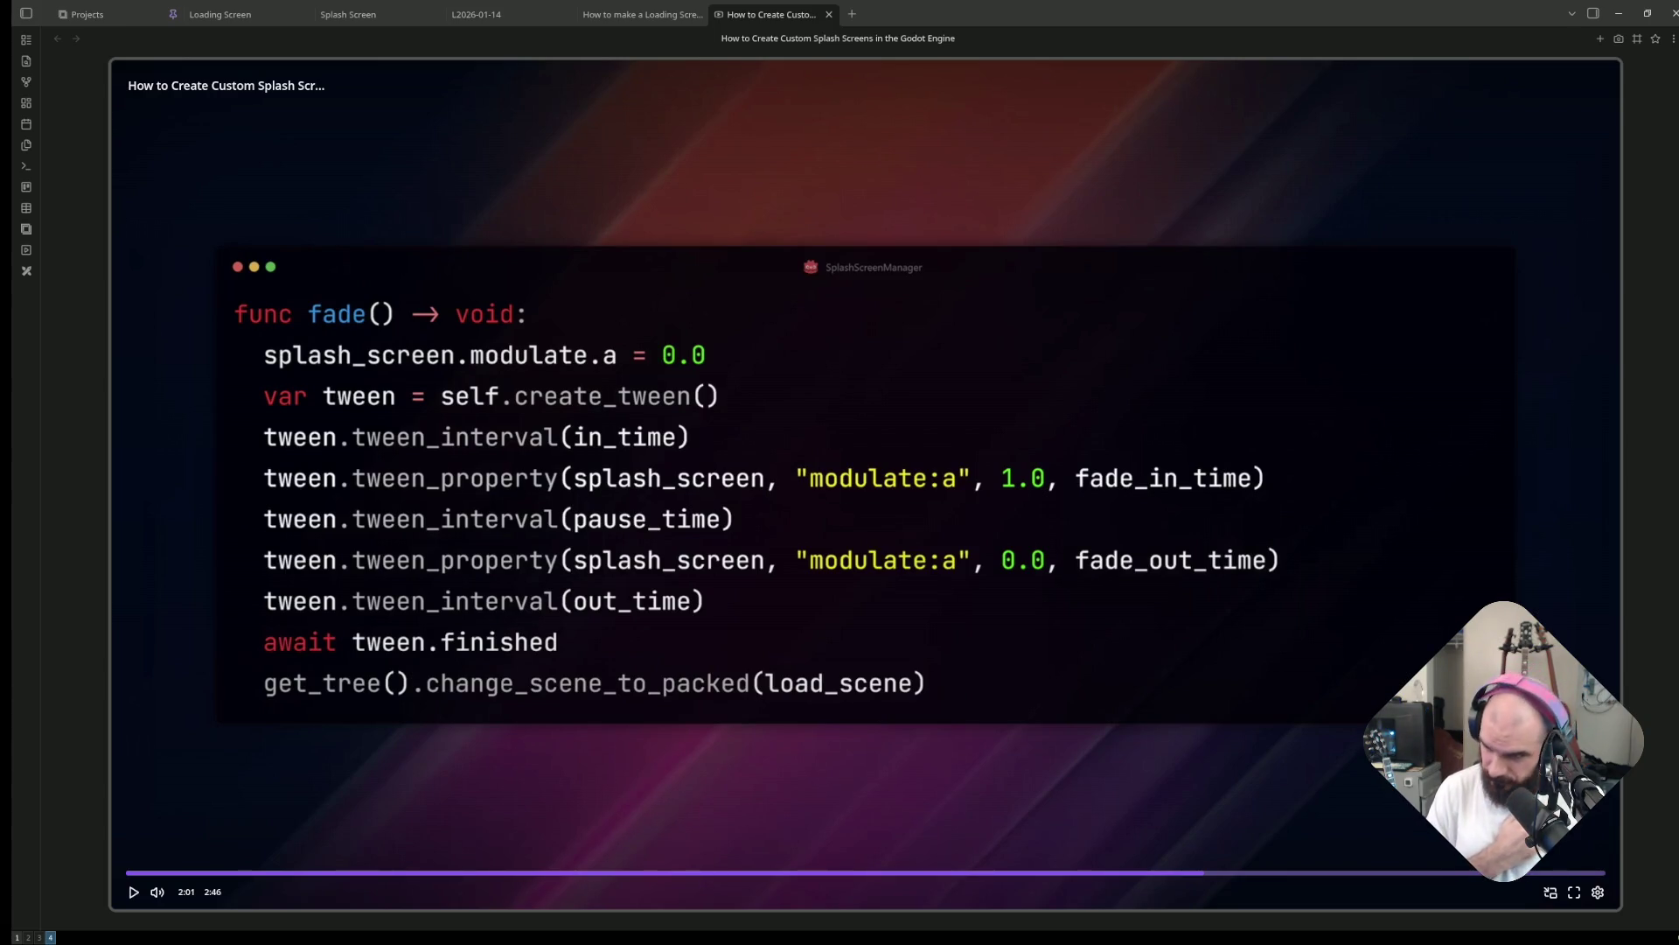
Step: Return to splash.gd in Neovim on workspace 2
key("super+2")
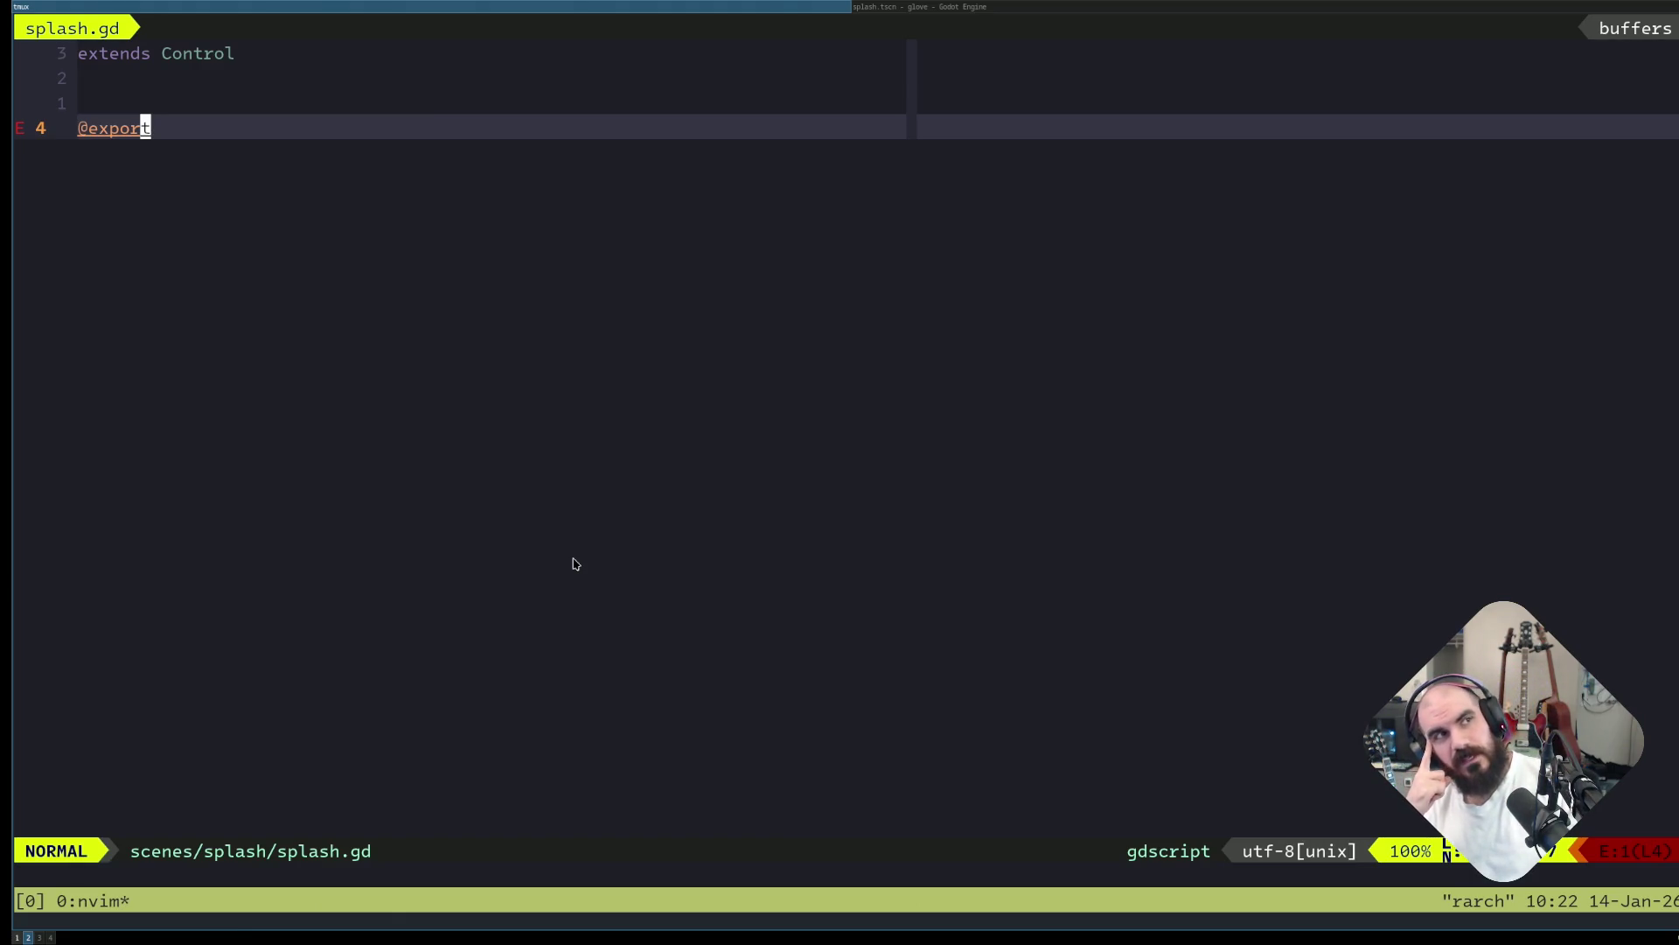
Step: Rewrite line 4 as const FADE_IN_TIME: float = 0.5
key("c")
key("c")
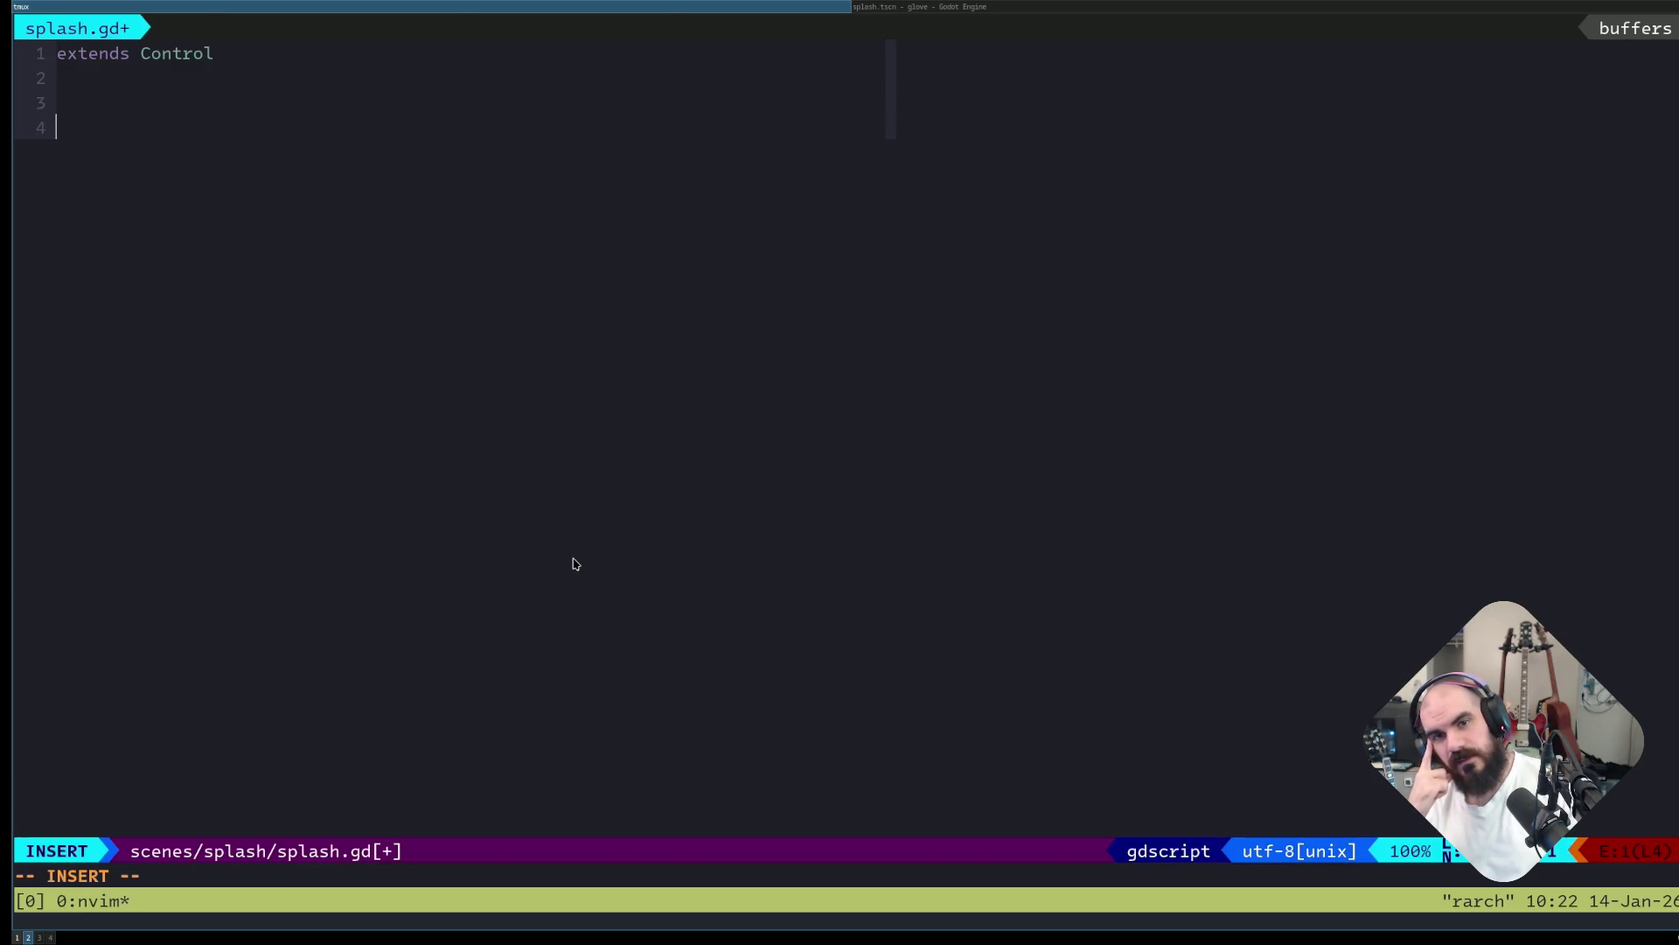
type("const ")
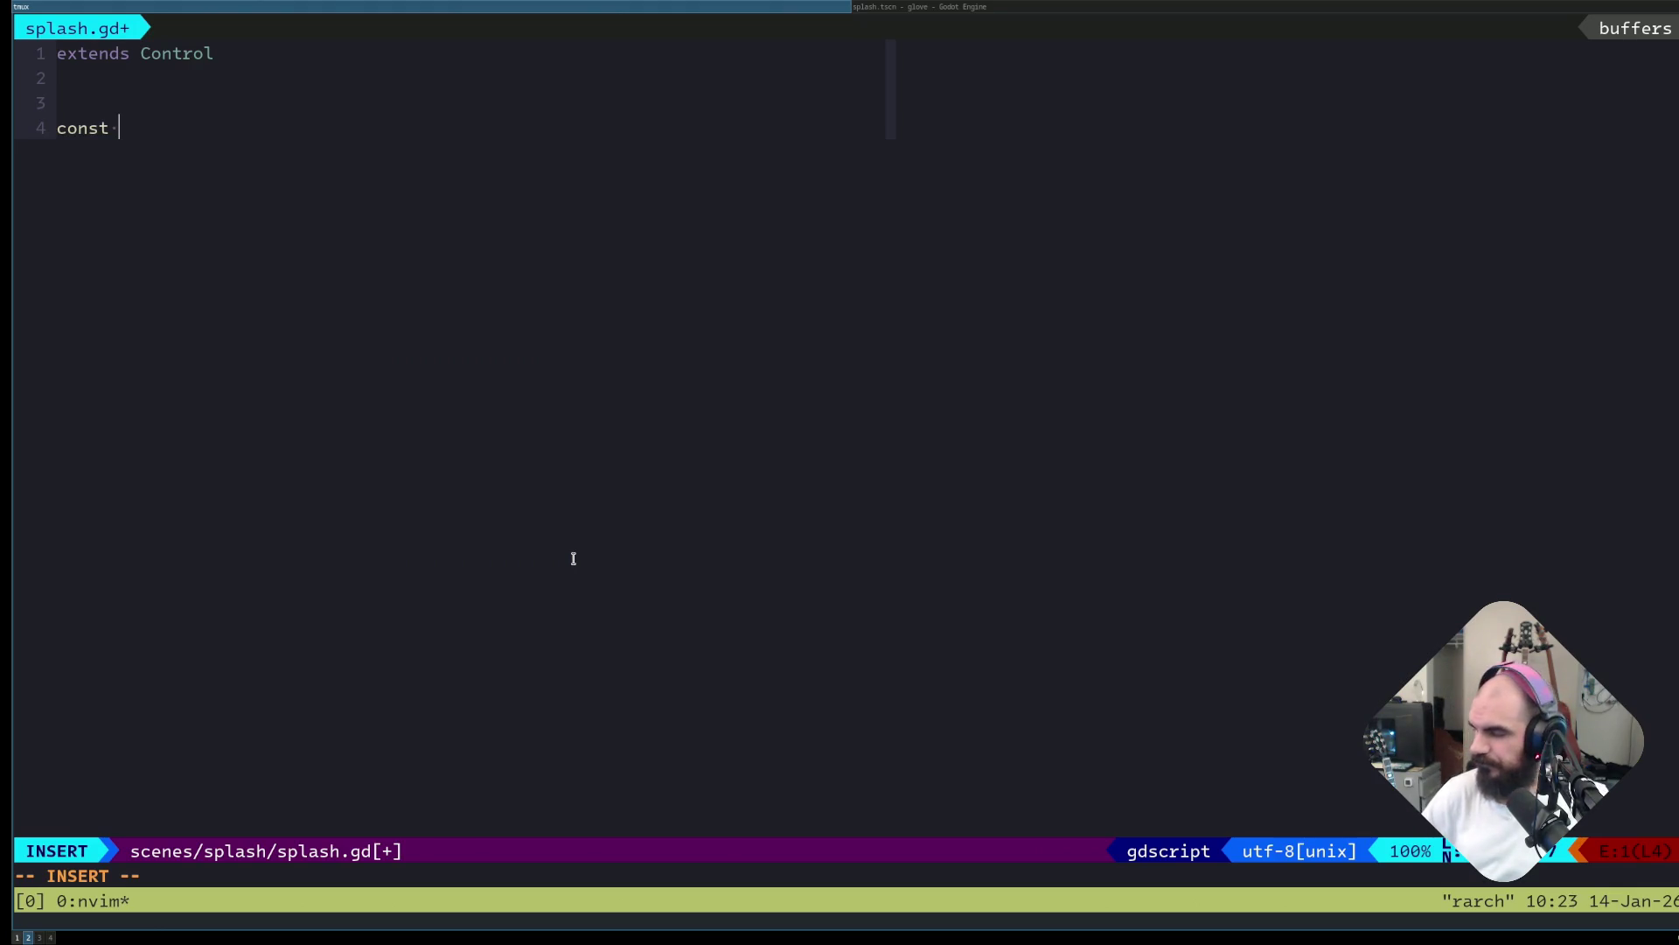
type("FADE_IN")
type("TIME")
key("BackSpace")
key("BackSpace")
key("BackSpace")
key("BackSpace")
key("BackSpace")
type("T")
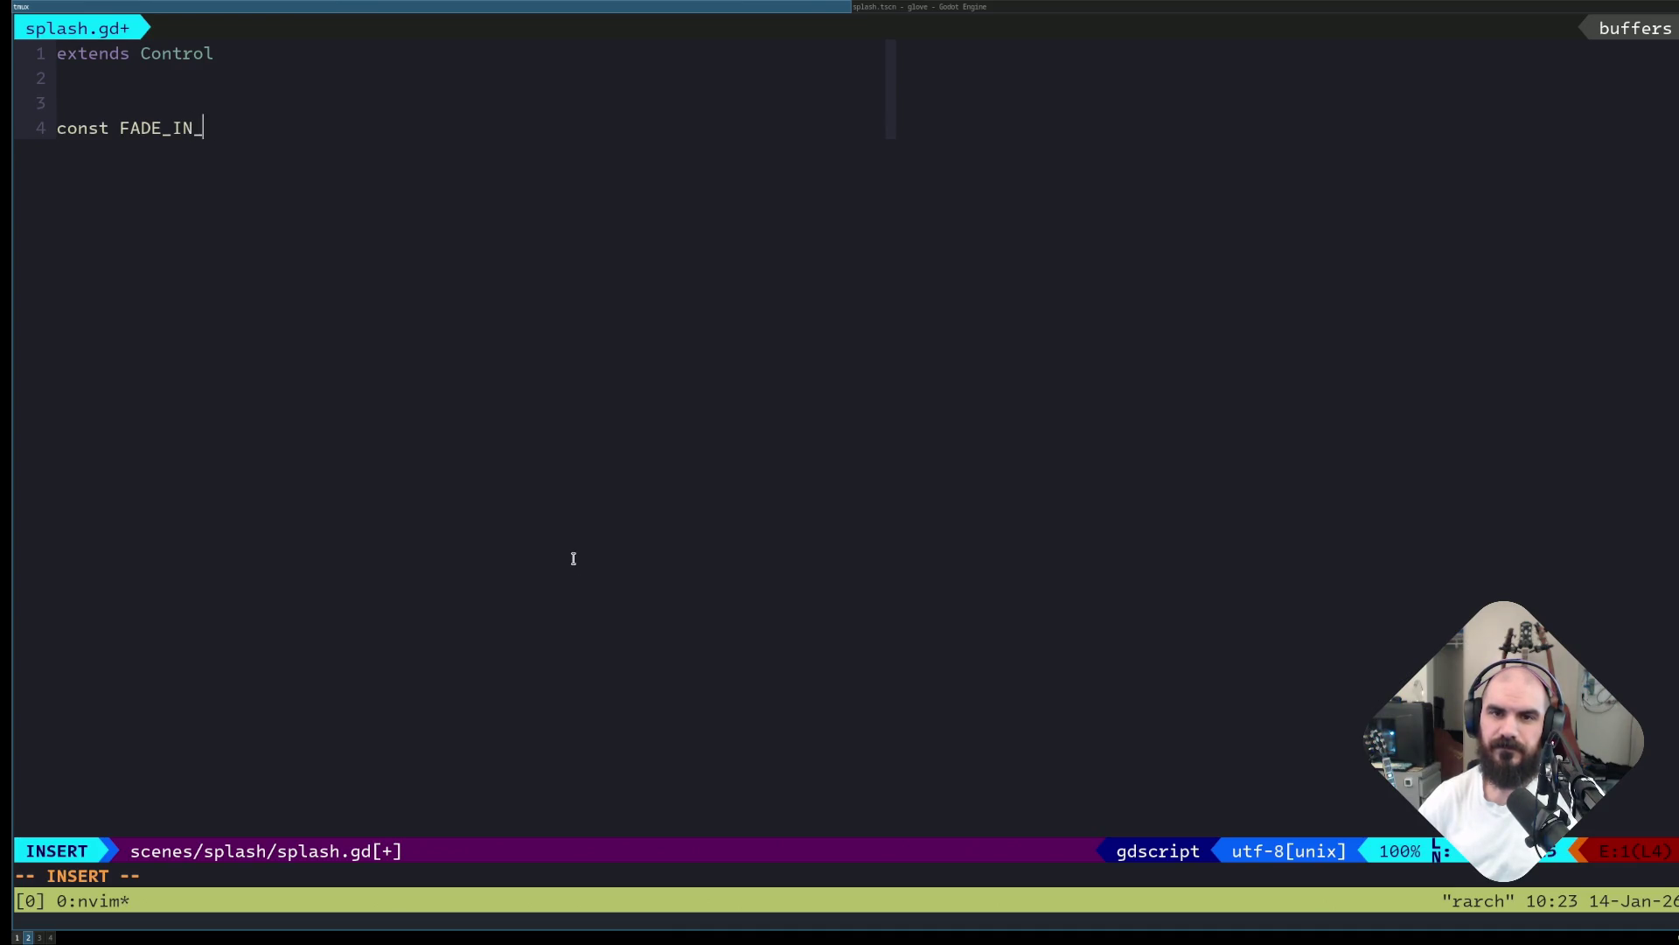
type("IME: ")
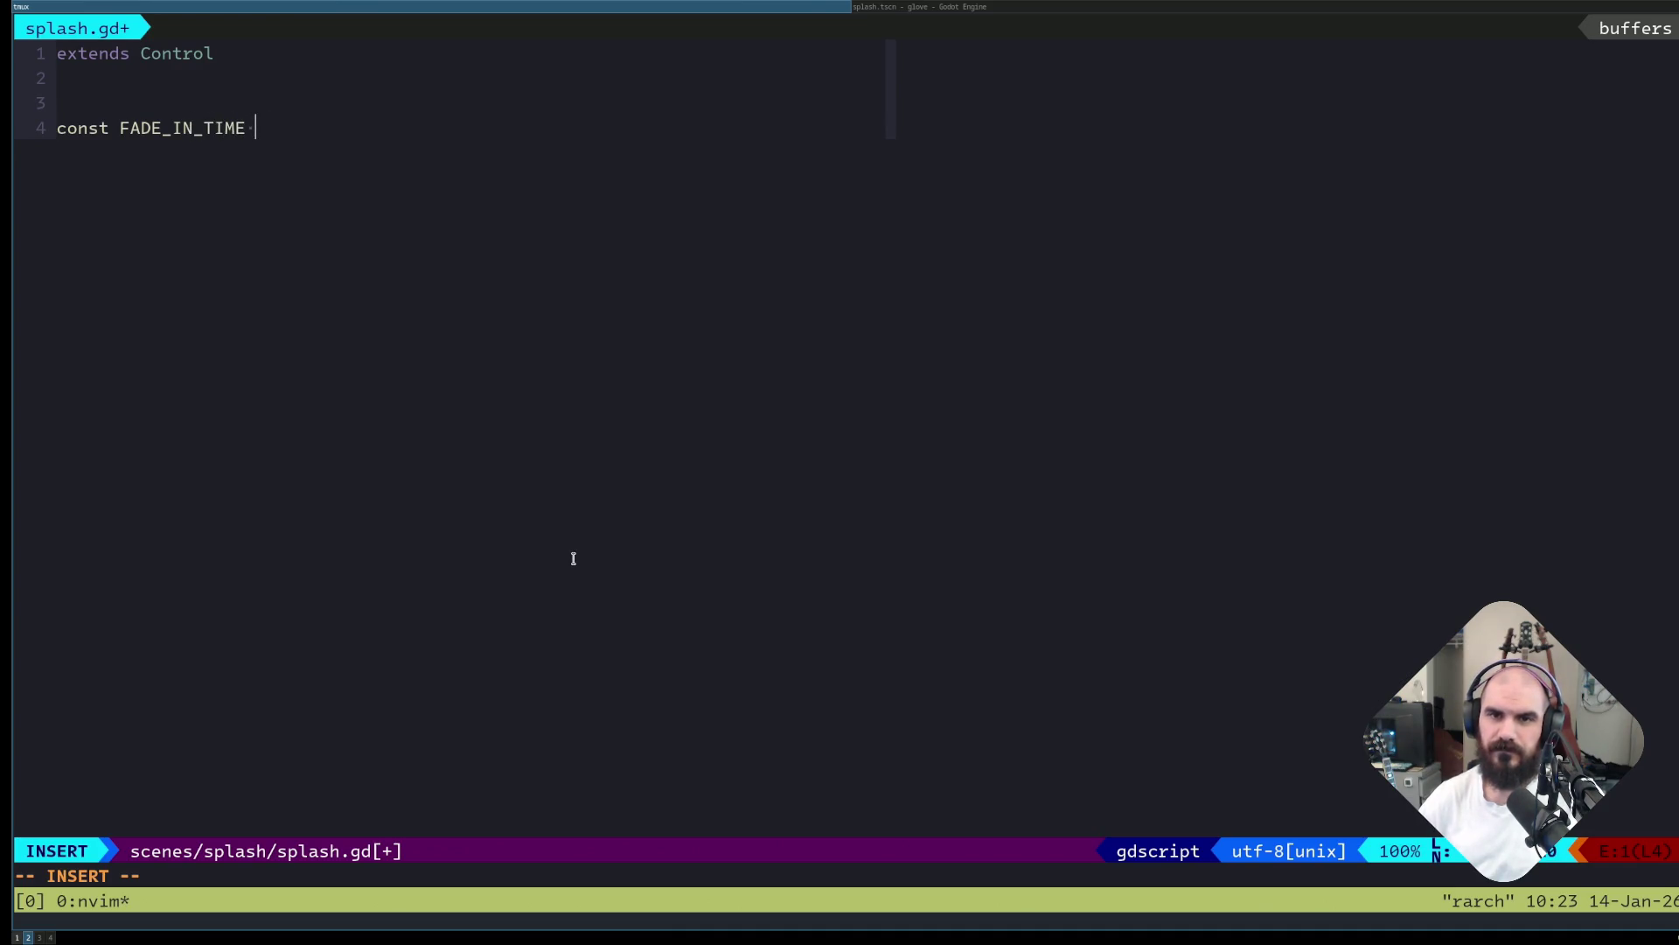
type("float = ")
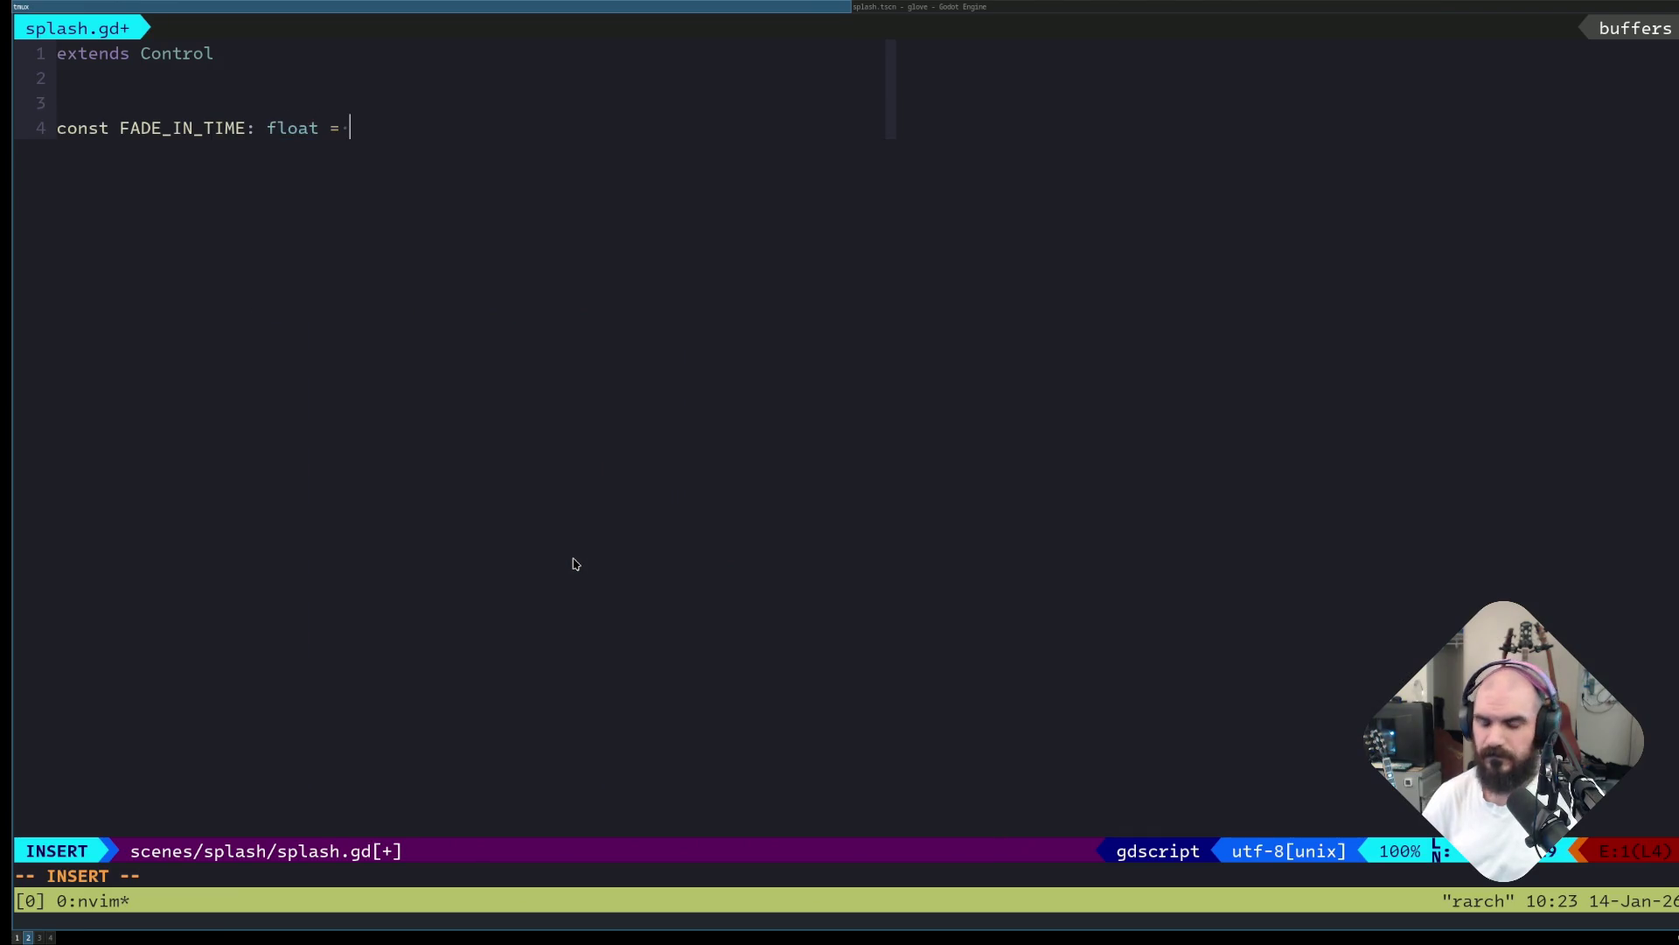
type("0.5")
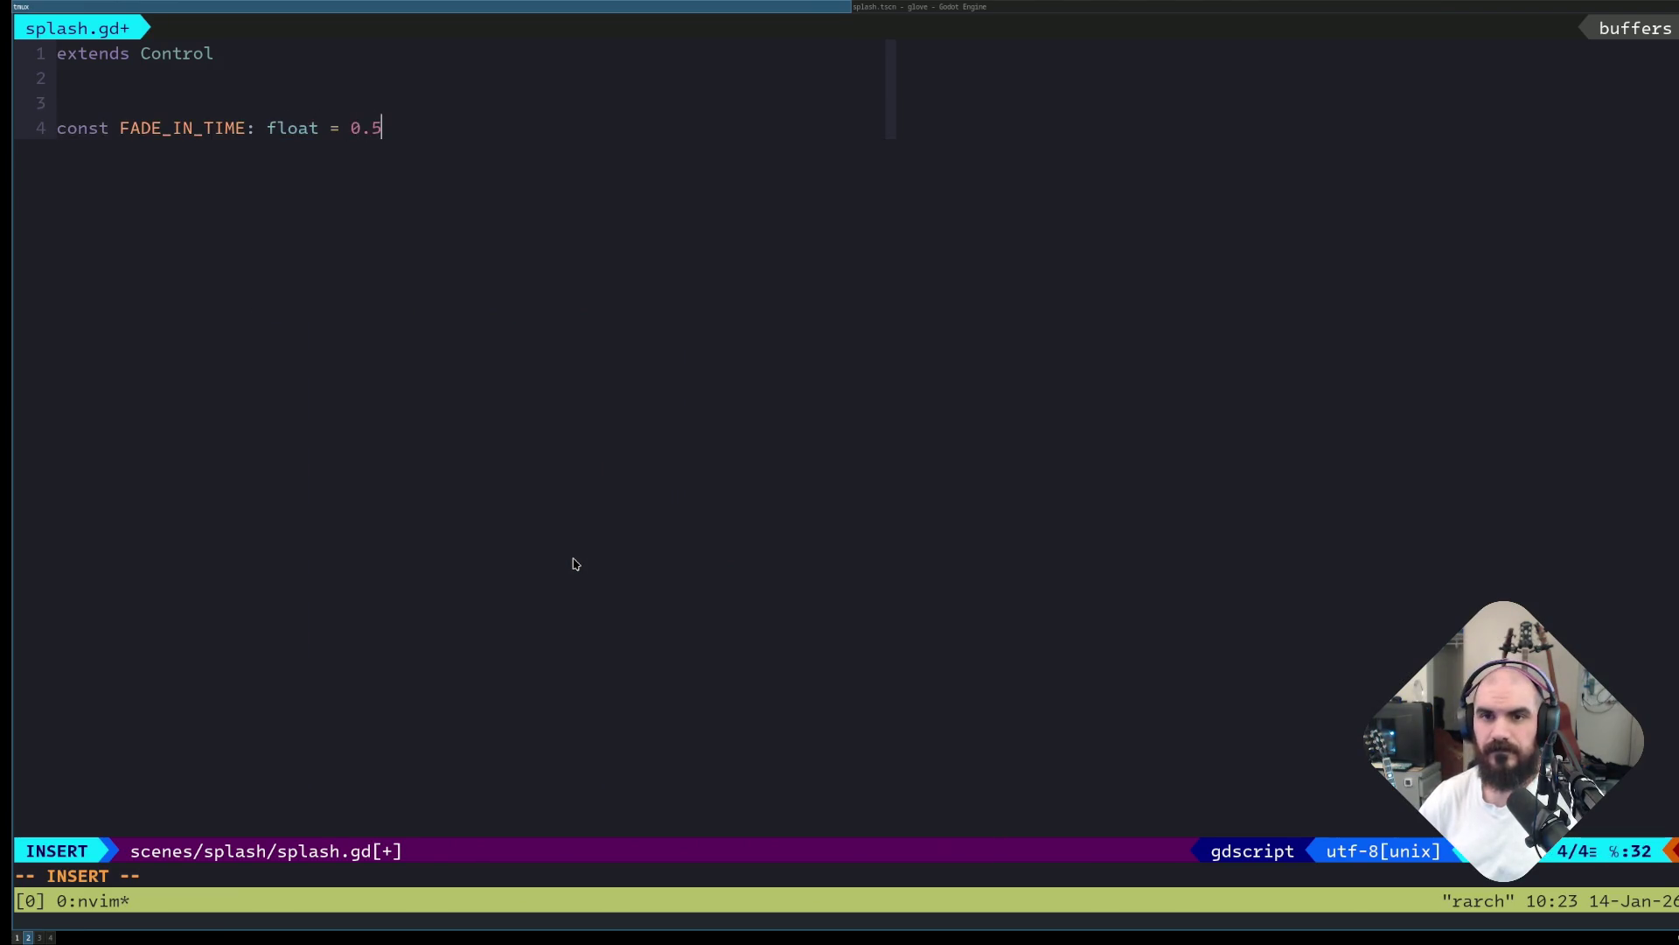
key("Escape")
Step: Add a PAUSE_TIME constant of 1.0 and append f suffixes to the values
type("oconst PAUS")
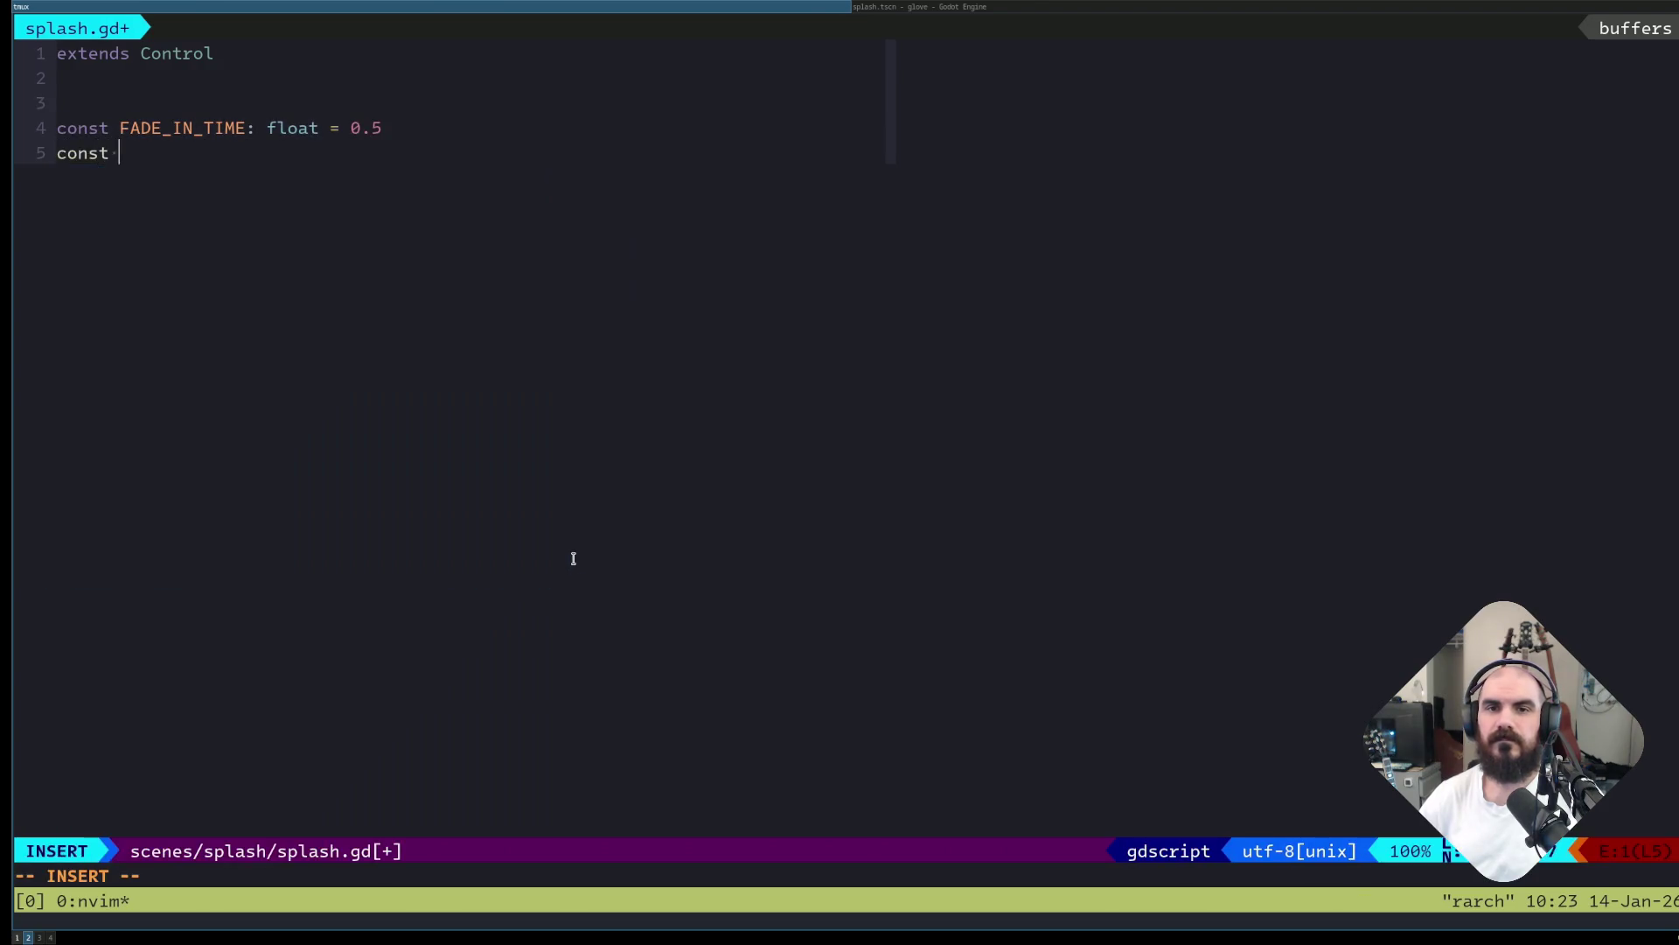
type("E_TIME")
type("float = 1.0")
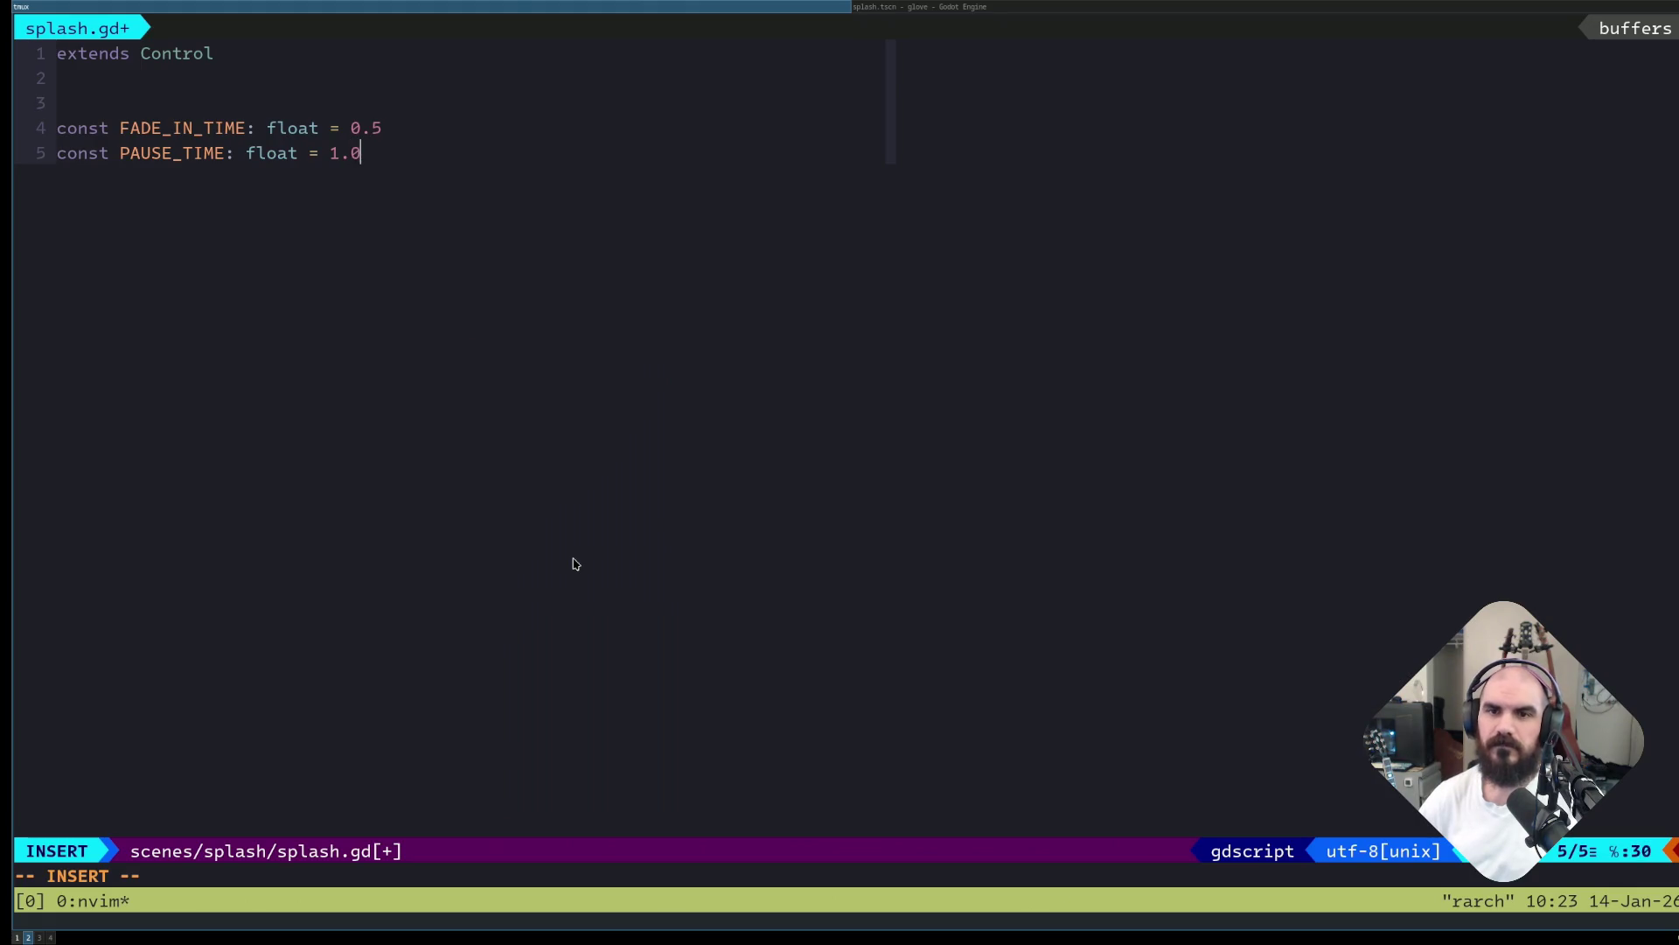
type("f")
key("Escape")
type("kAf")
key("Escape")
key("j")
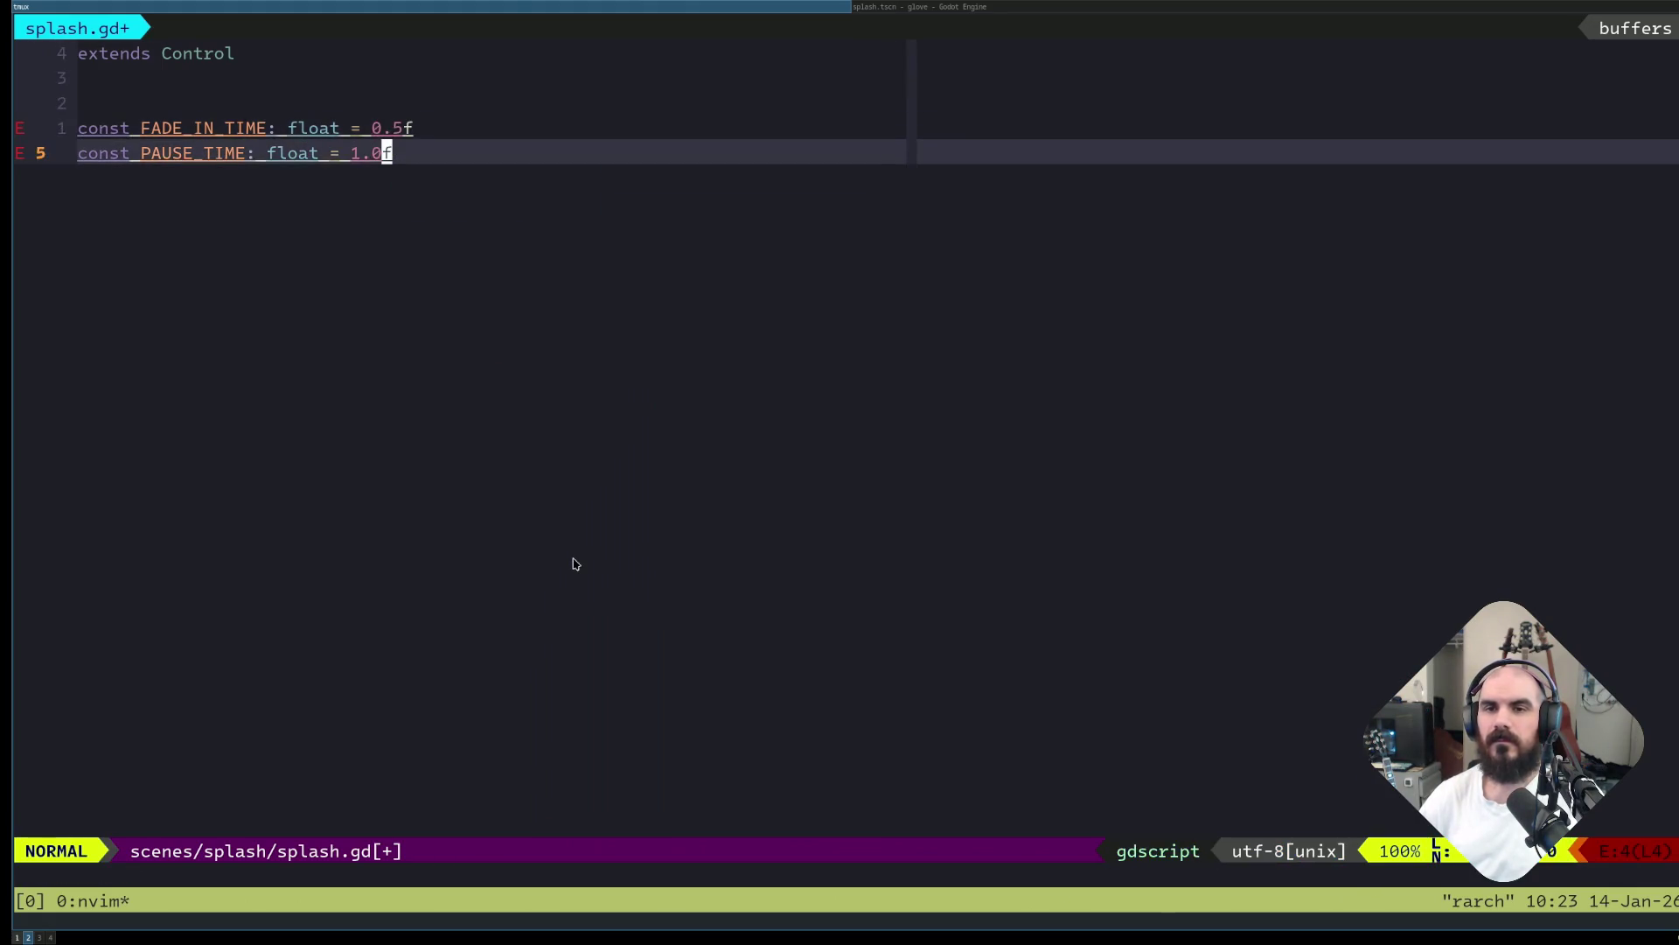
key("k")
key("B")
Step: Save, read the FADE_IN_TIME error, and try removing its float type before undoing it
key("ctrl+s")
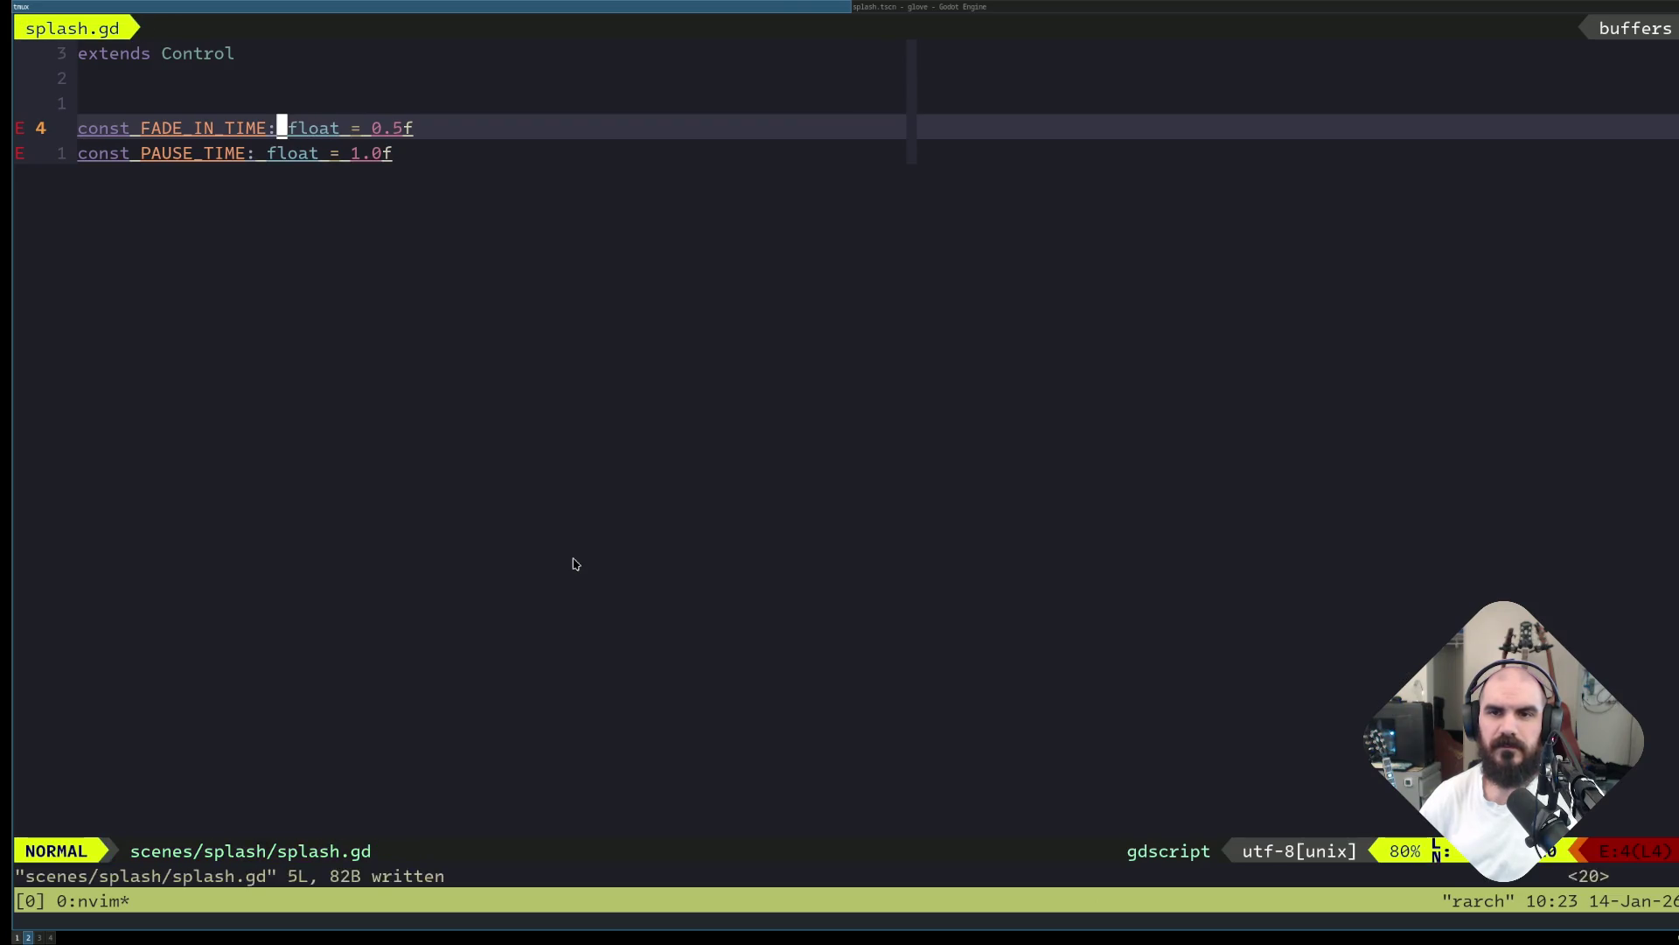
key("space")
key("e")
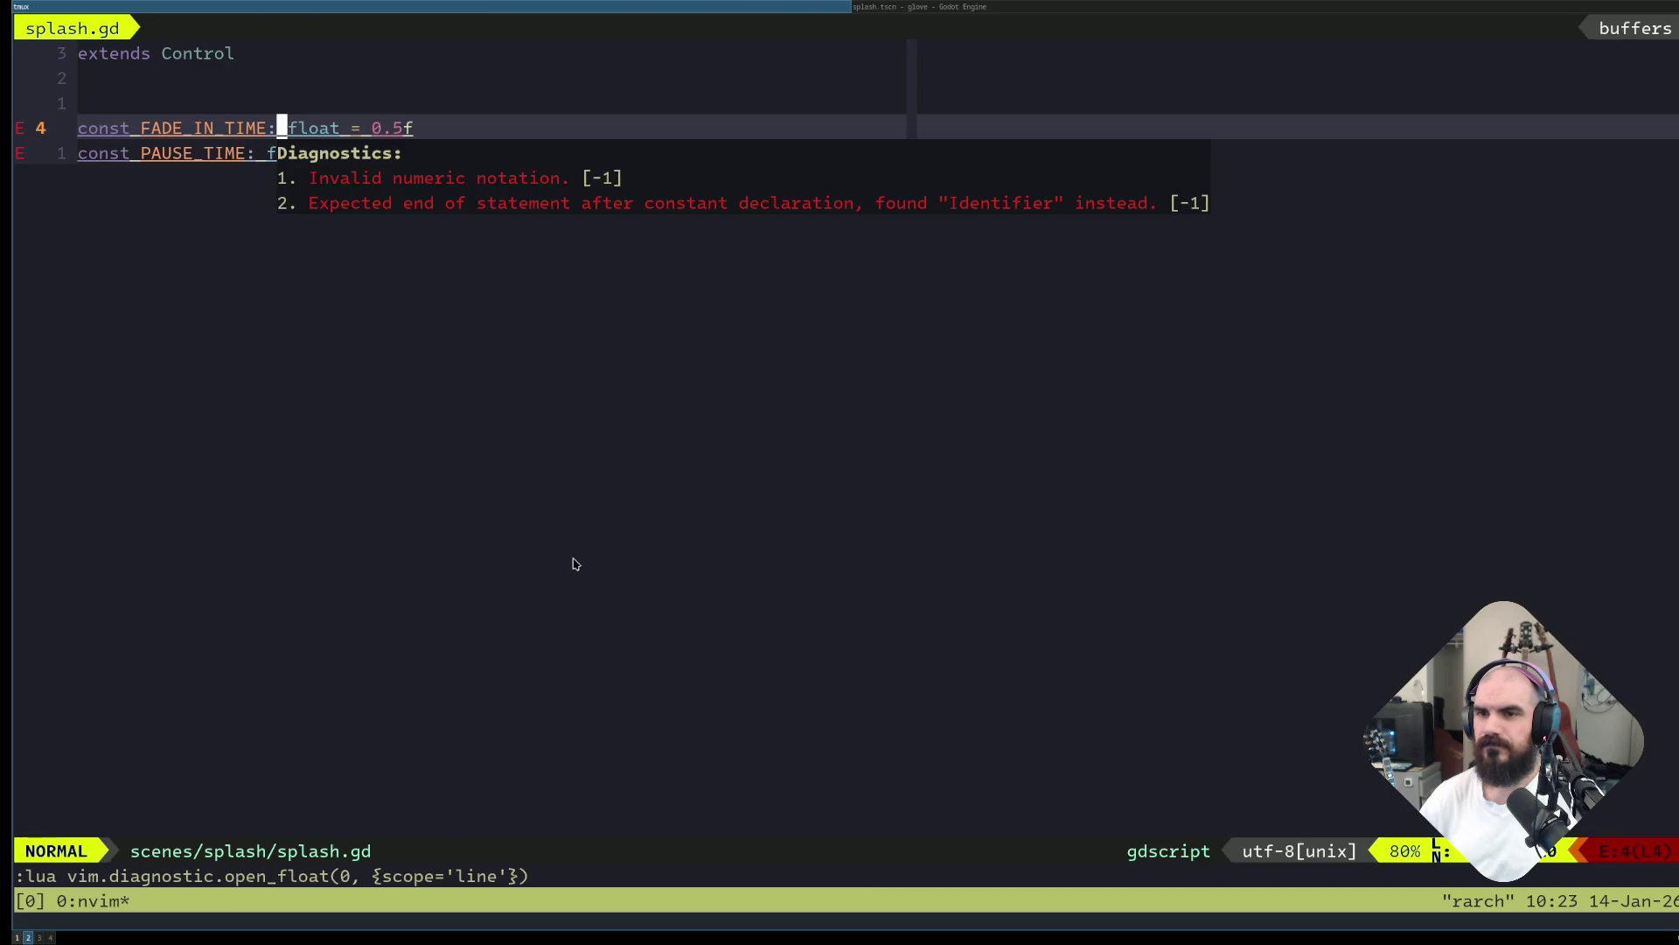
key("l")
key("d")
key("w")
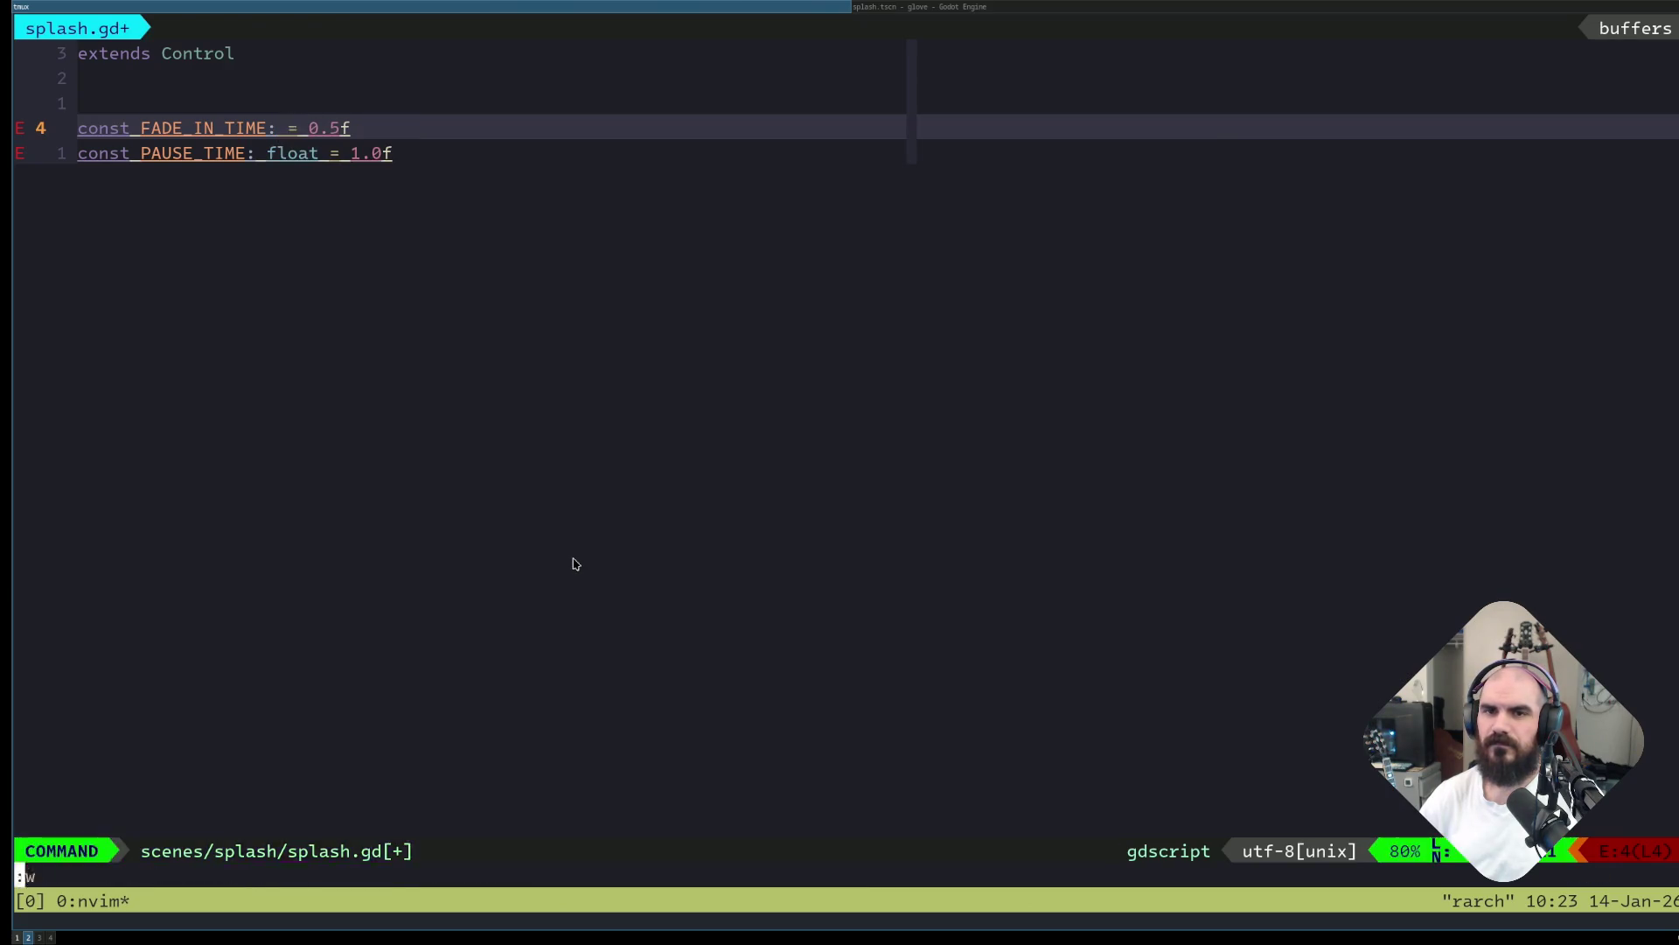
key("ctrl+s")
type("jiw")
key("BackSpace")
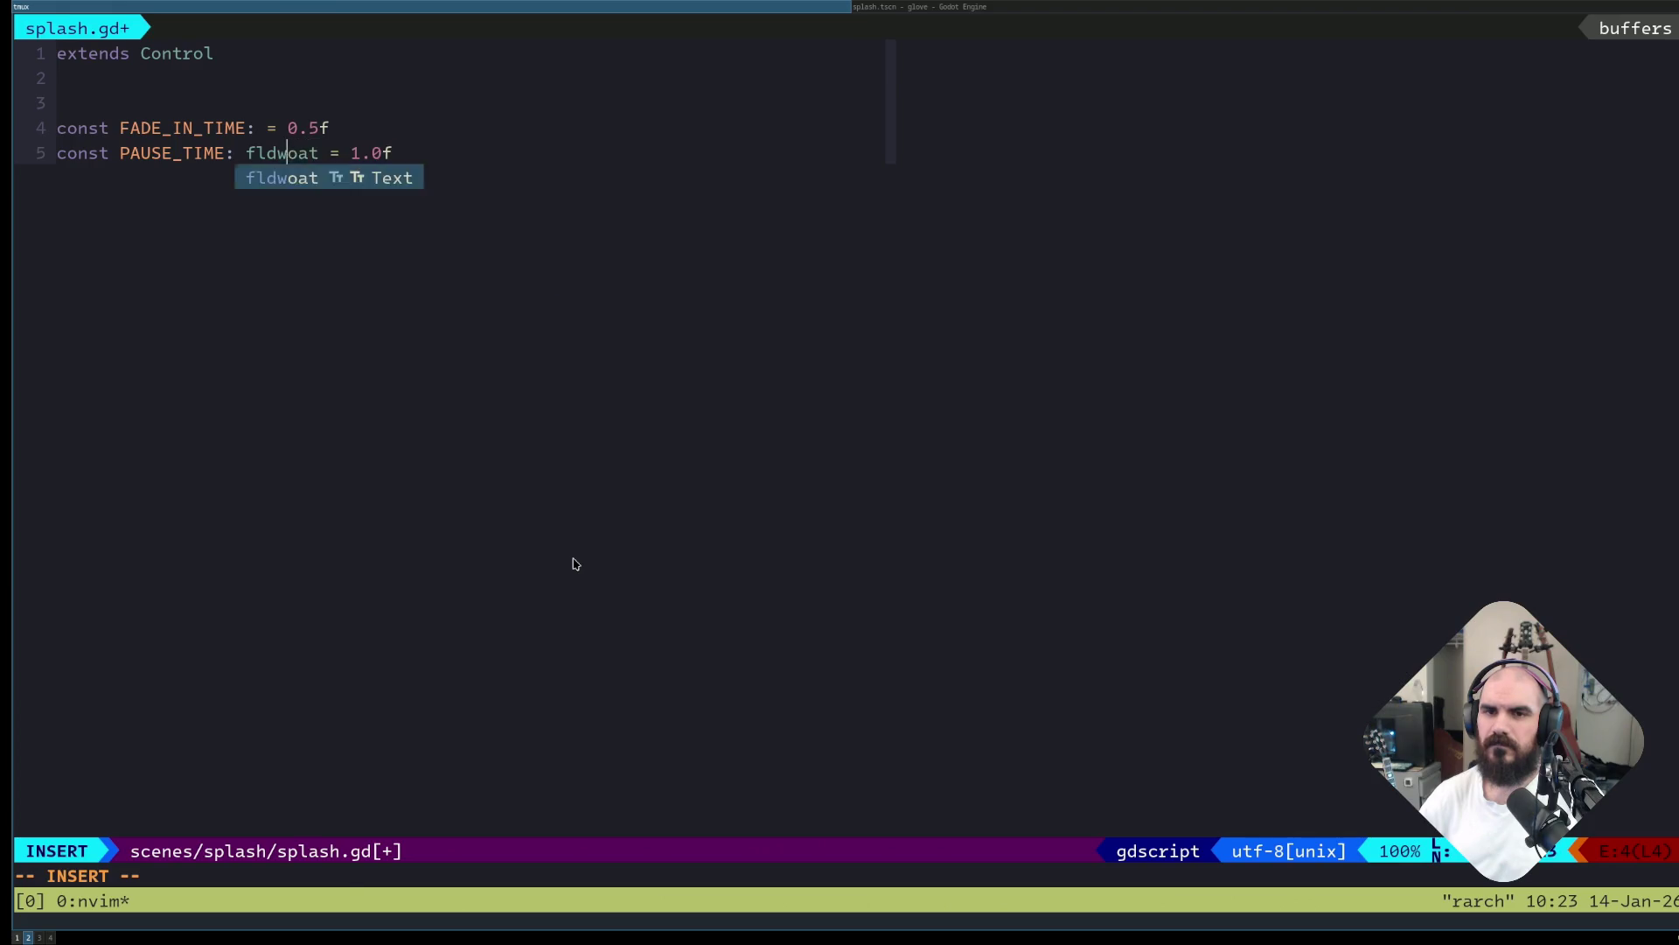
key("Escape")
key("u")
key("i")
key("Escape")
key("u")
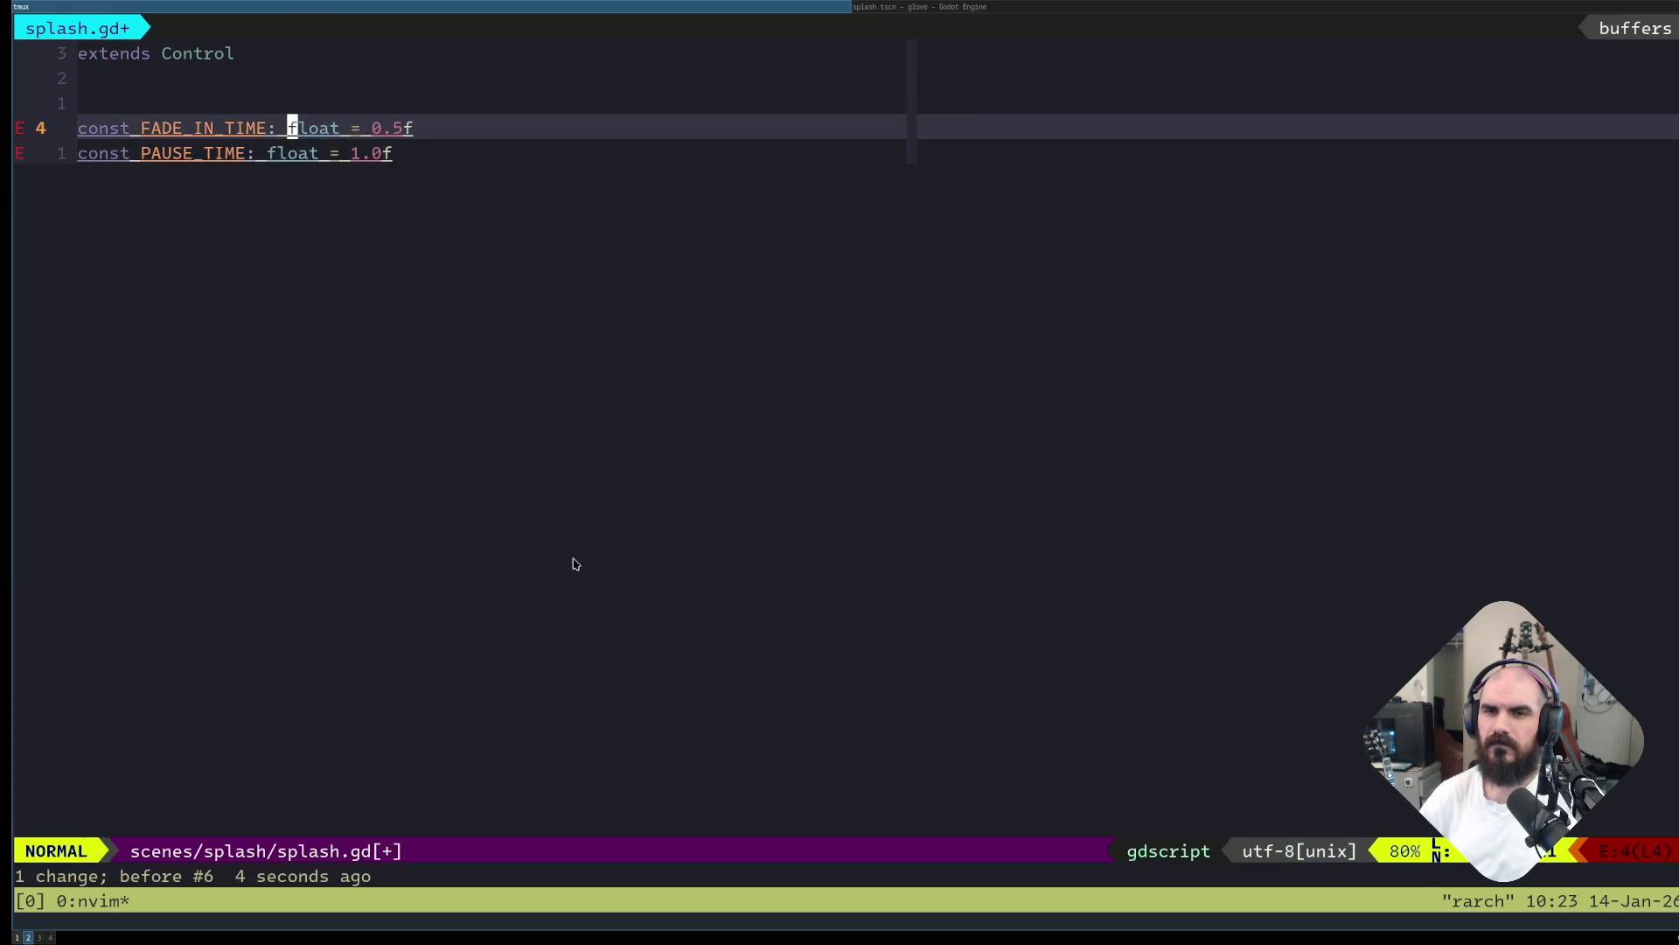
Step: Delete the trailing f suffixes from FADE_IN_TIME and PAUSE_TIME and save with :w
key("A")
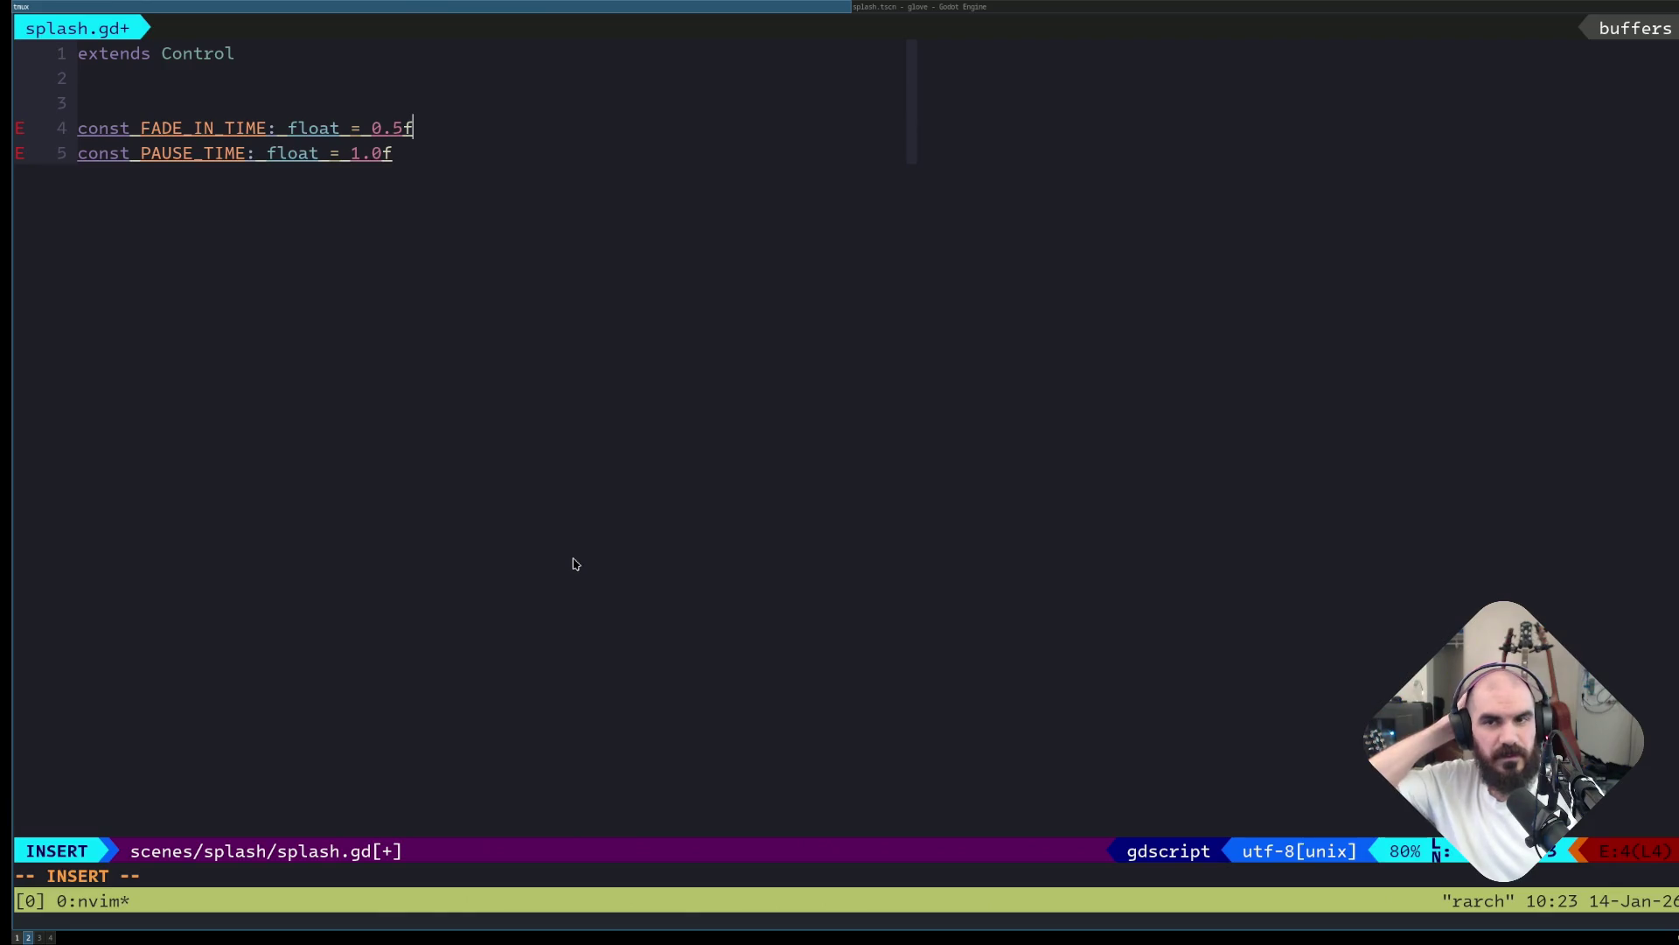
key("BackSpace")
key("Escape")
type(":w")
key("Return")
key("j")
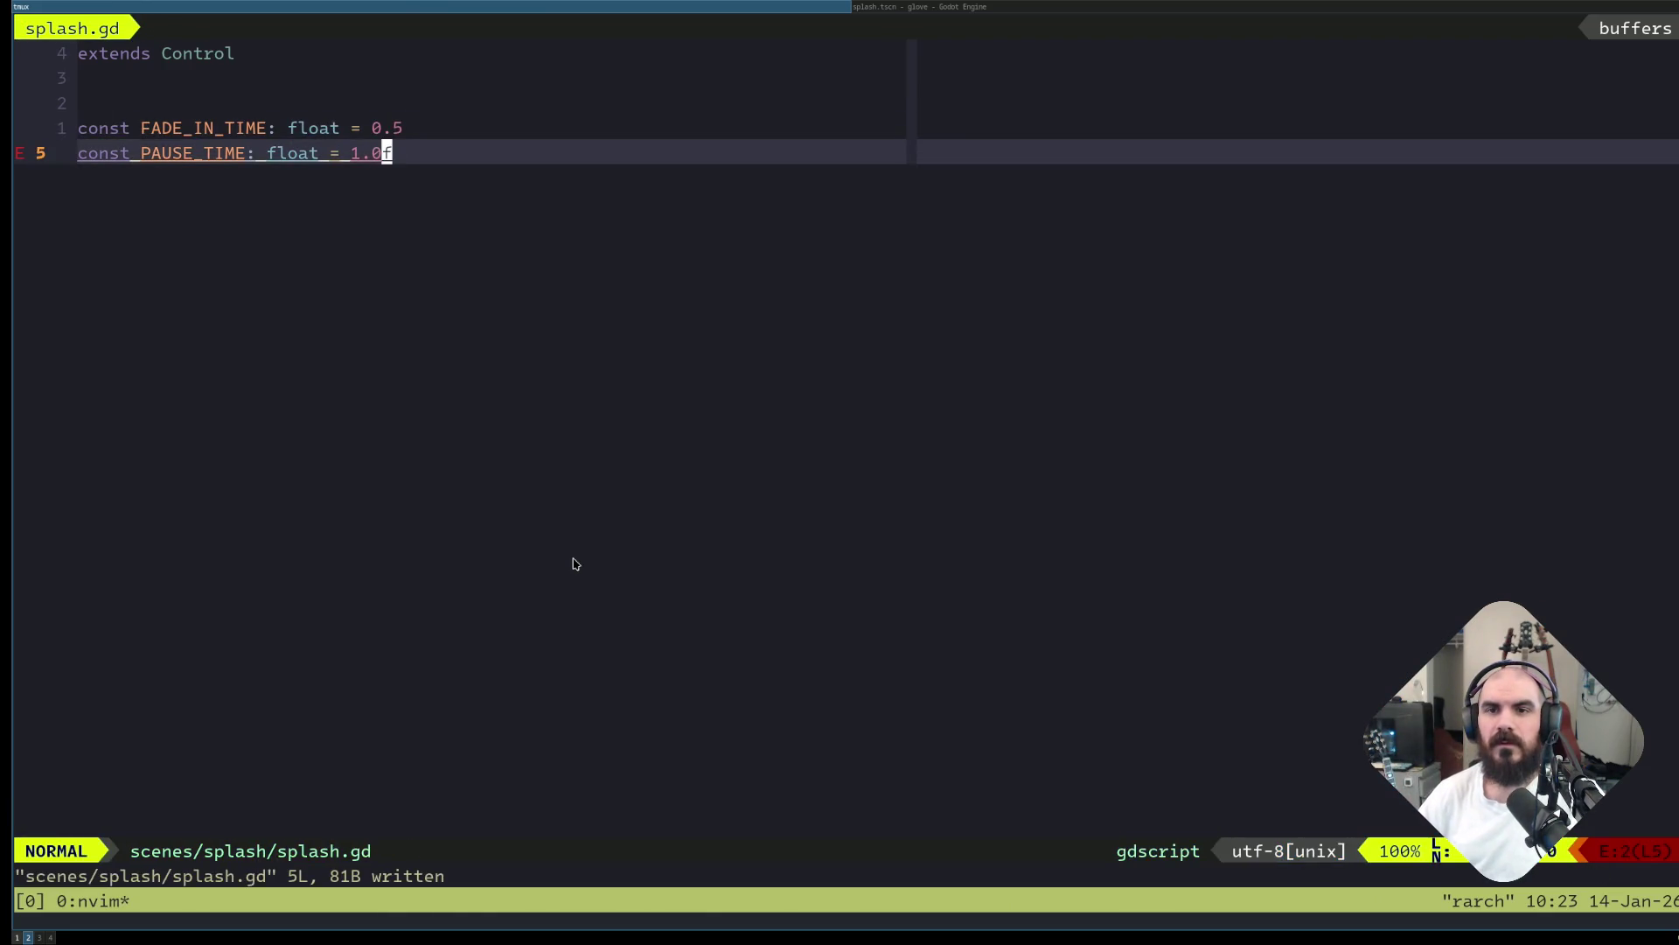
type("x:w")
key("Return")
Step: Add const FADE_OUT_TIME: float = 0.5, fixing its stray colon, and save
type("o")
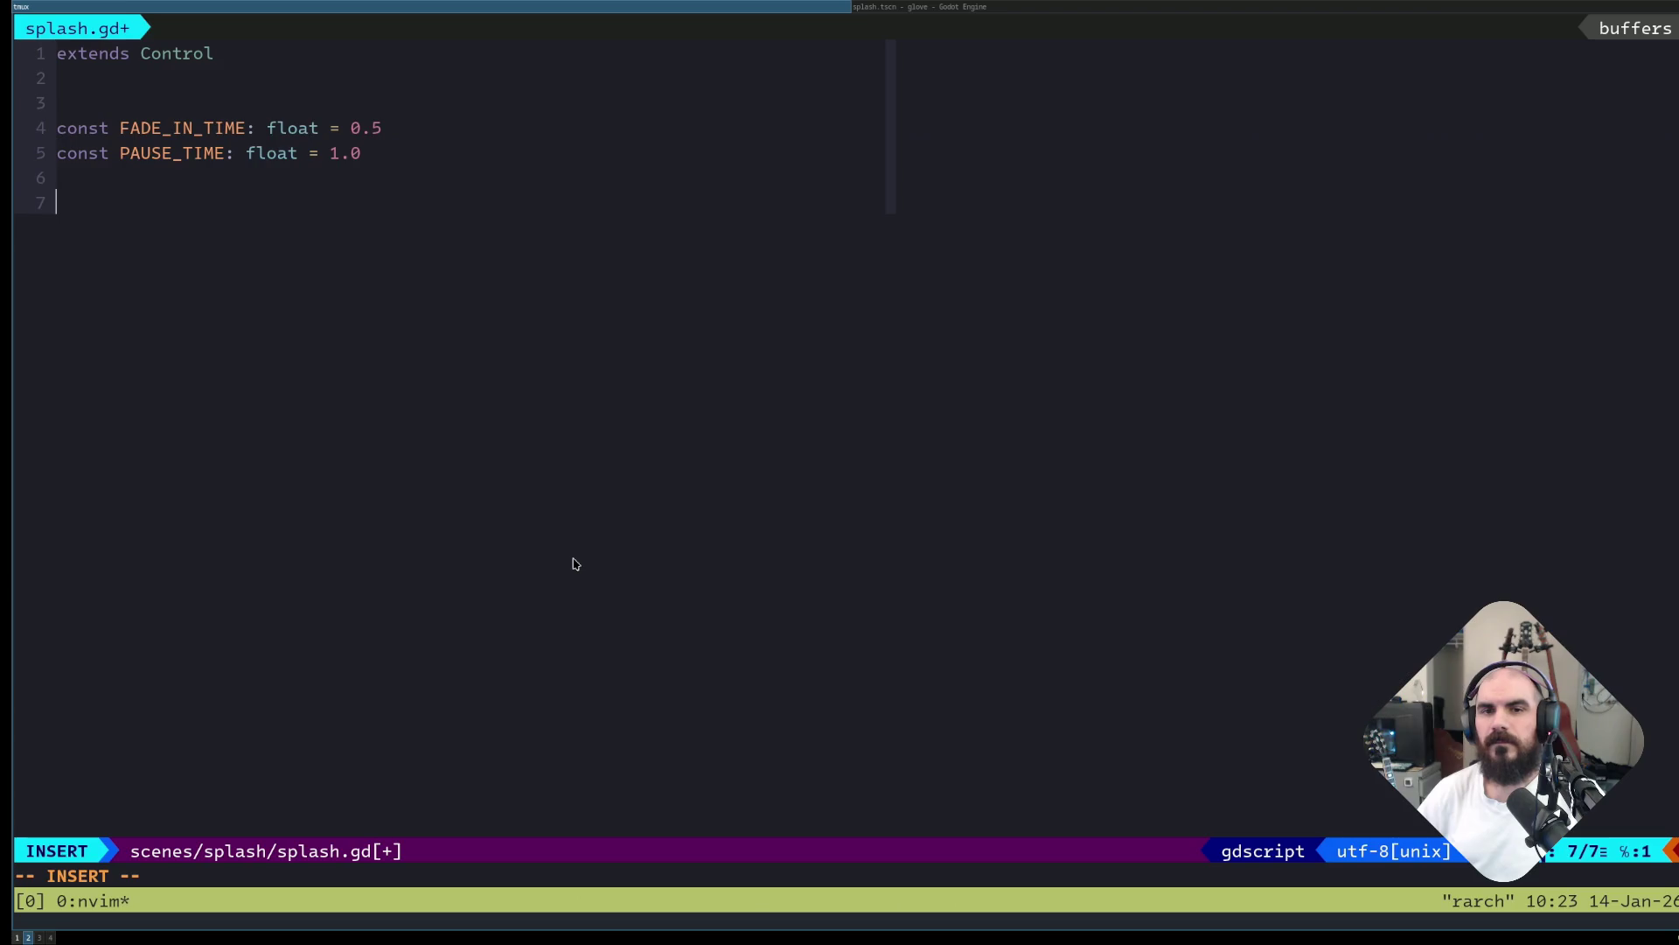
type("const F")
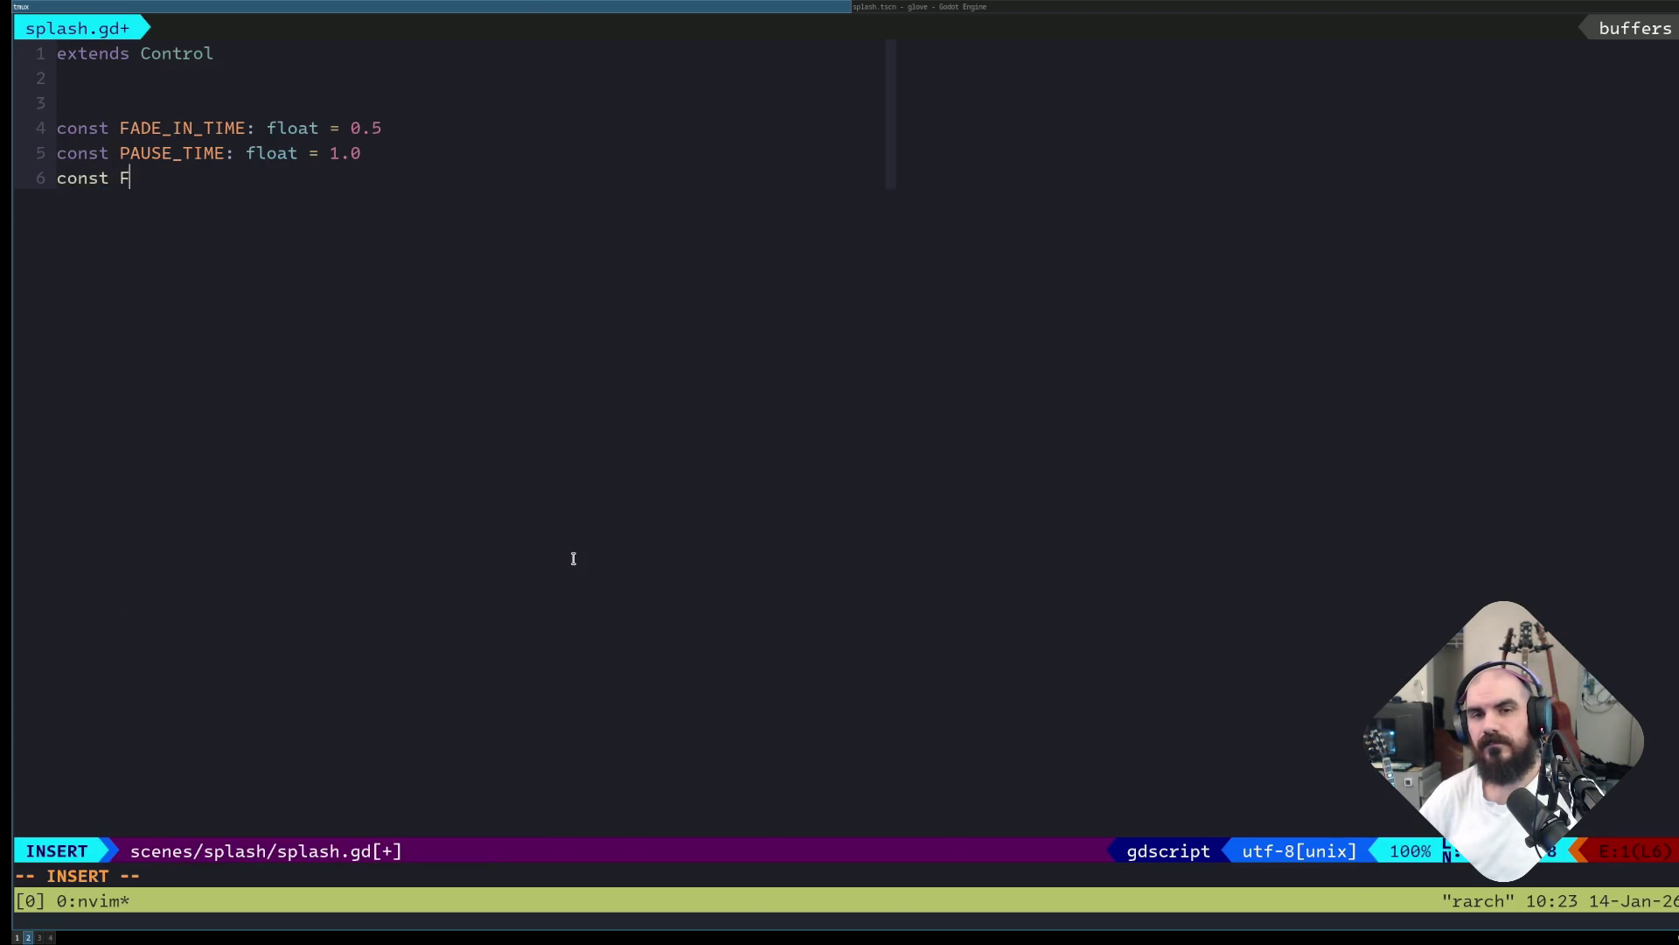
type("ADE_OUT_TIME: fl")
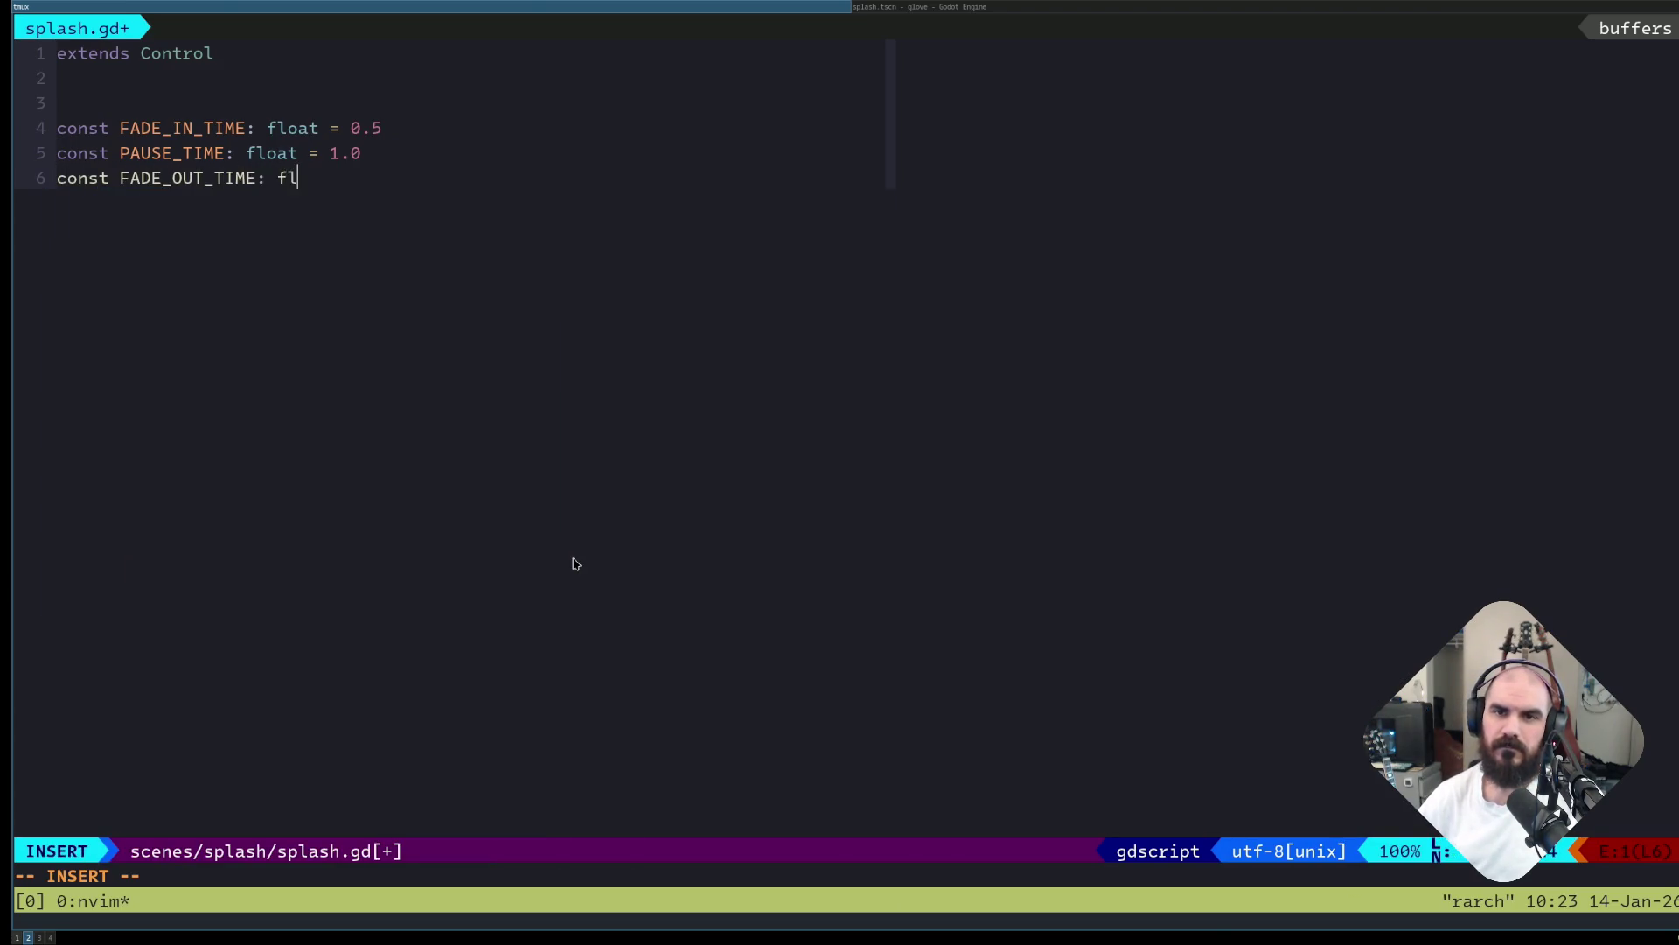
type("oat: 0.5")
key("Escape")
type(":w")
key("Return")
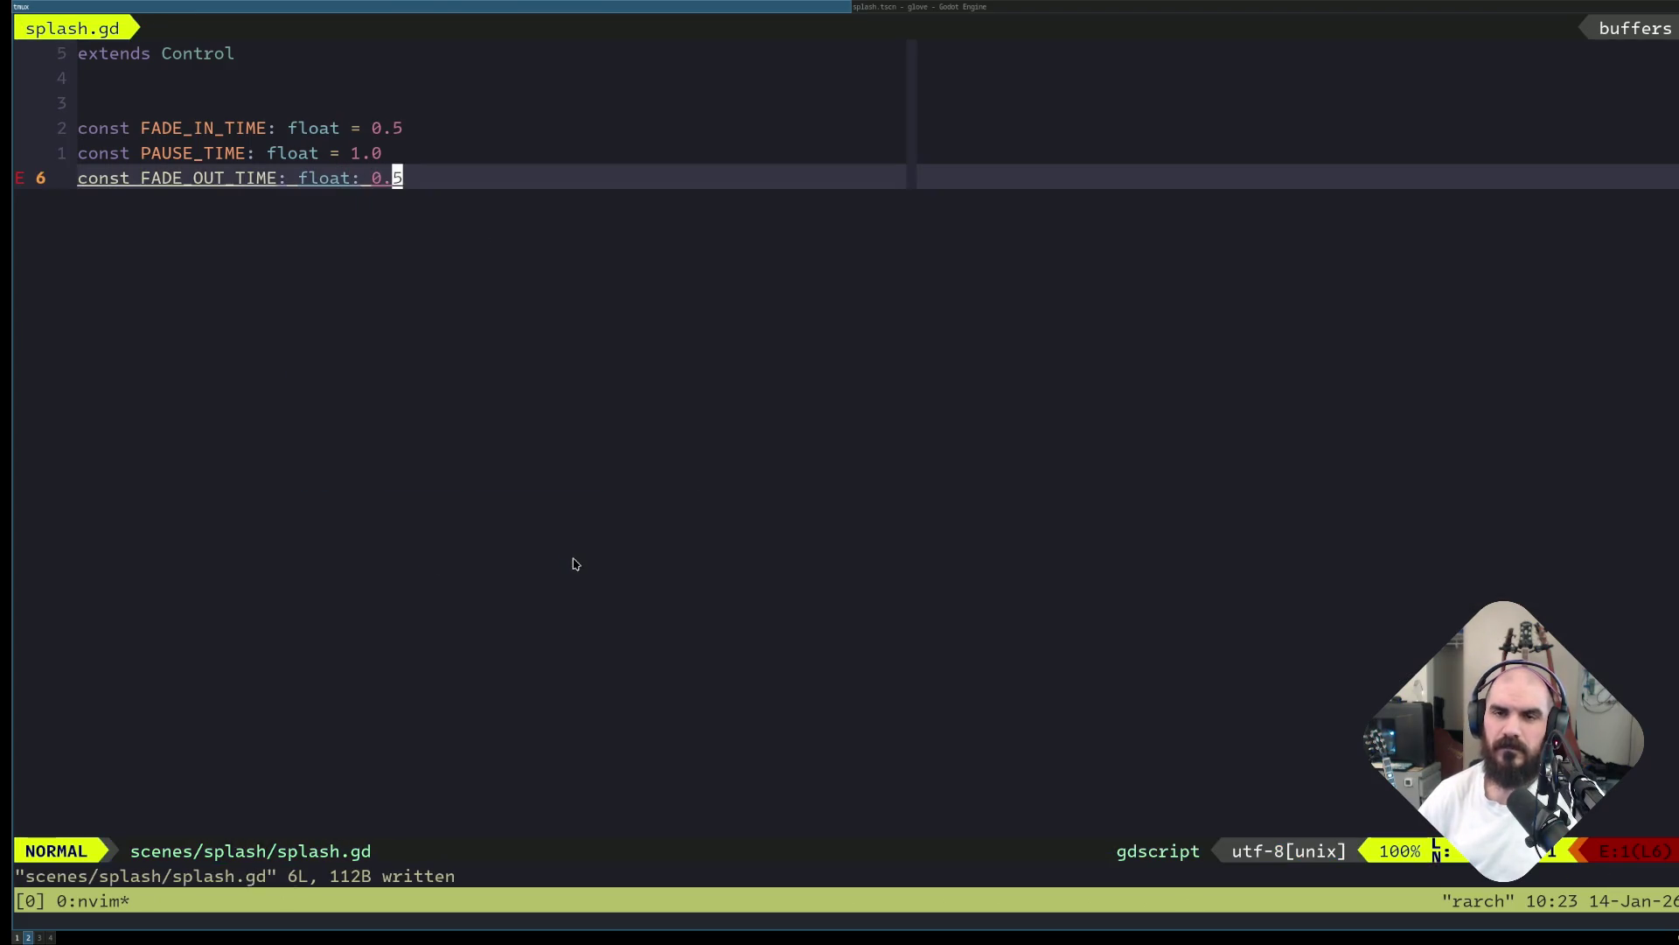
key("k")
key("j")
key("h")
key("h")
key("h")
key("h")
type("s =")
key("Escape")
key("o")
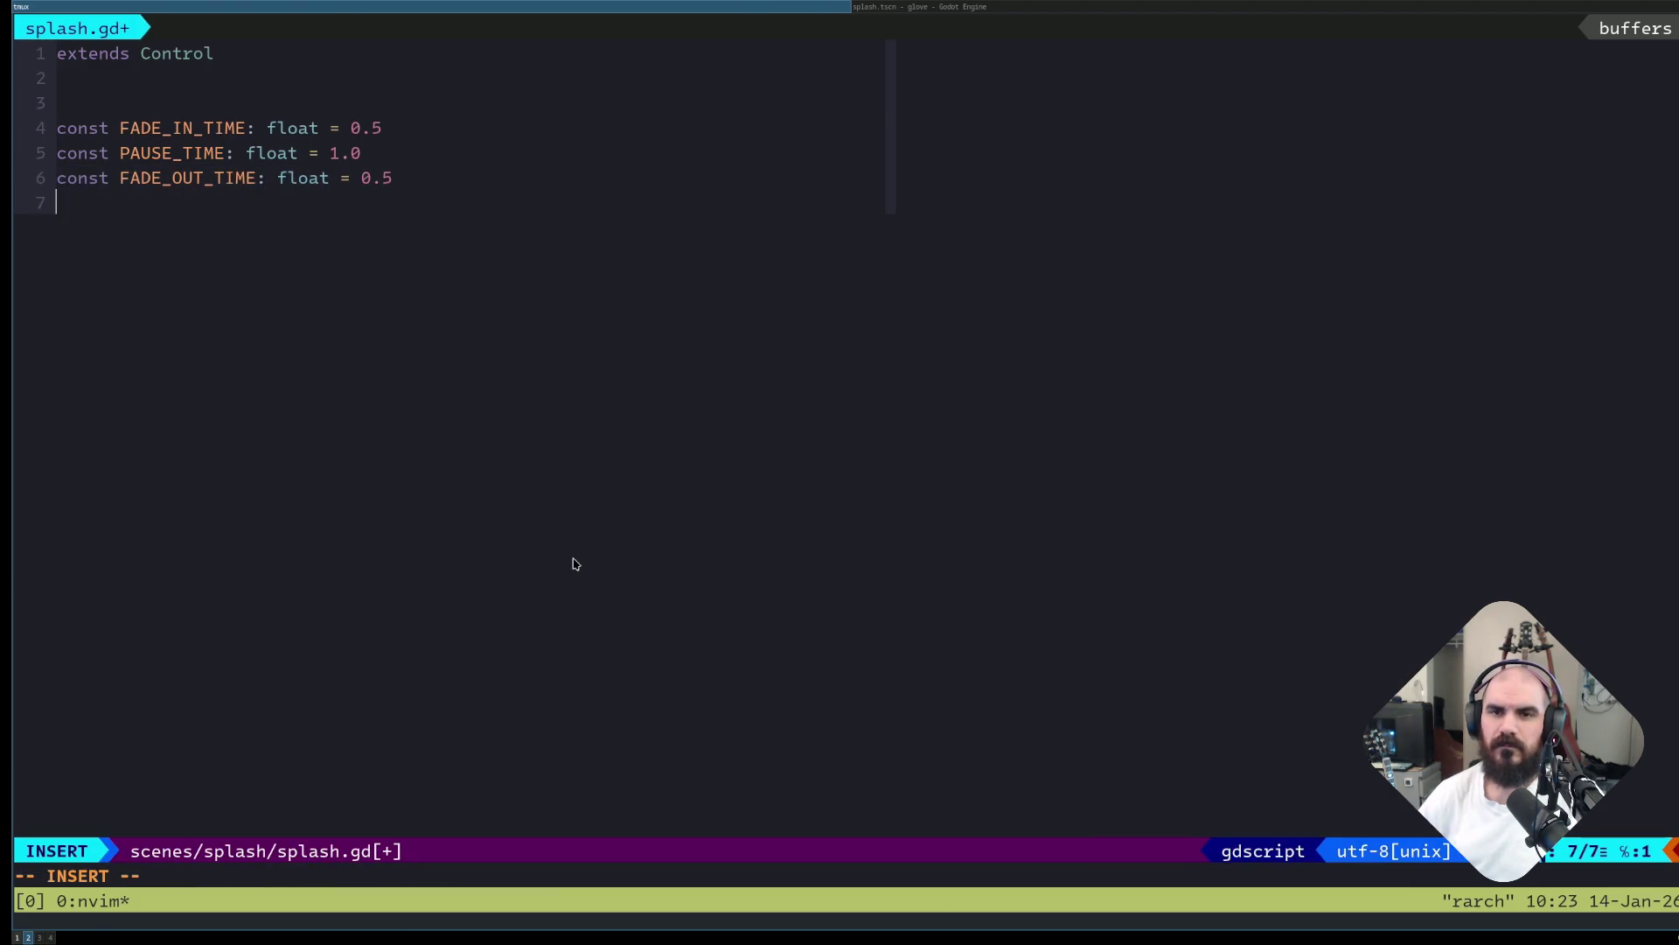
key("super+Right")
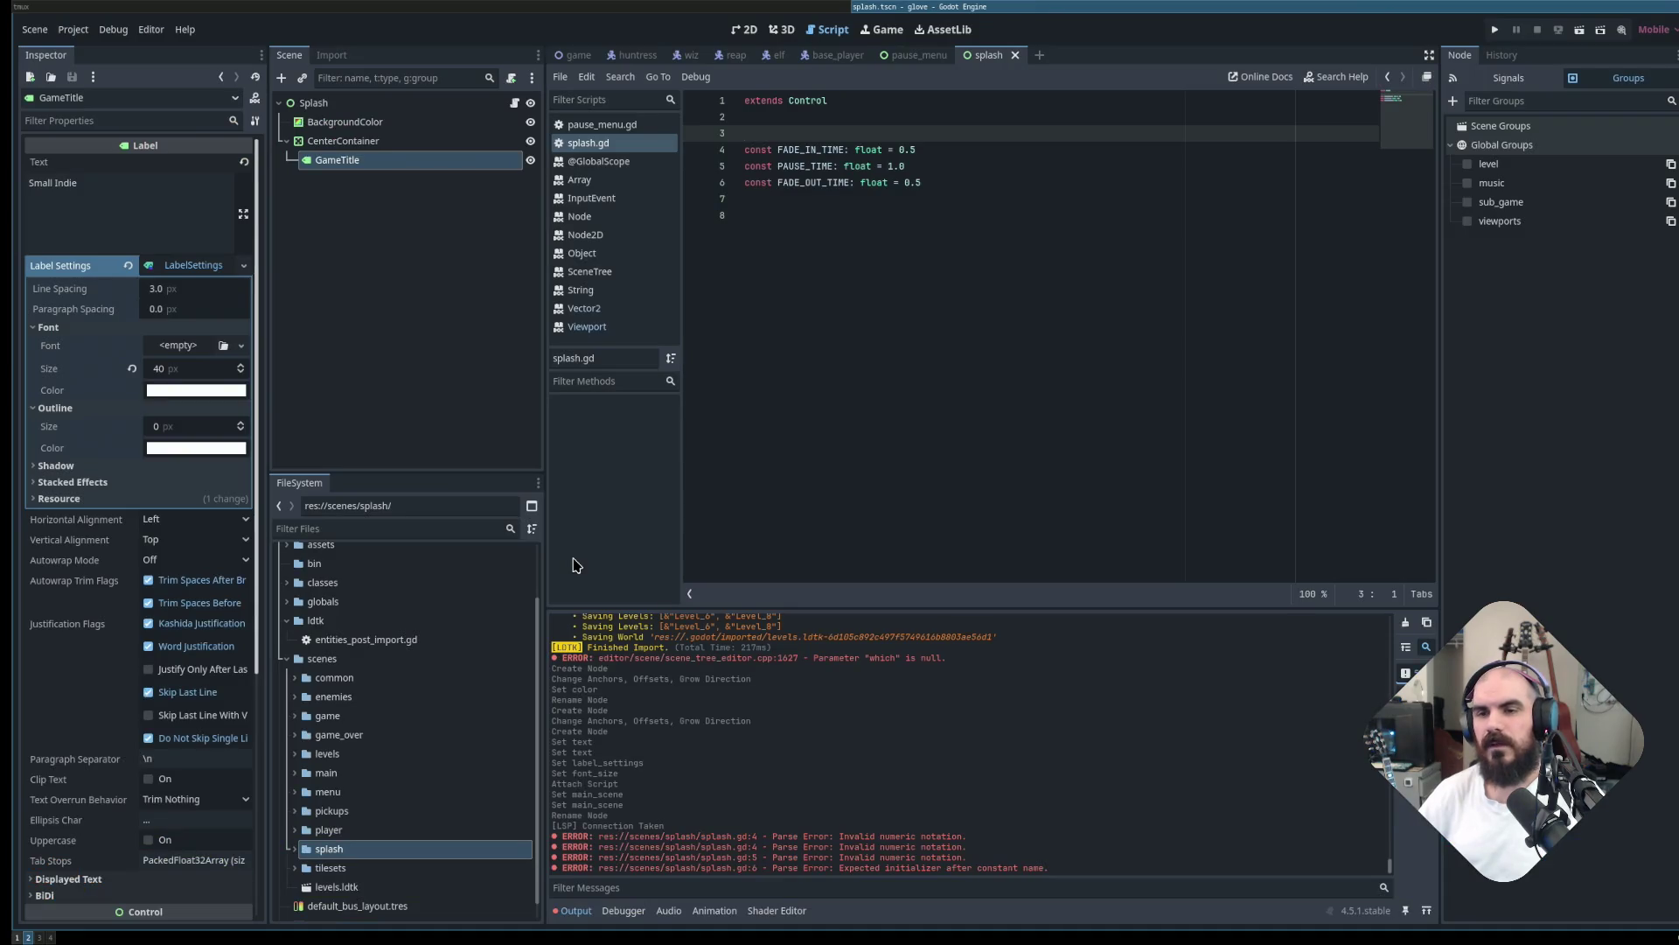
Step: Glance at the Godot editor and the tutorial's fade code, then return to splash.gd in Neovim
key("super+Left")
key("super+4")
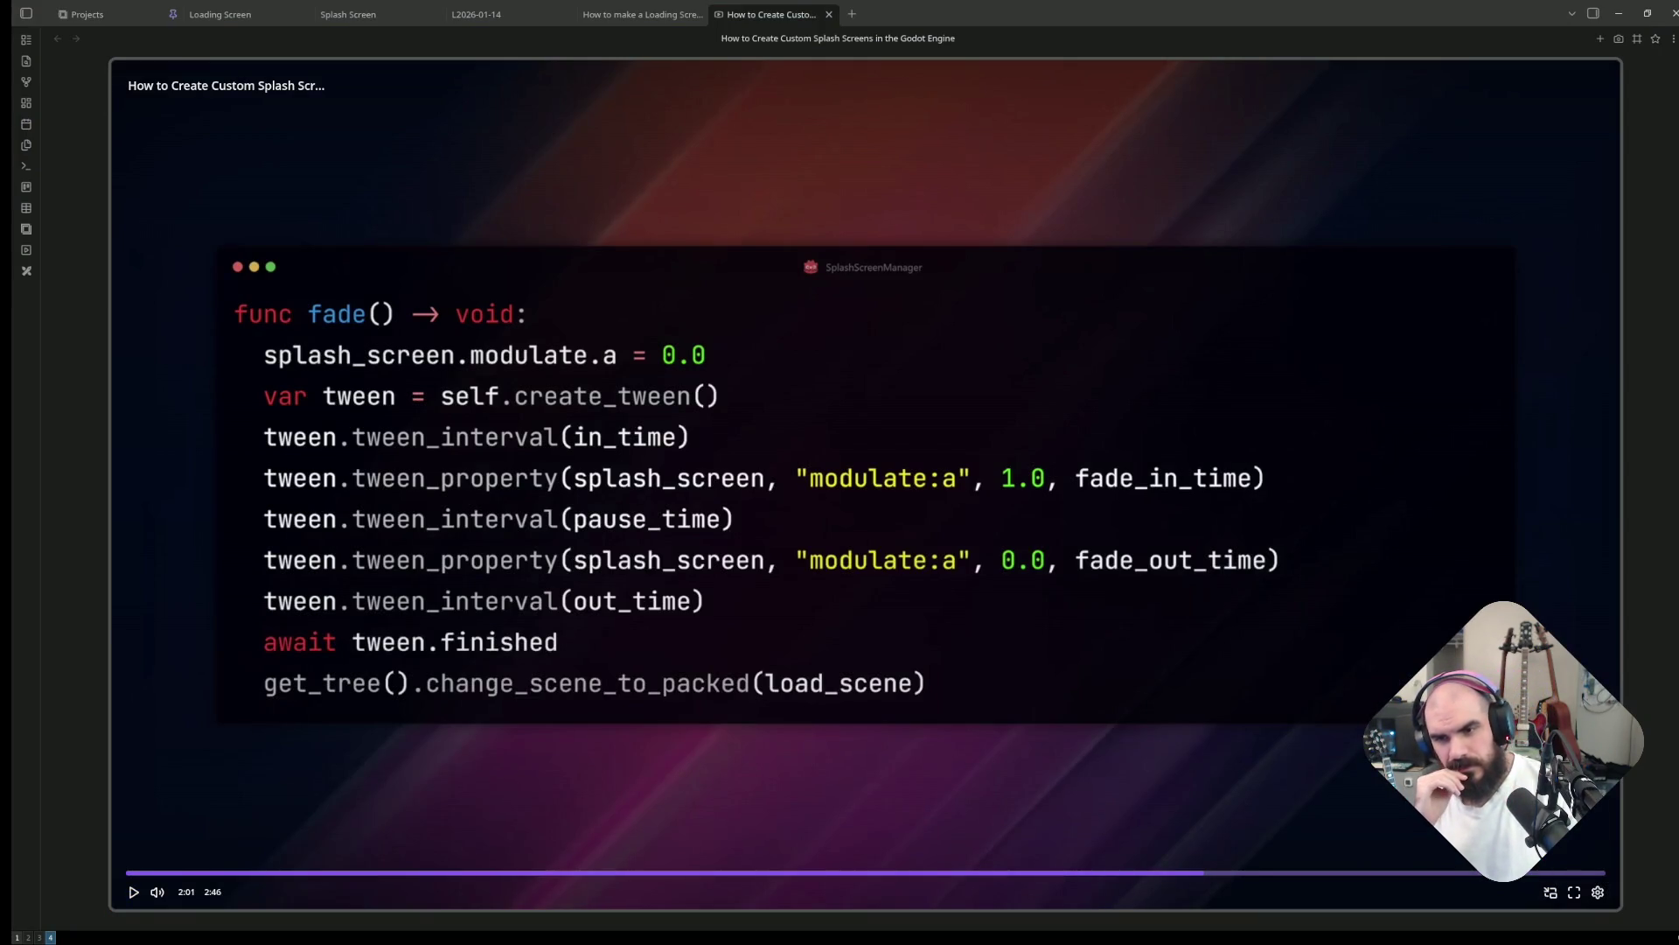
key("super+2")
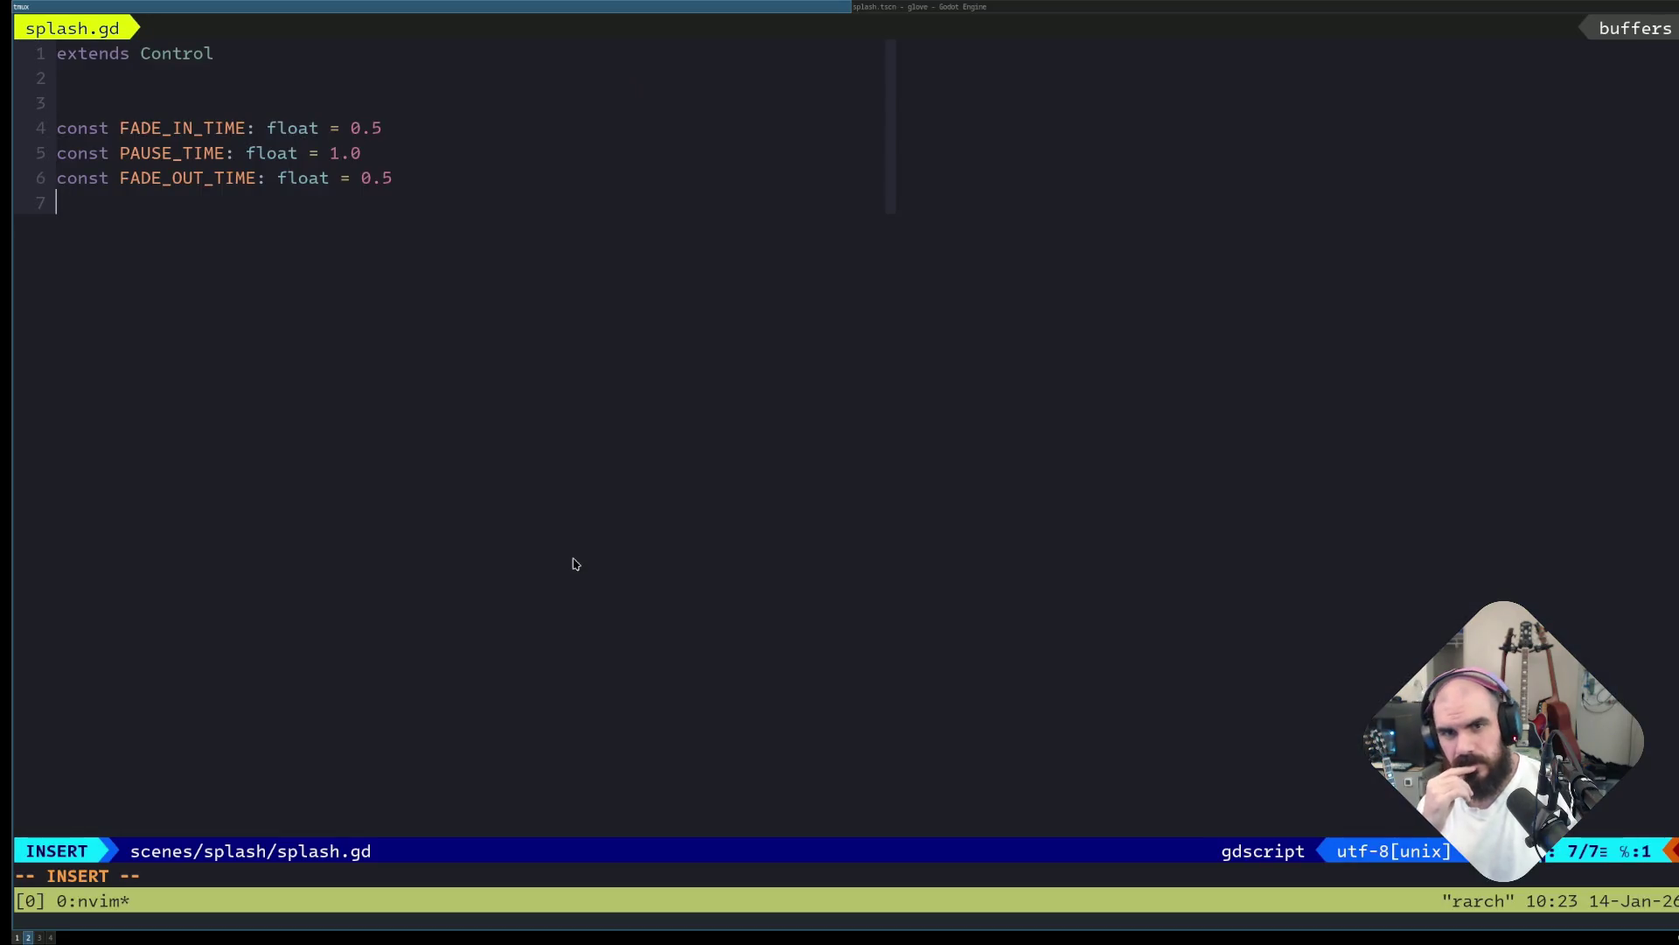
key("Escape")
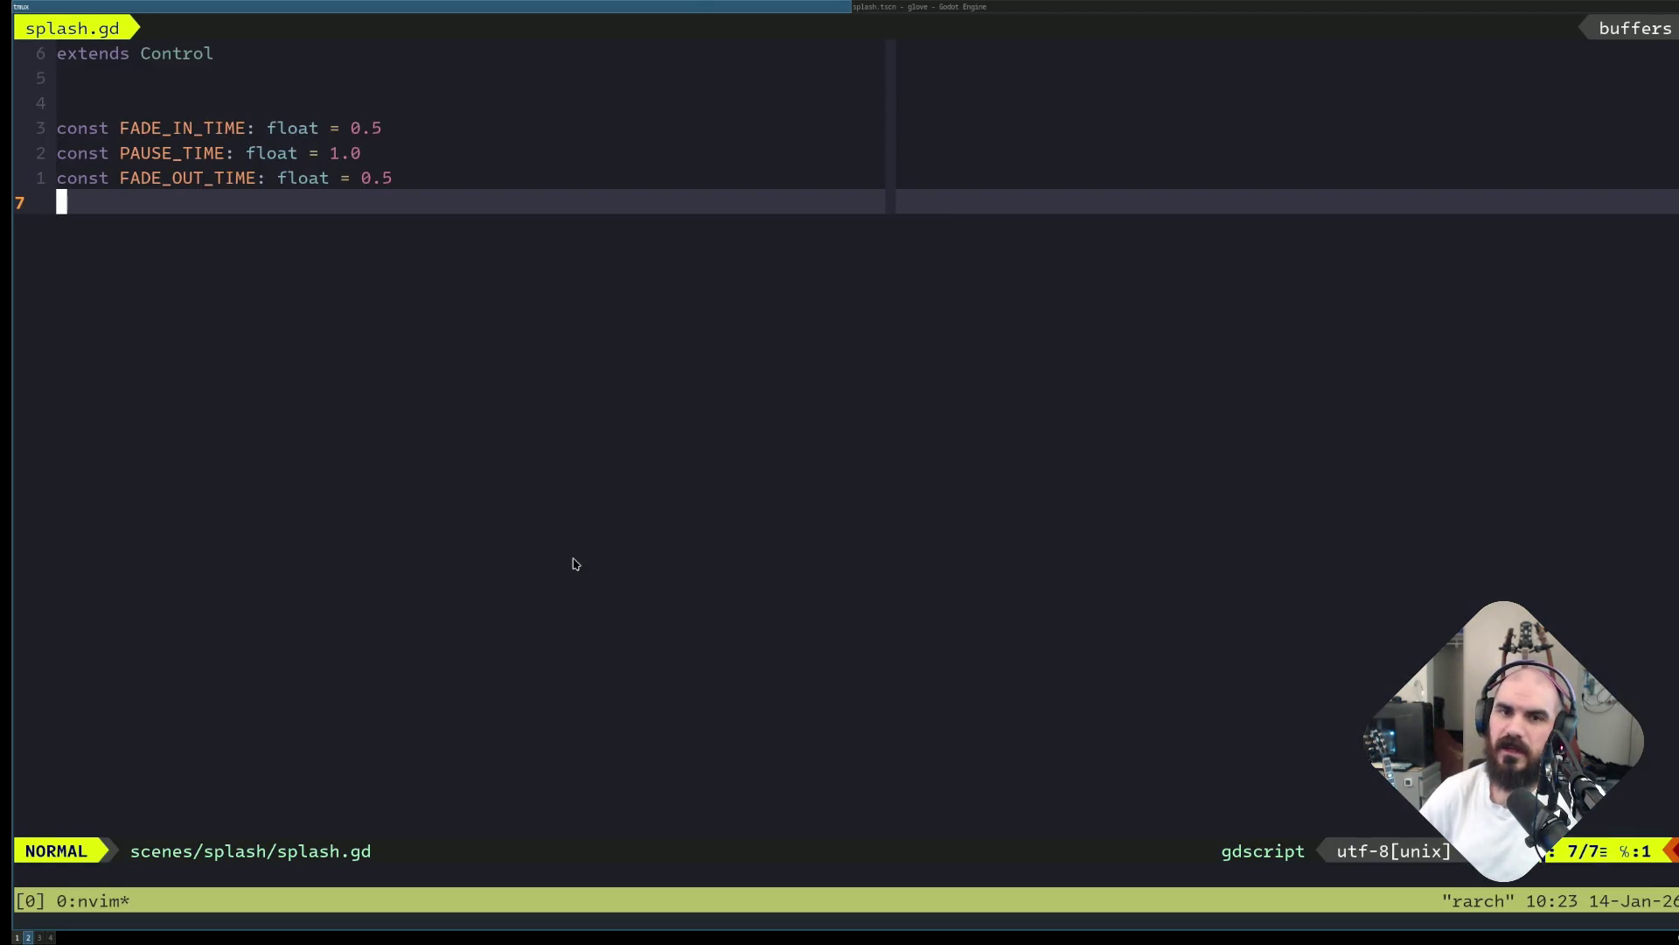
key("k")
key("k")
type("kO@")
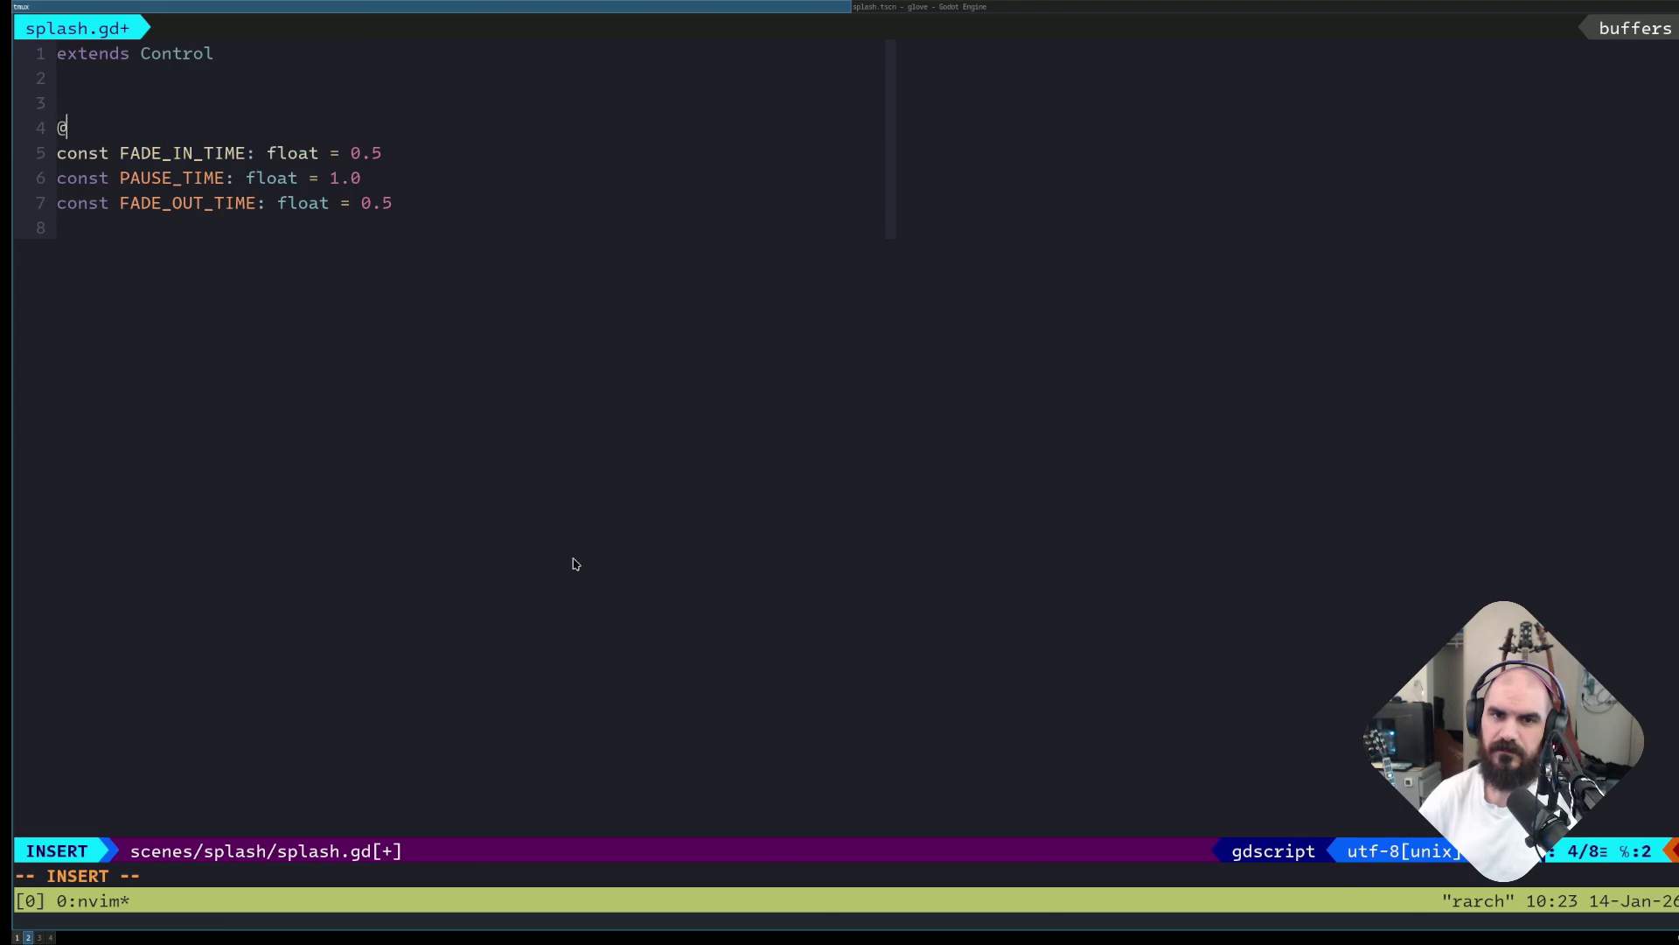
type("export nextZ_")
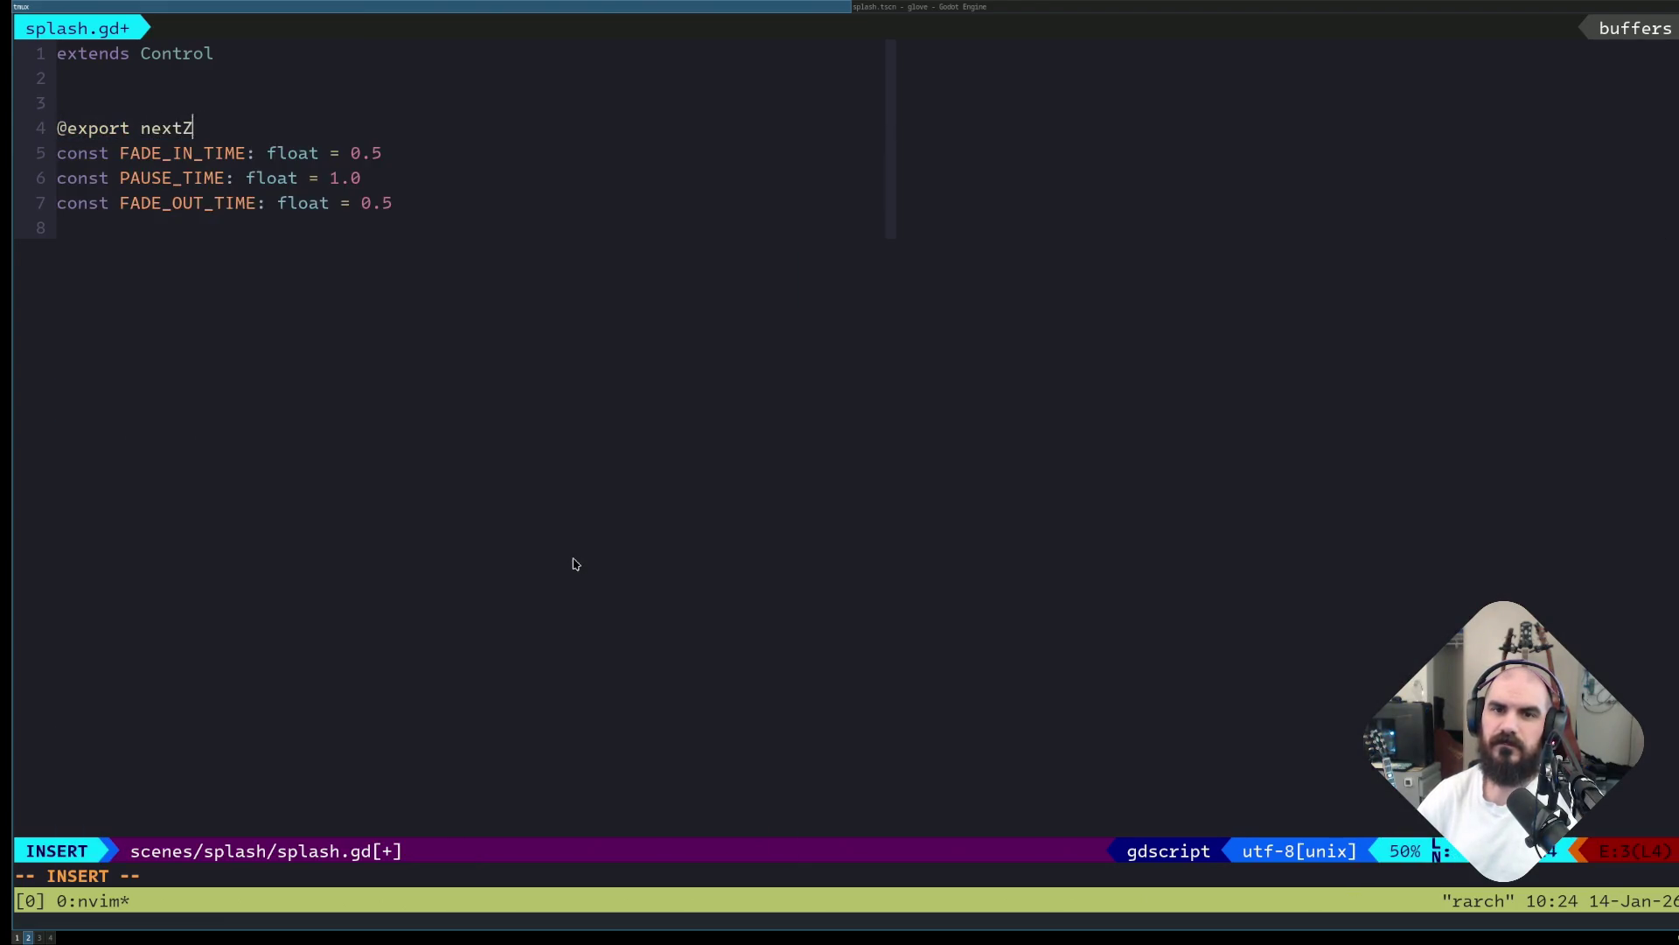
key("BackSpace")
type("_scene(")
key("BackSpace")
key("Escape")
type("bivar")
key("End")
key("BackSpace")
type(": PackedSc")
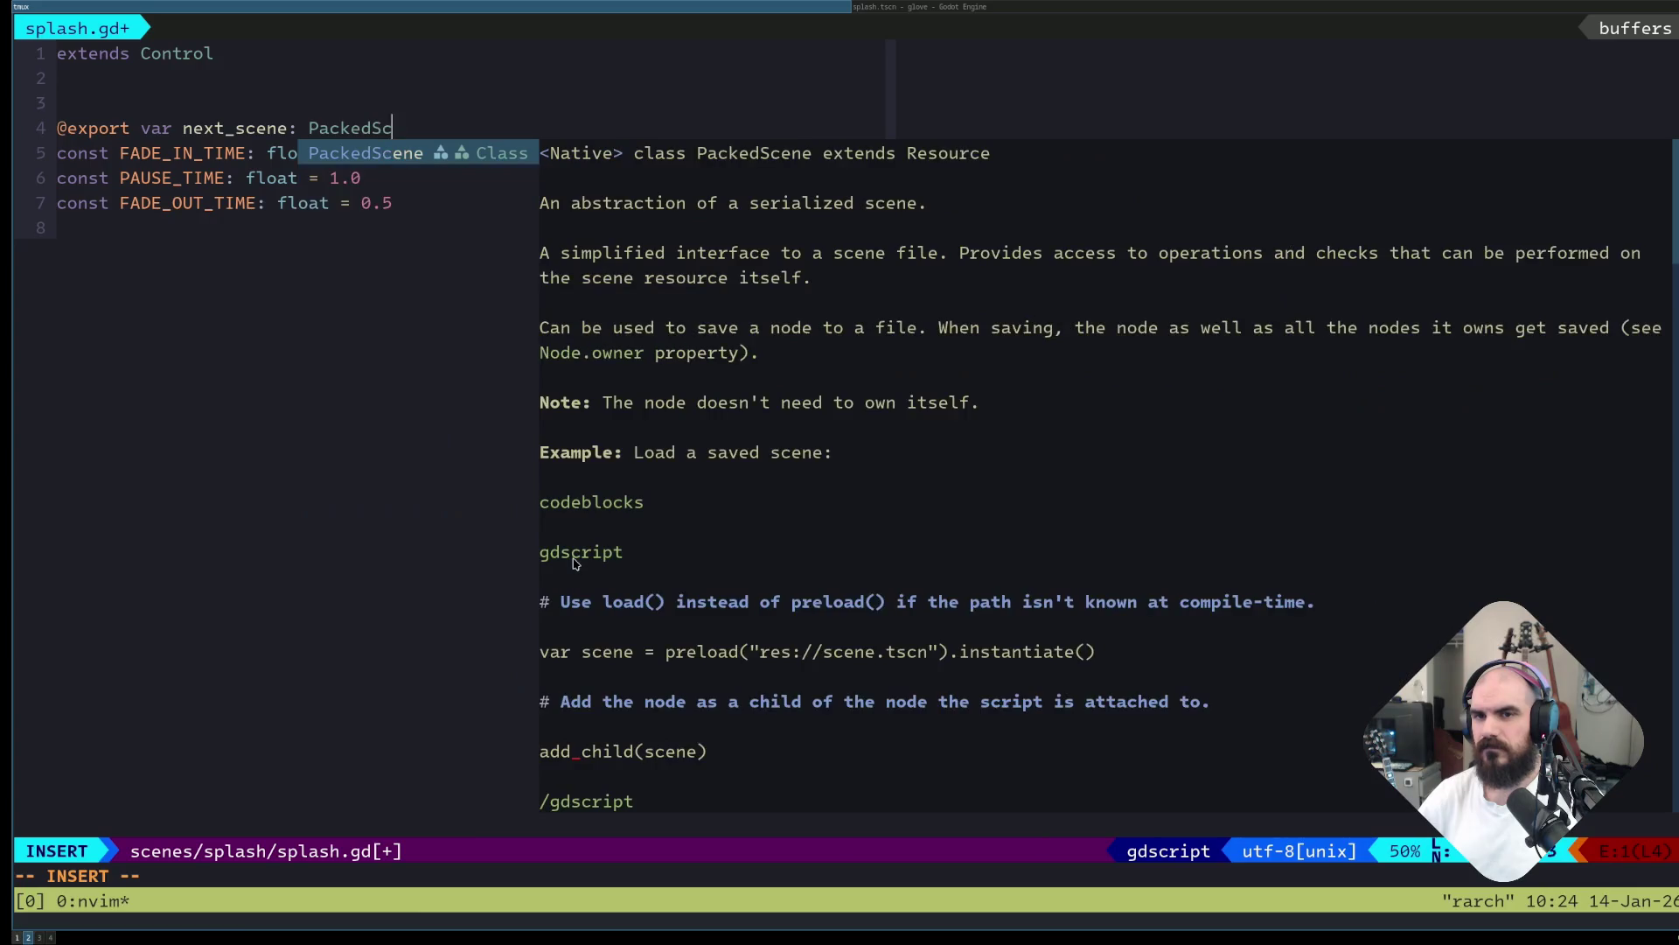
key("Return")
key("Return")
key("Escape")
key("j")
Step: Check the Godot editor, then bring the tutorial video back up
key("super+l")
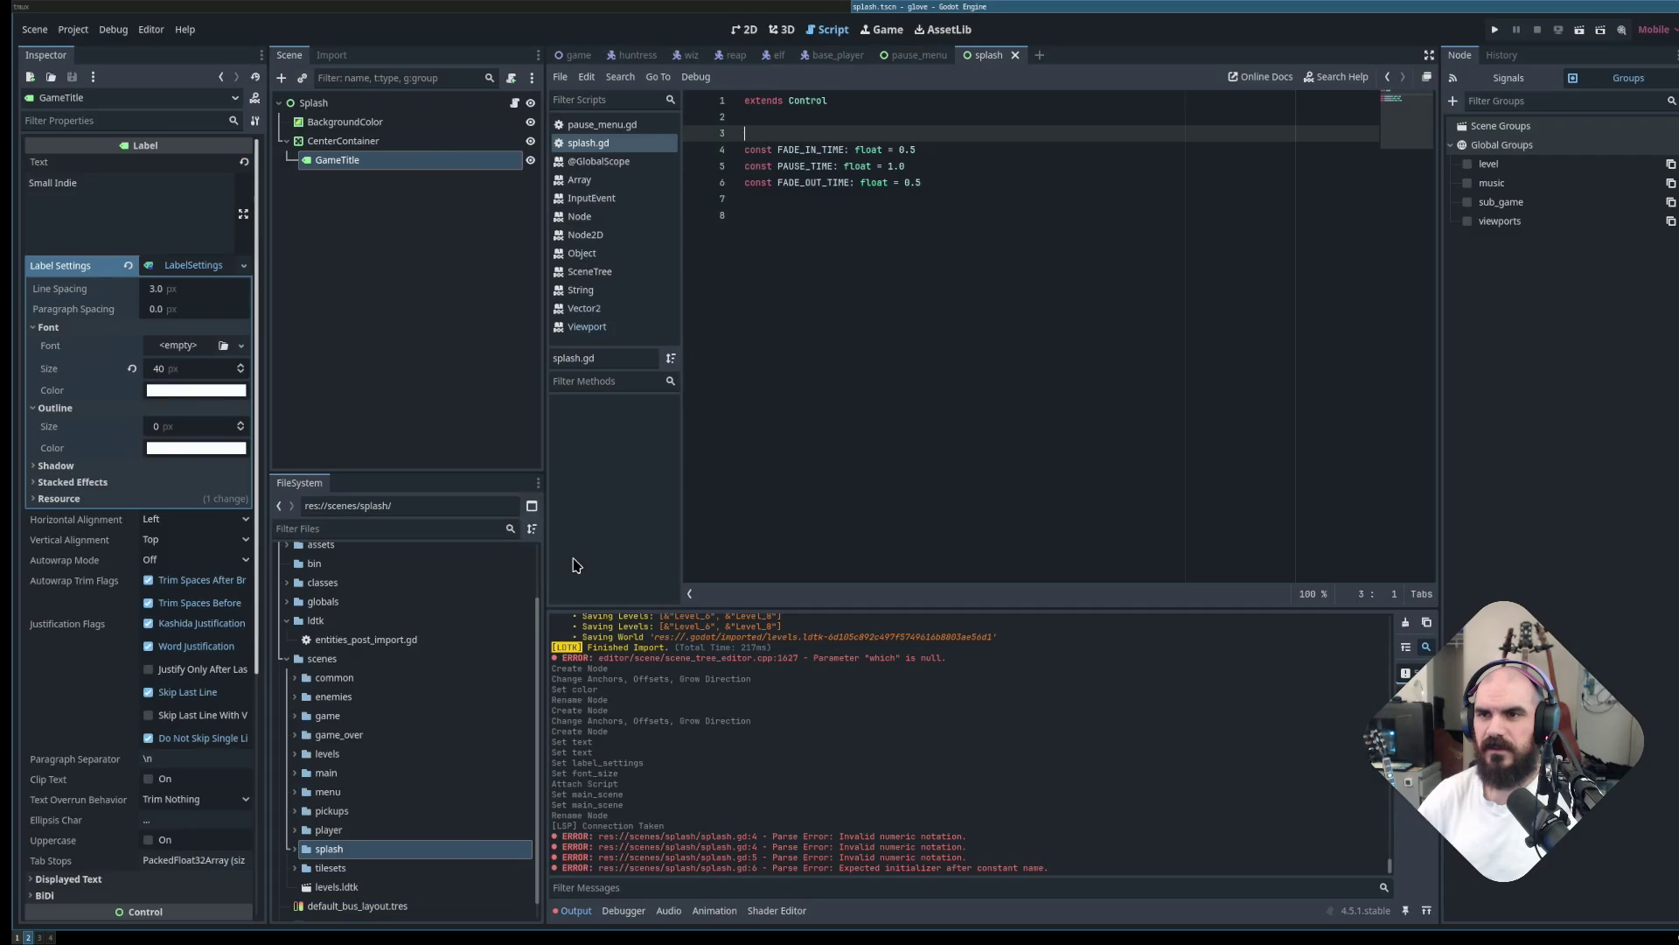
key("super+1")
key("super+4")
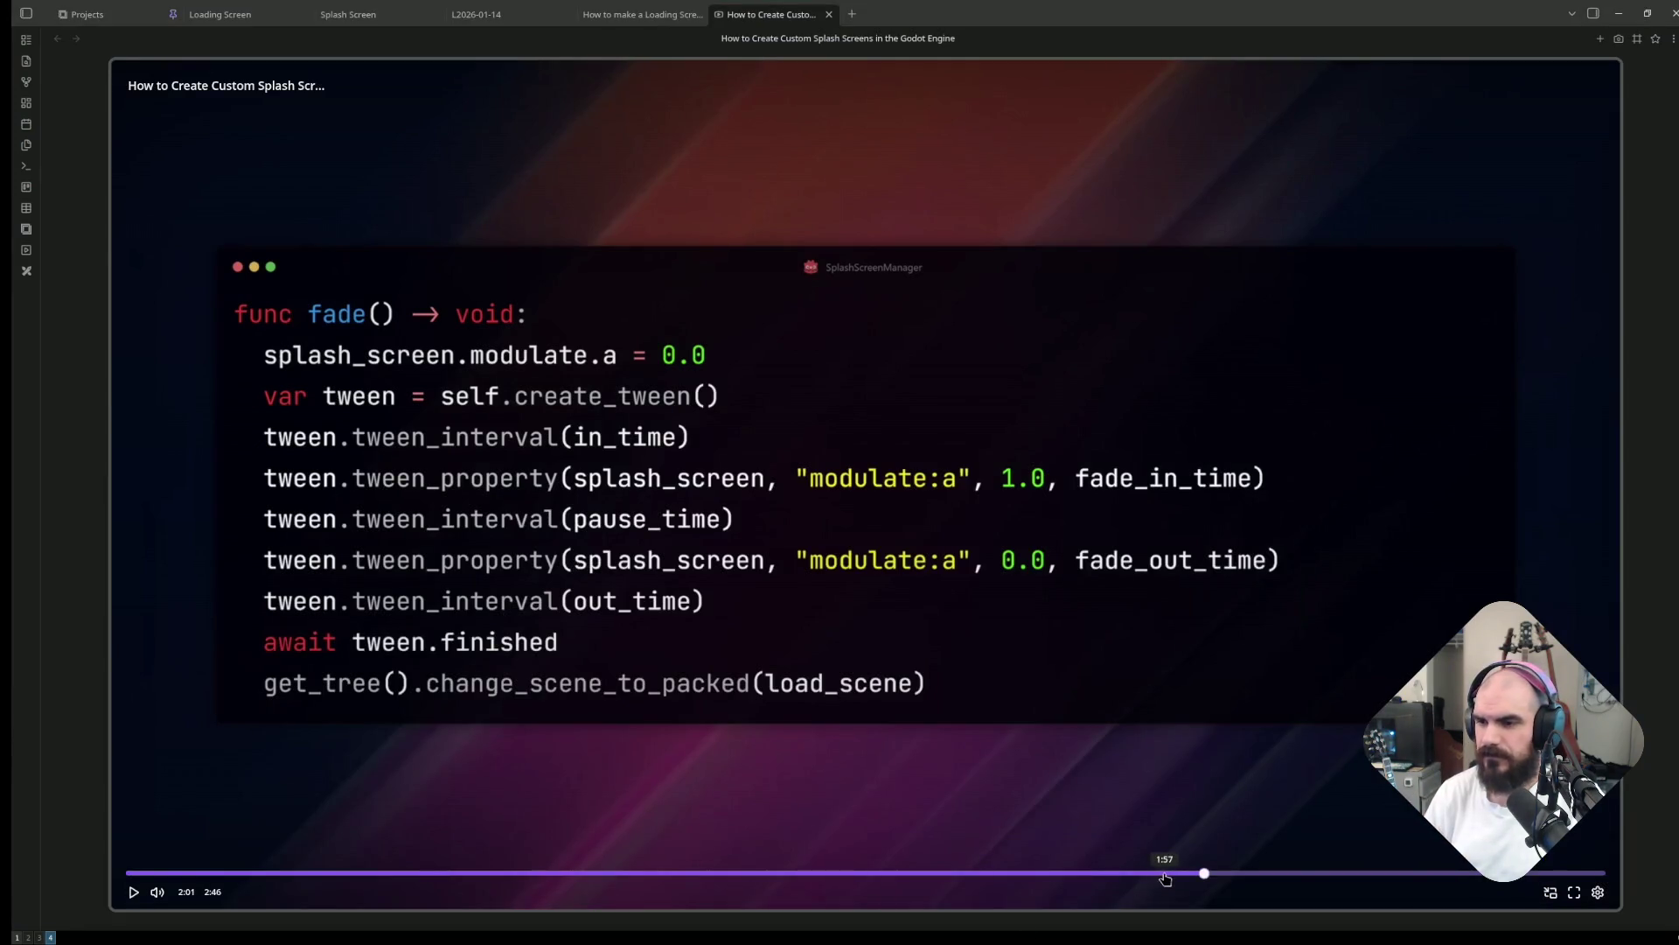
Step: Scrub the tutorial to about 1:57 and 2:04 to review its export and fade code, then return to splash.gd
left_click(1166, 872)
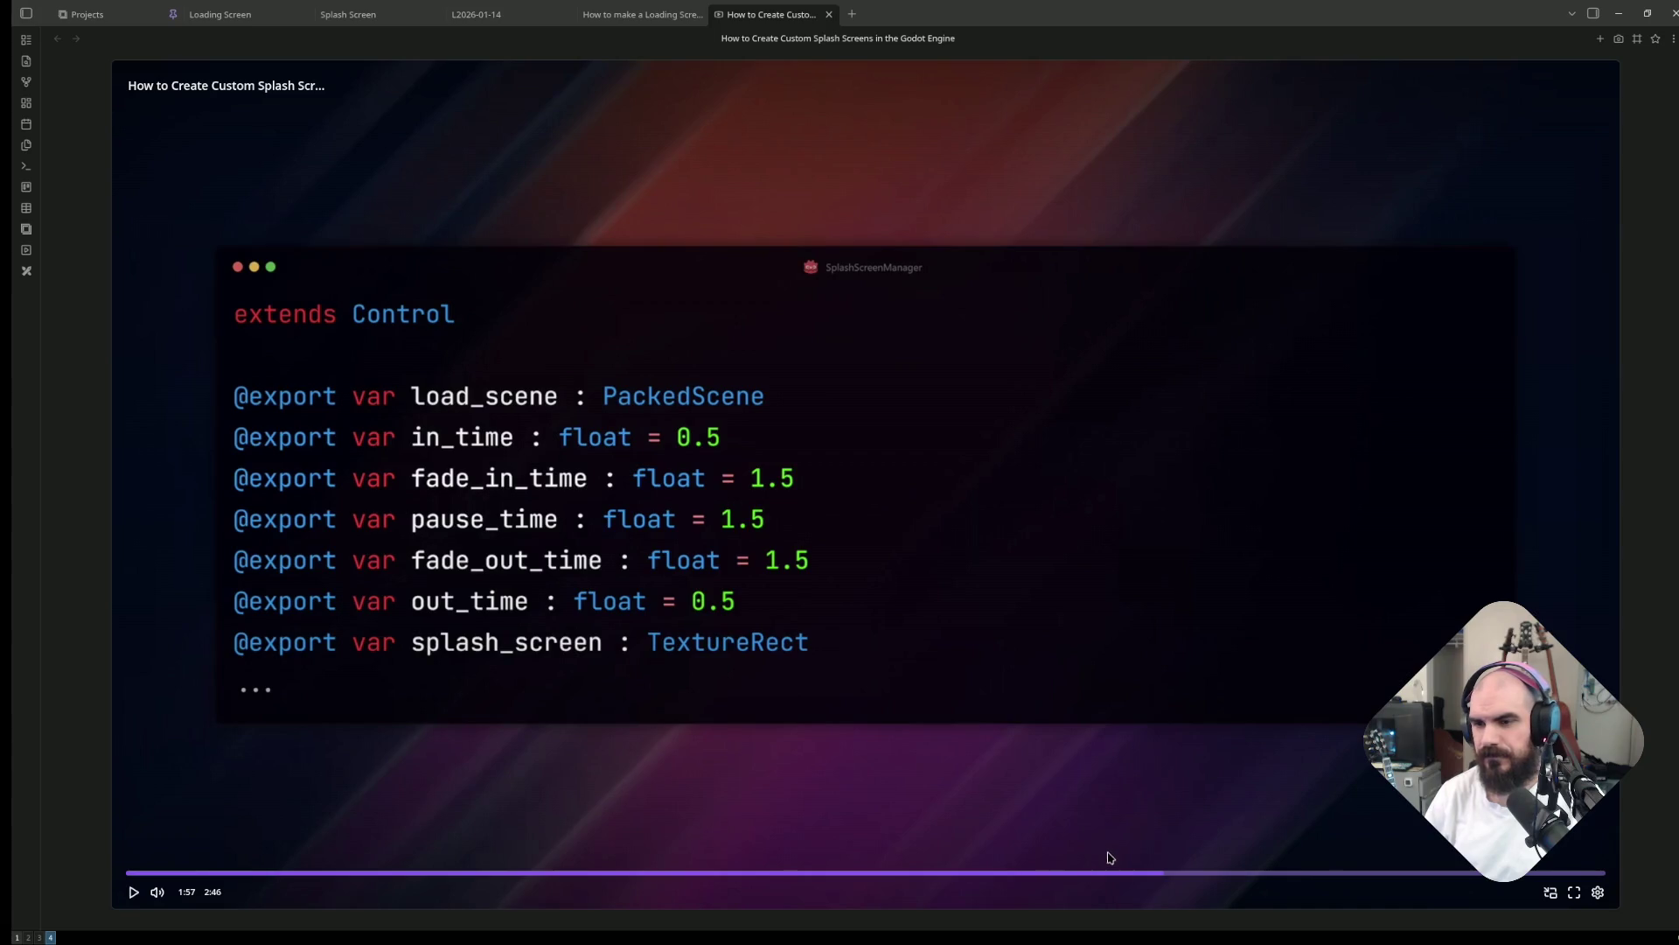
left_click(1231, 872)
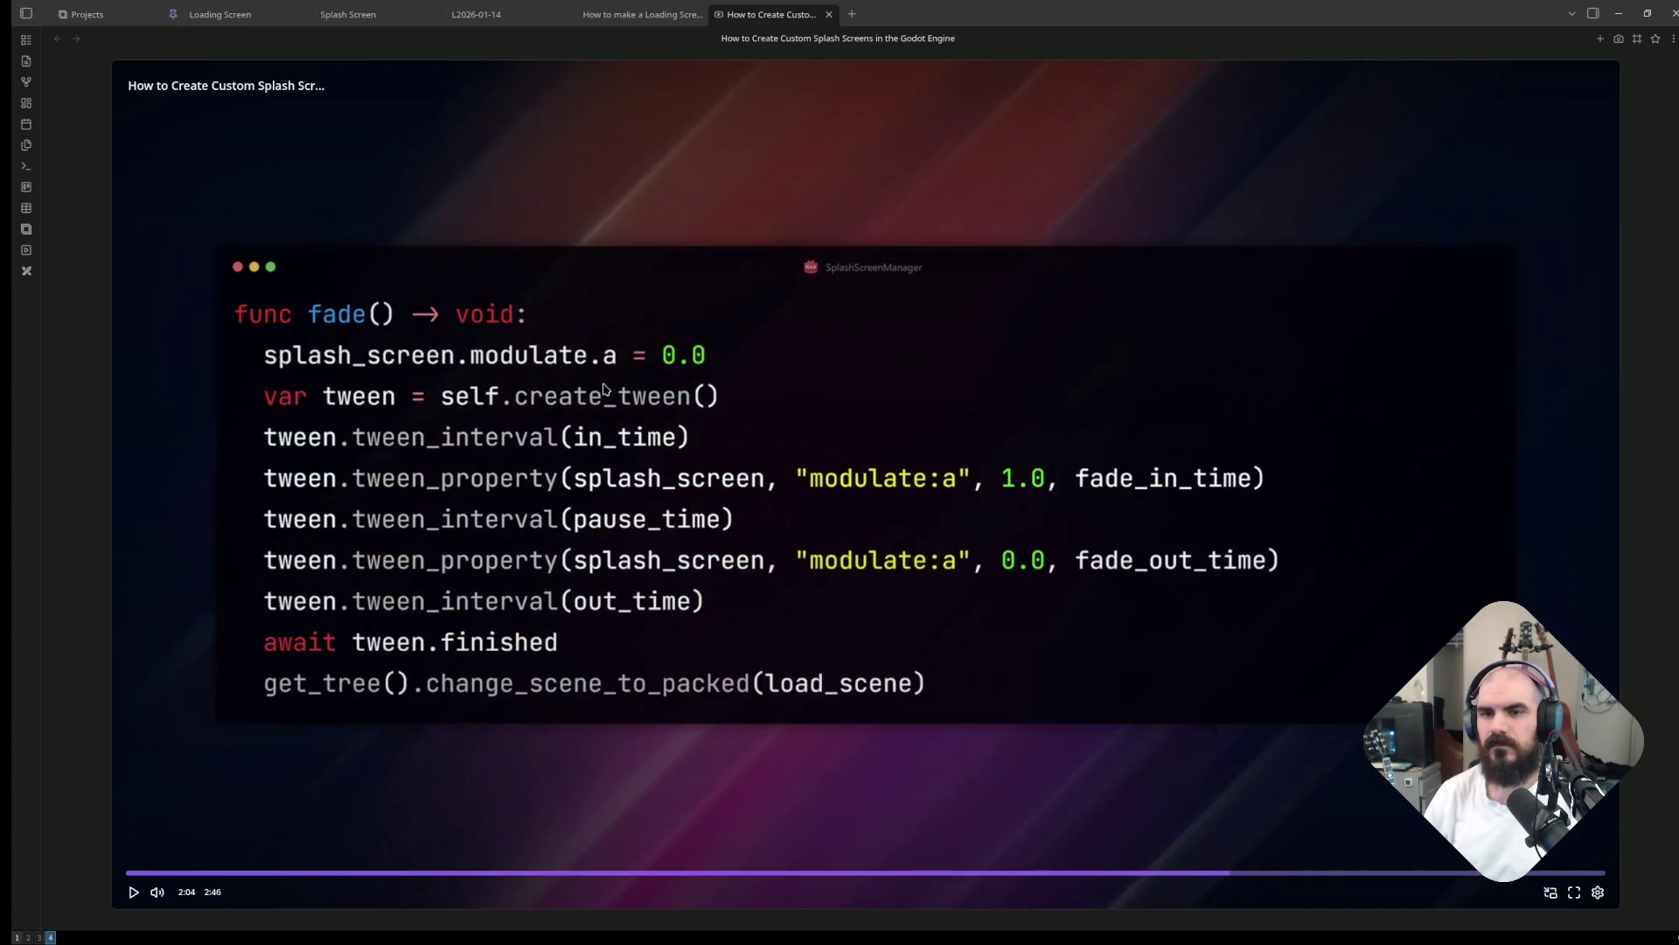
key("super+3")
key("super+2")
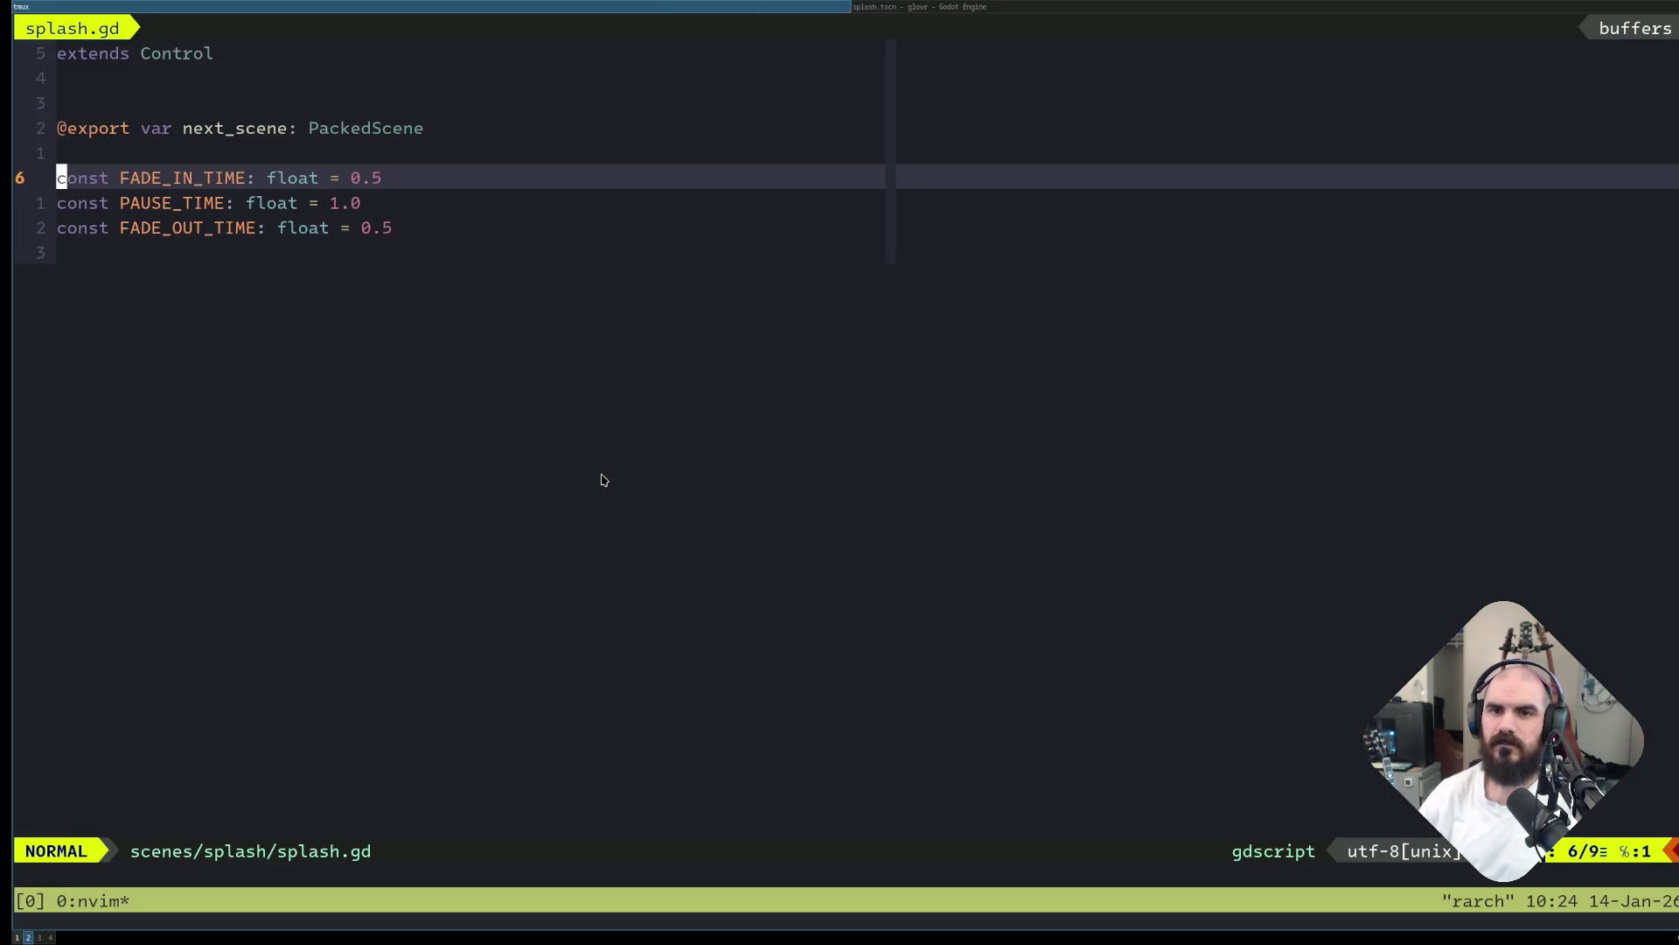
Step: Start a 'func _ready():' block at the end of splash.gd, comparing against the tutorial
key("j")
key("j")
key("G")
key("o")
key("Return")
type("func _ready")
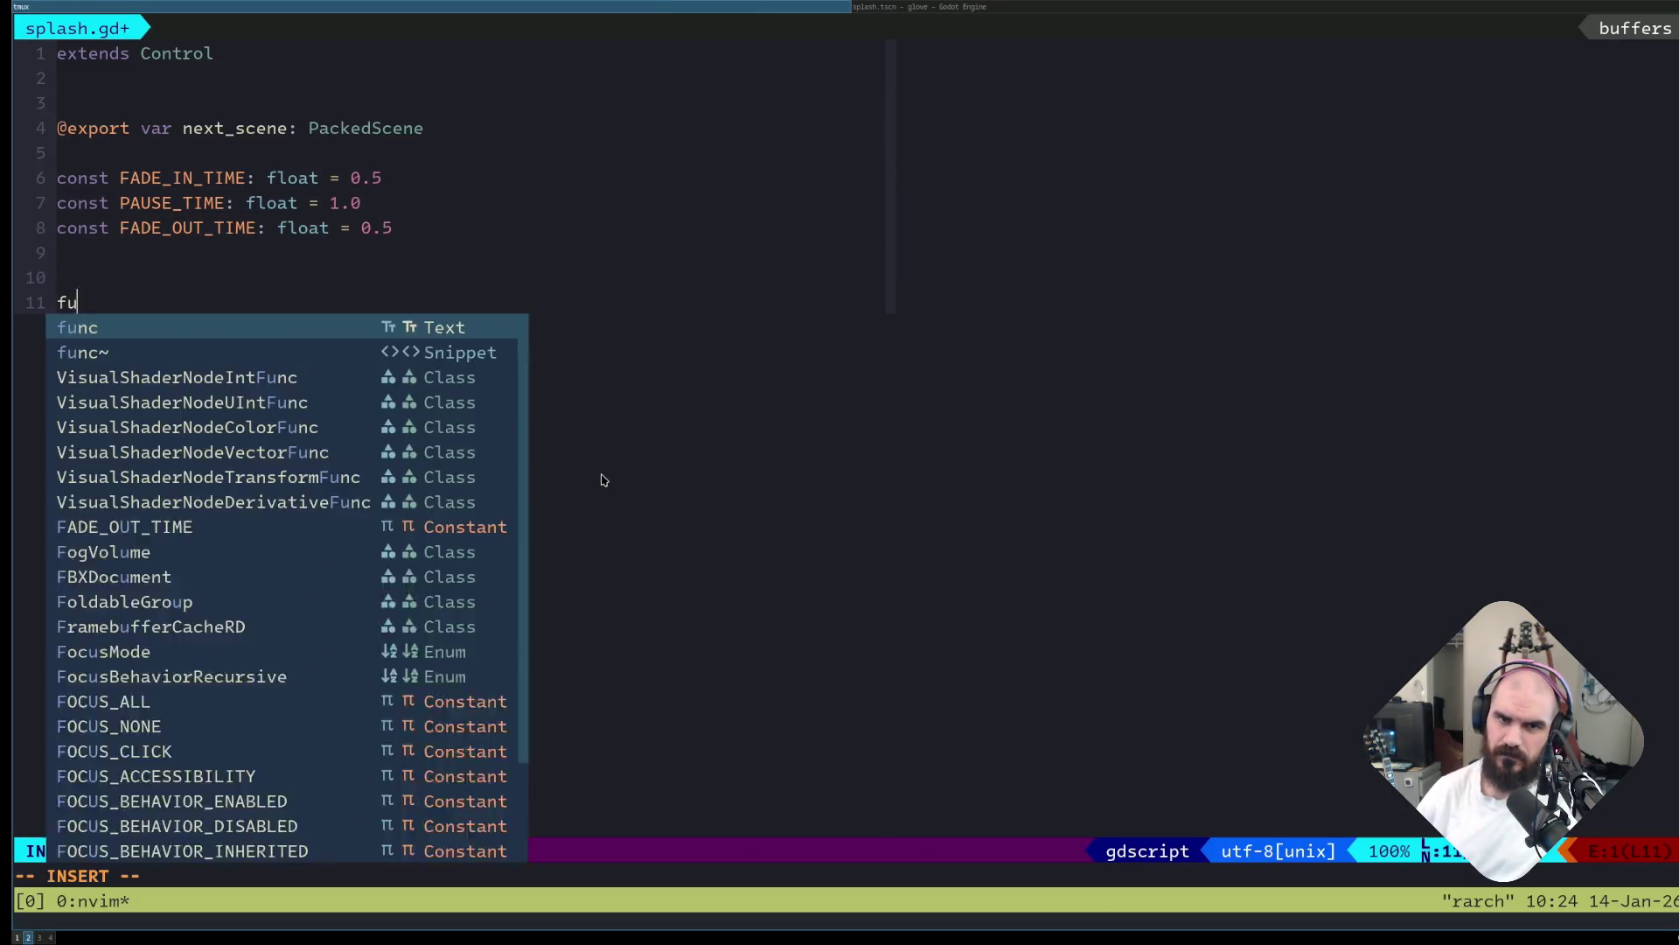
key("Return")
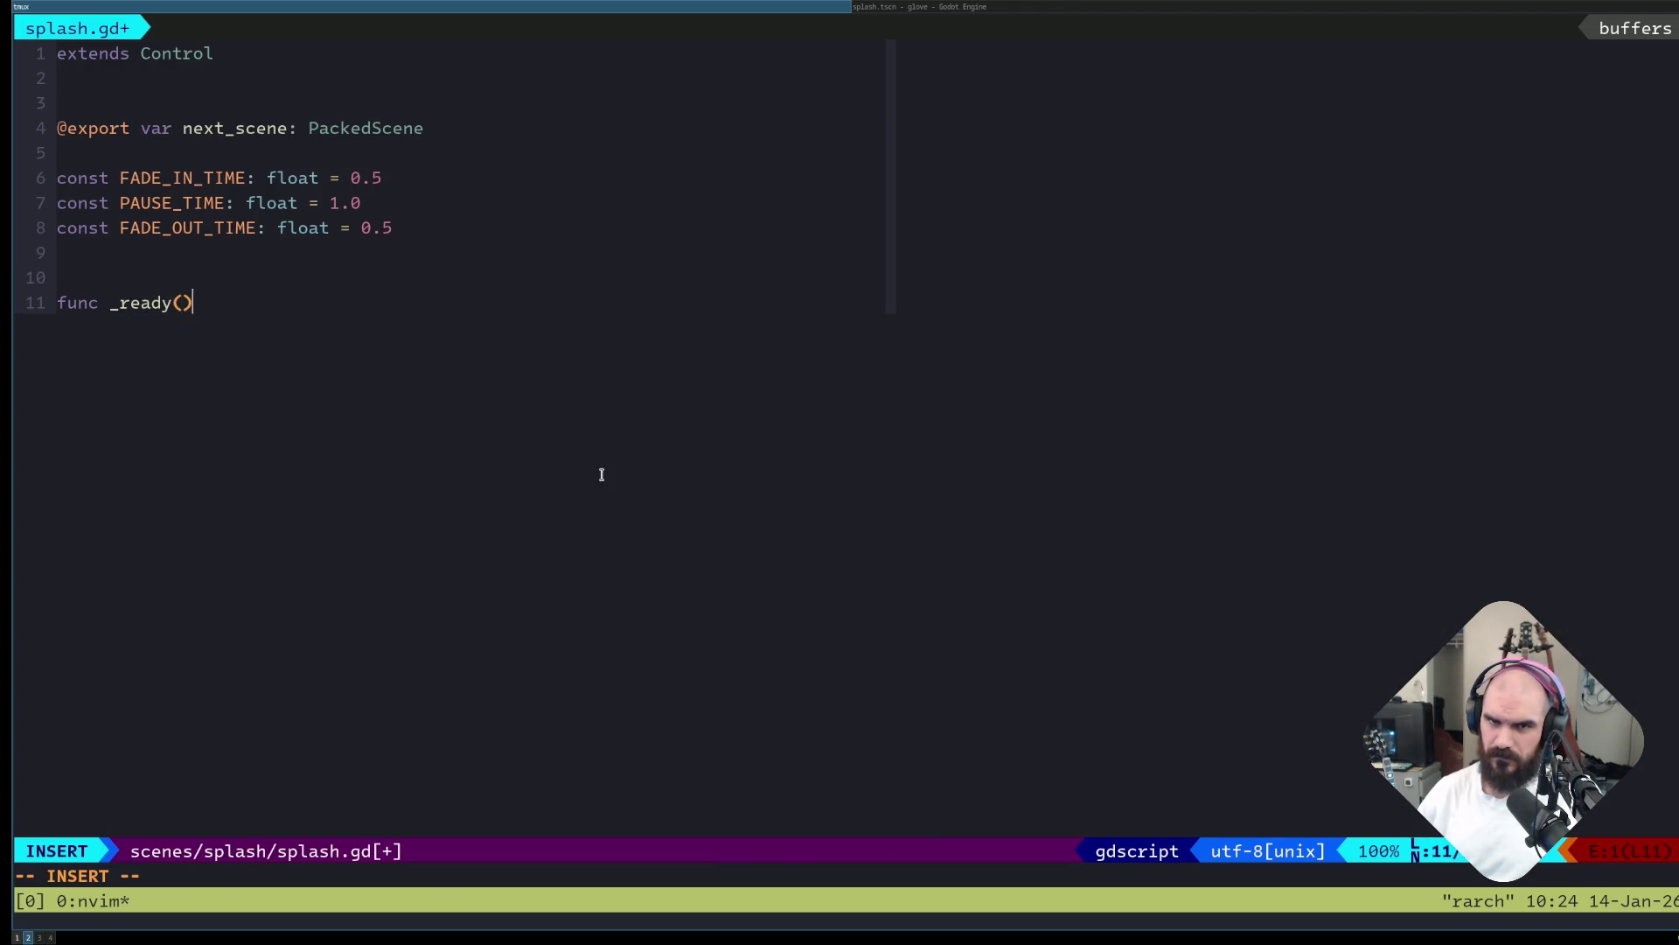
type(":")
key("Return")
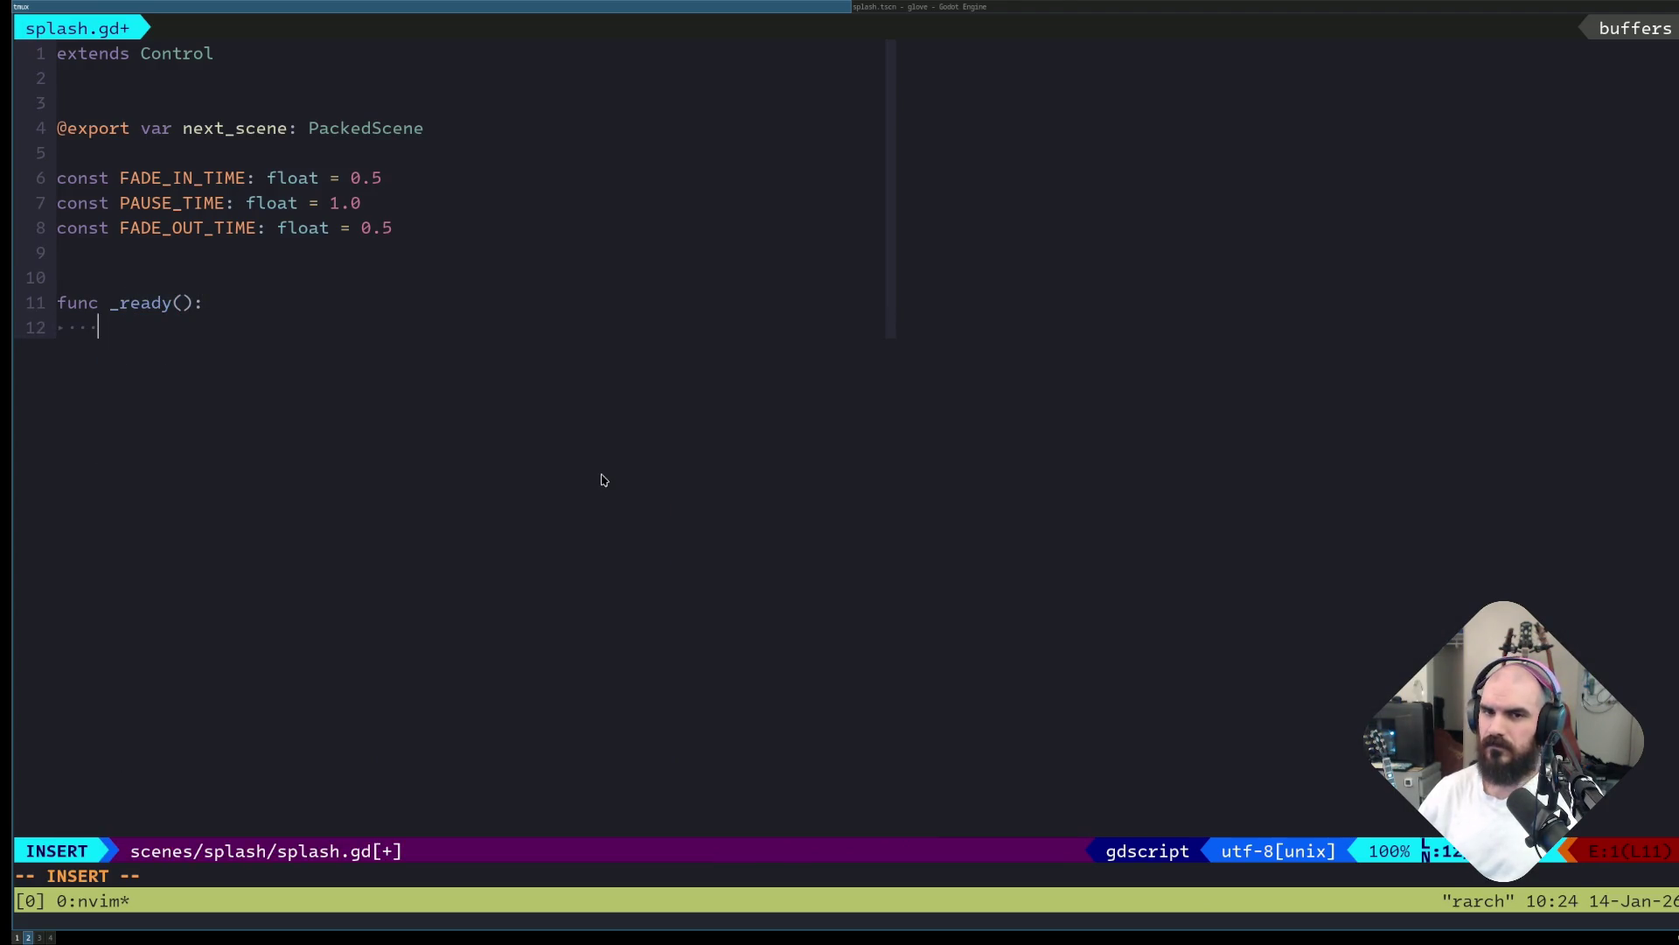
key("super+4")
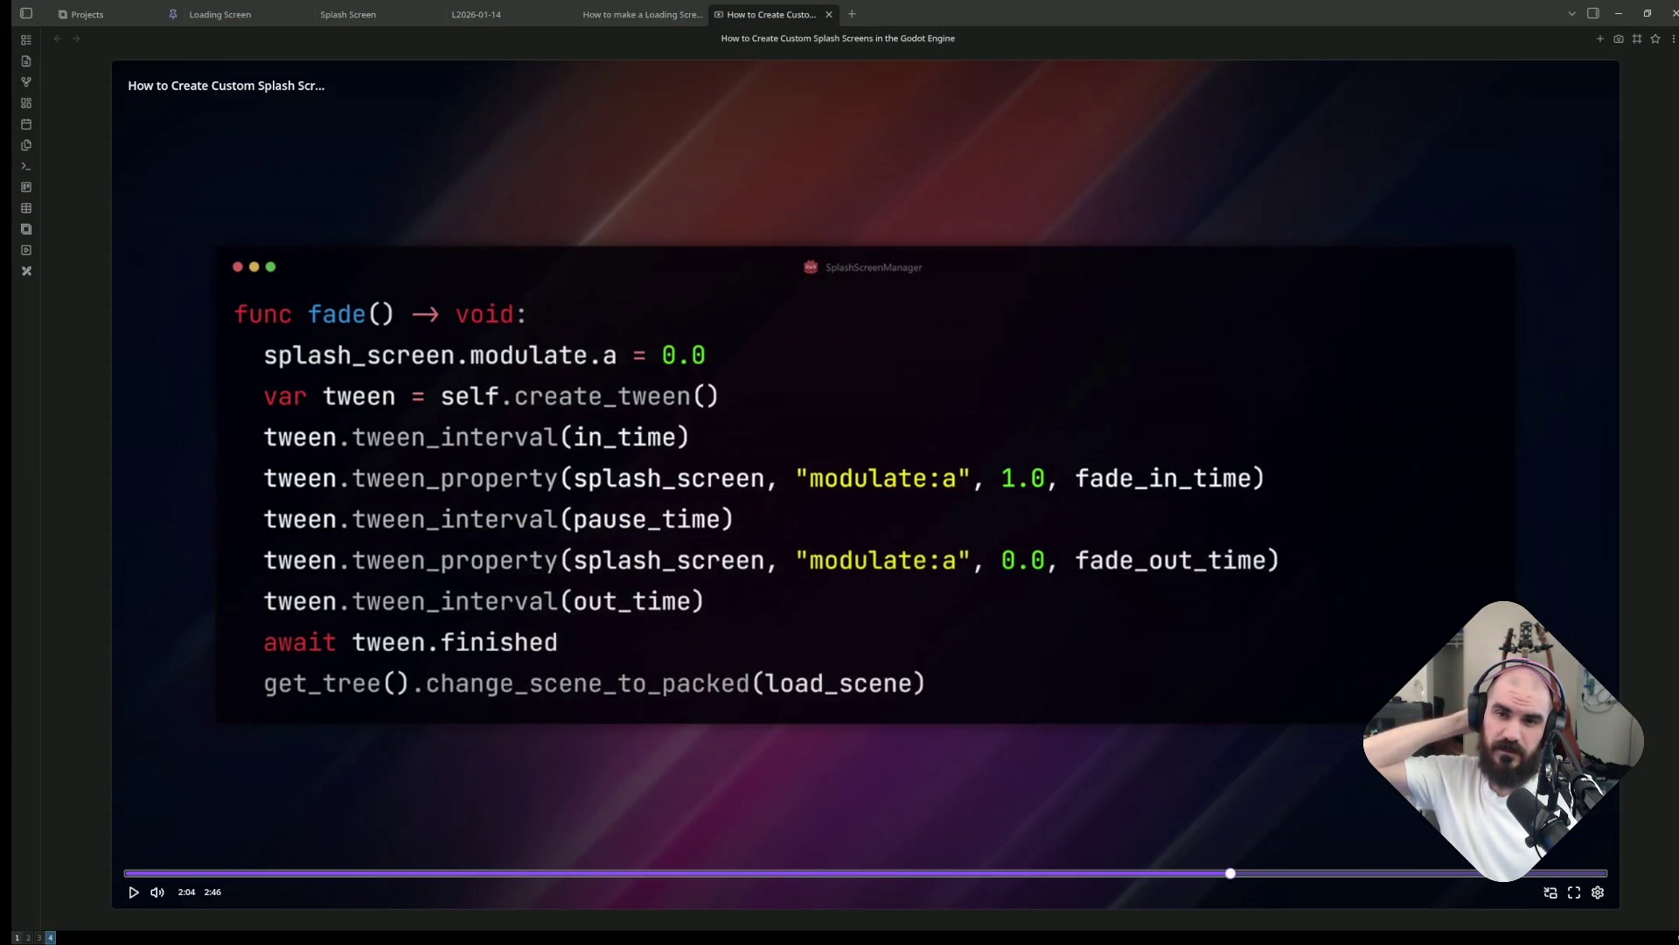
key("super+2")
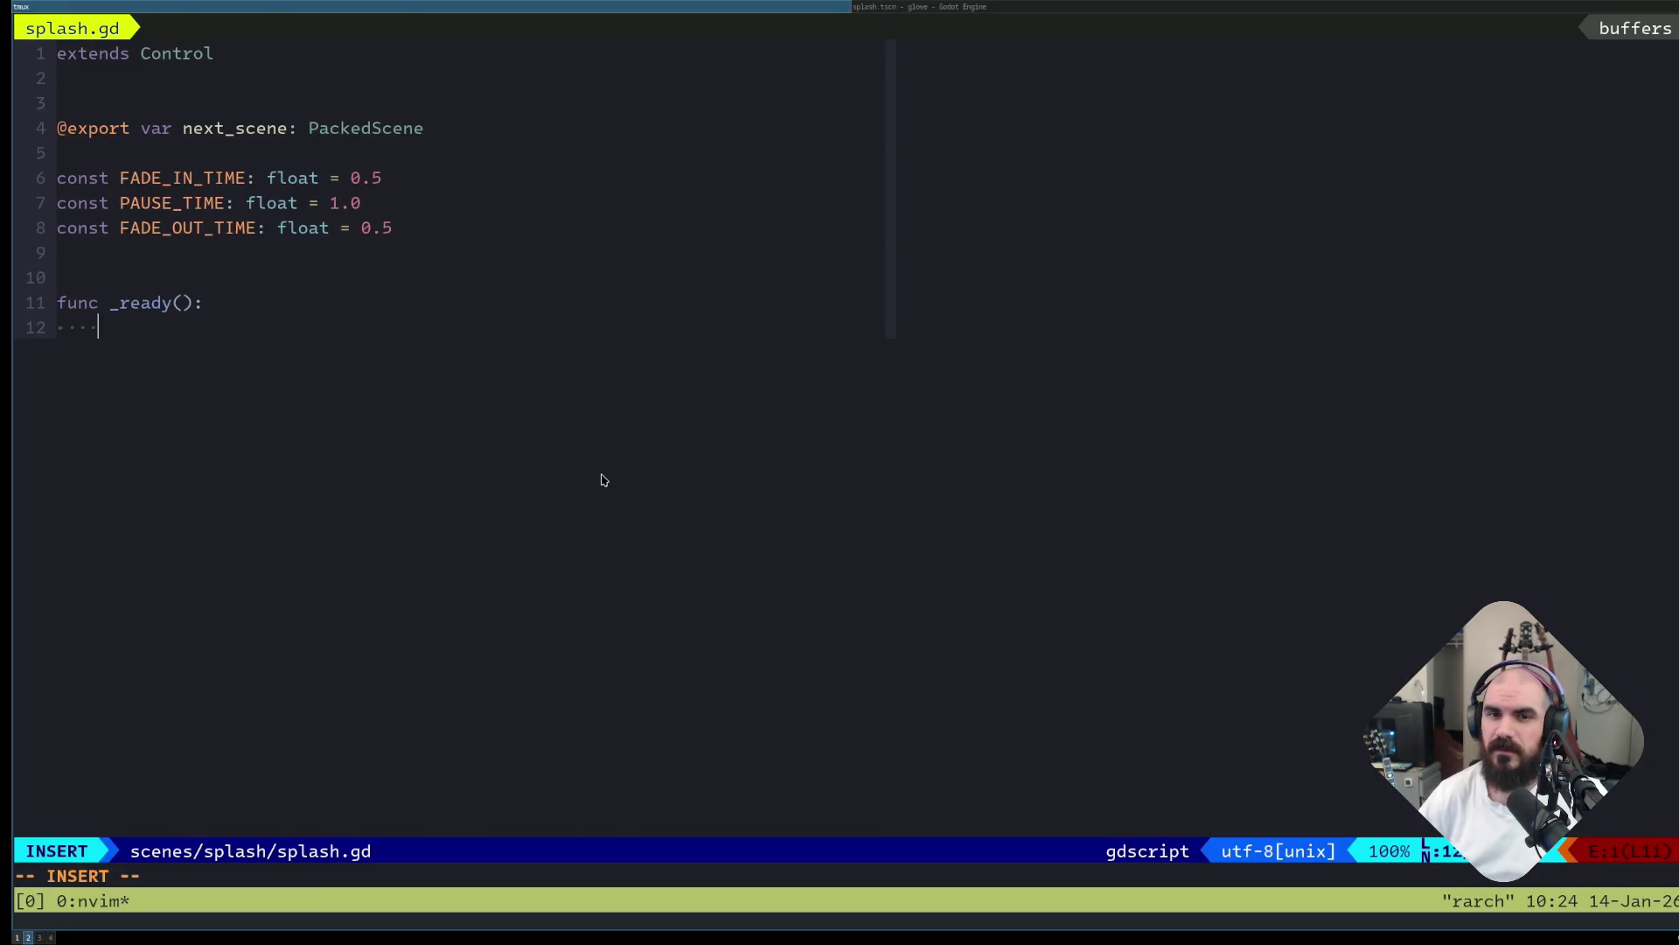
Step: Cut the three fade-time constant lines and paste them near the export line
key("Escape")
key("A")
key("Escape")
key("k")
key("k")
key("k")
key("o")
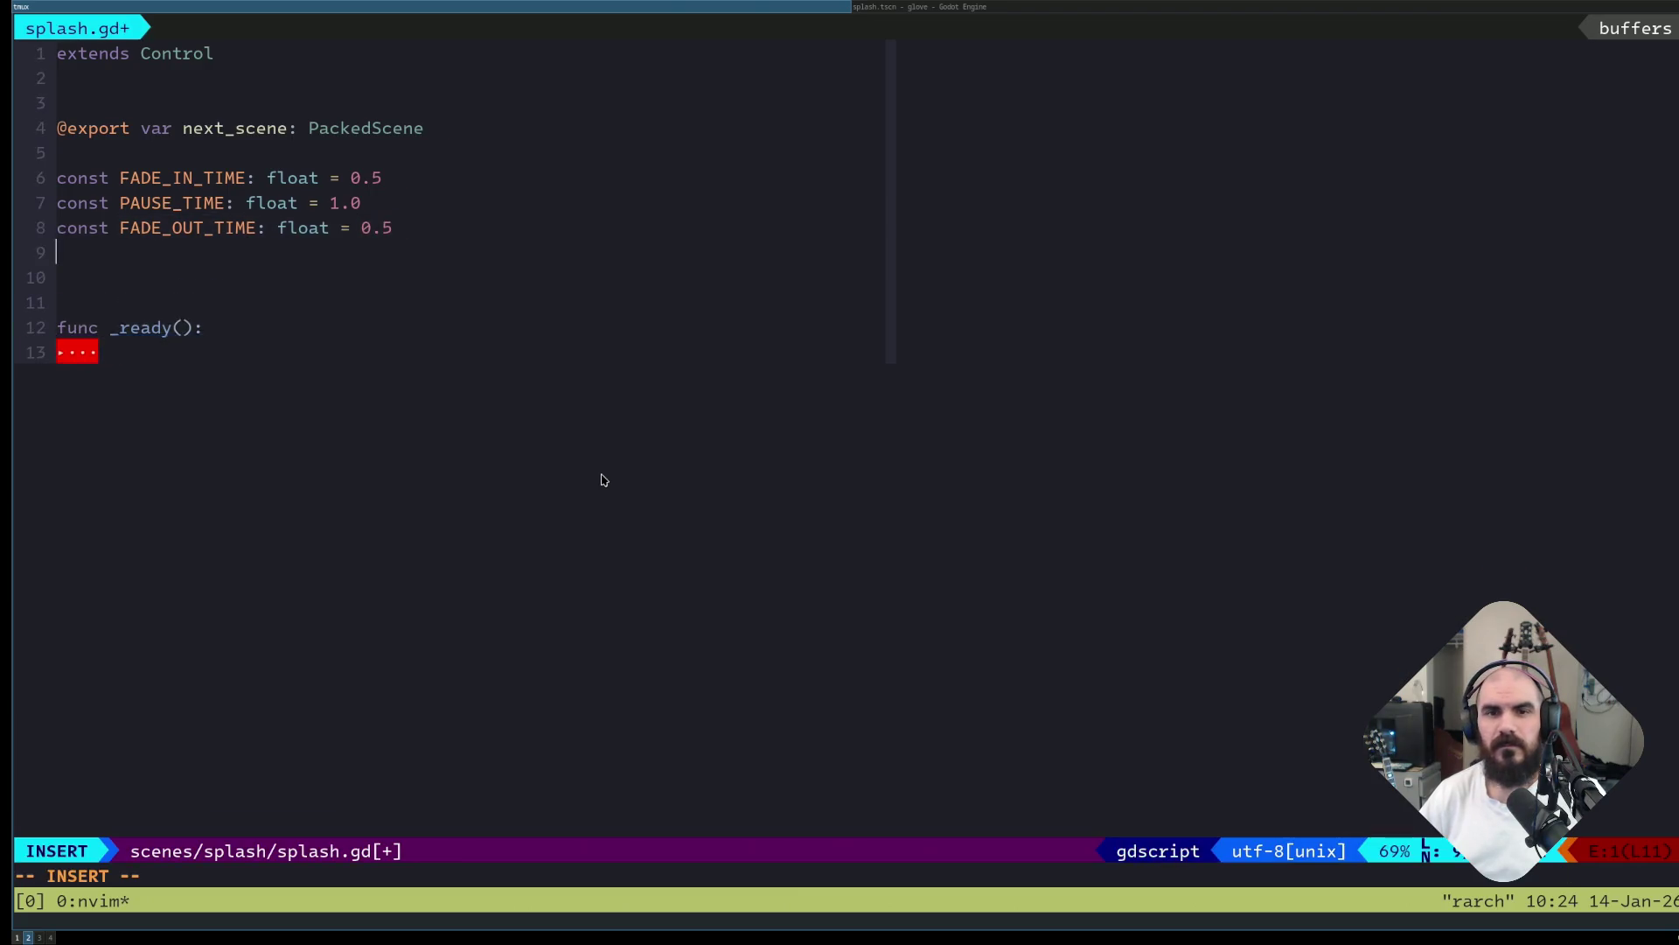
key("Escape")
key("u")
key("k")
key("k")
key("k")
key("j")
key("V")
key("j")
key("j")
key("d")
key("k")
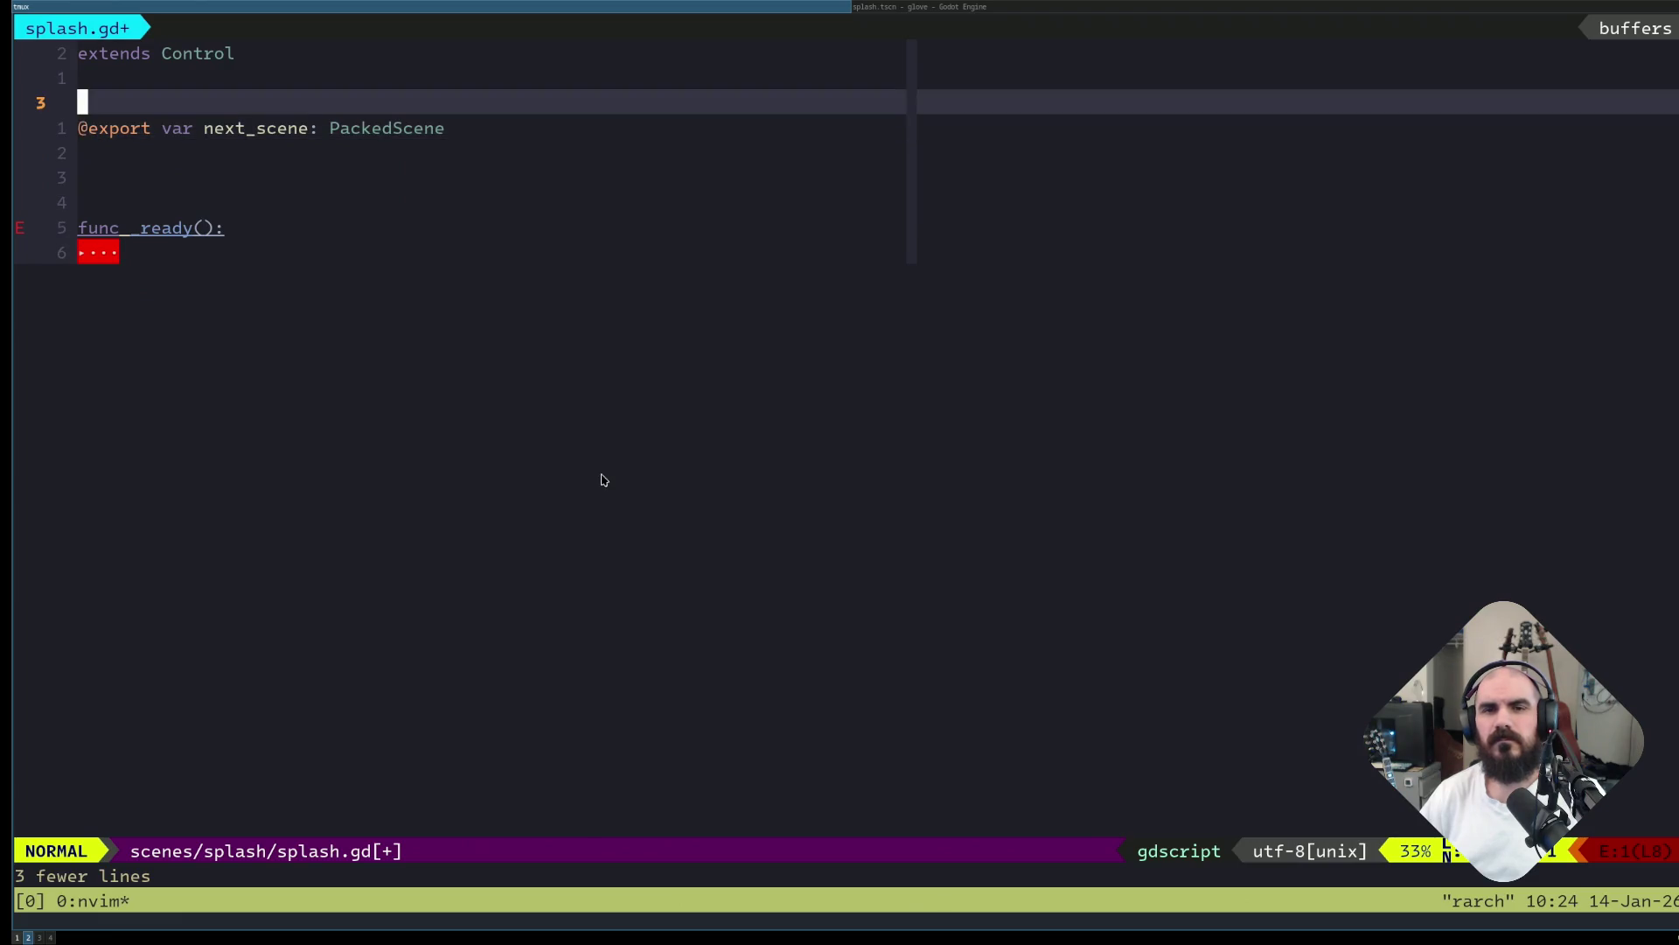
key("p")
Step: Tidy the blank lines around the pasted constants and save splash.gd with :w
key("j")
key("j")
key("o")
key("Escape")
key("j")
key("j")
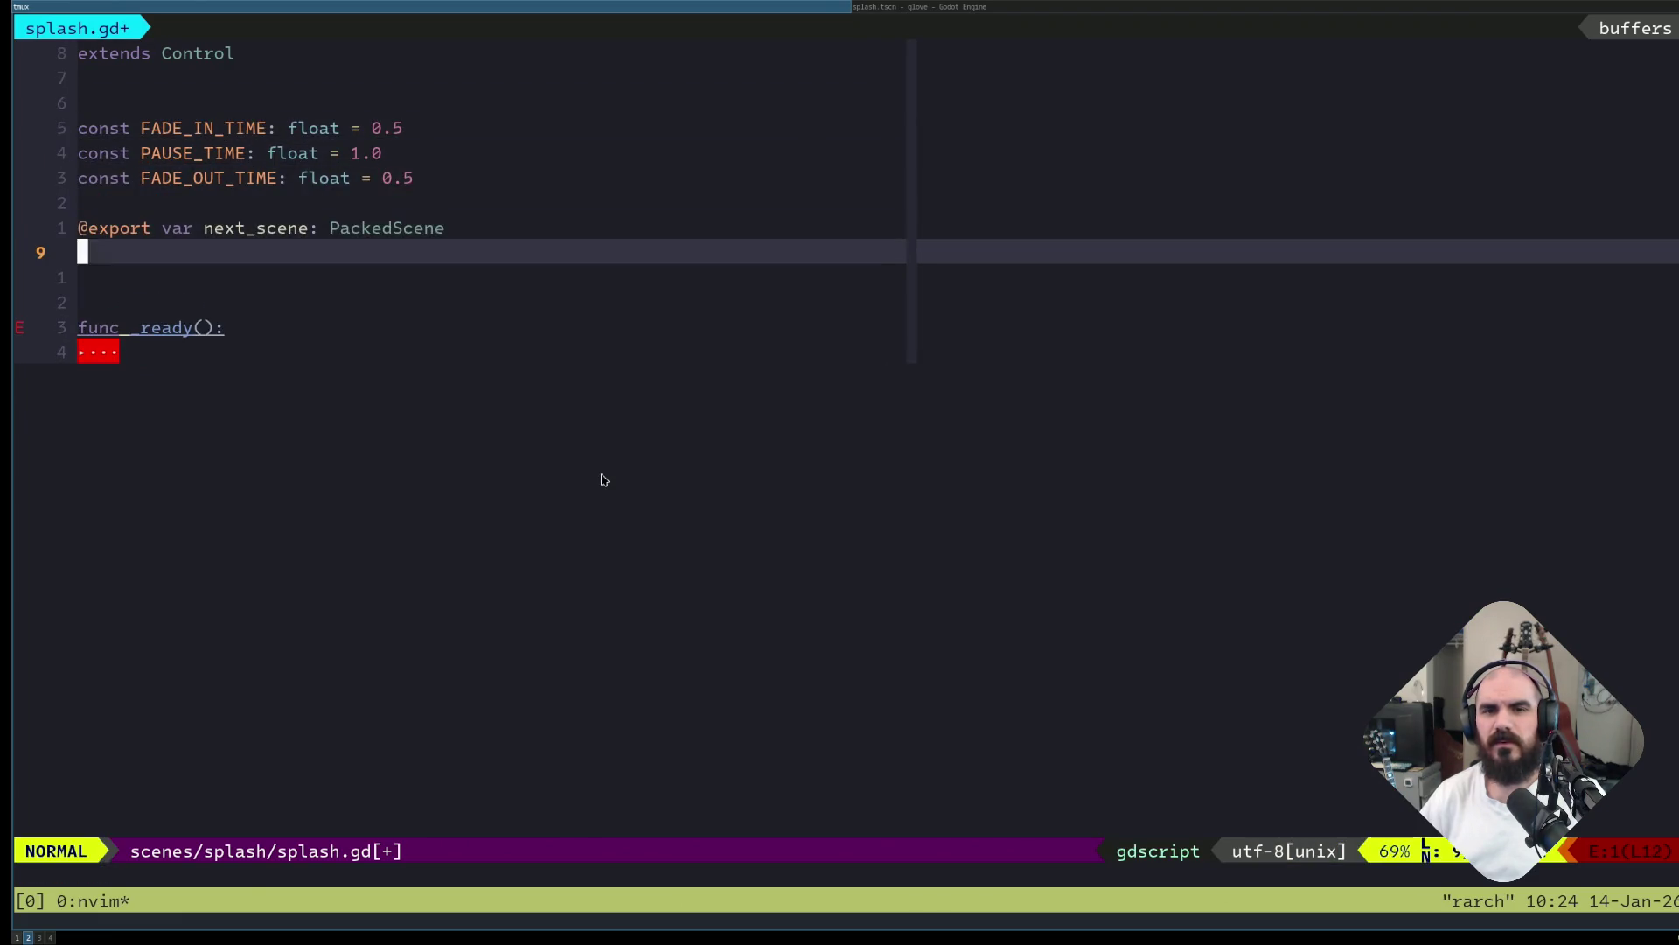
type("j:w")
key("Return")
key("i")
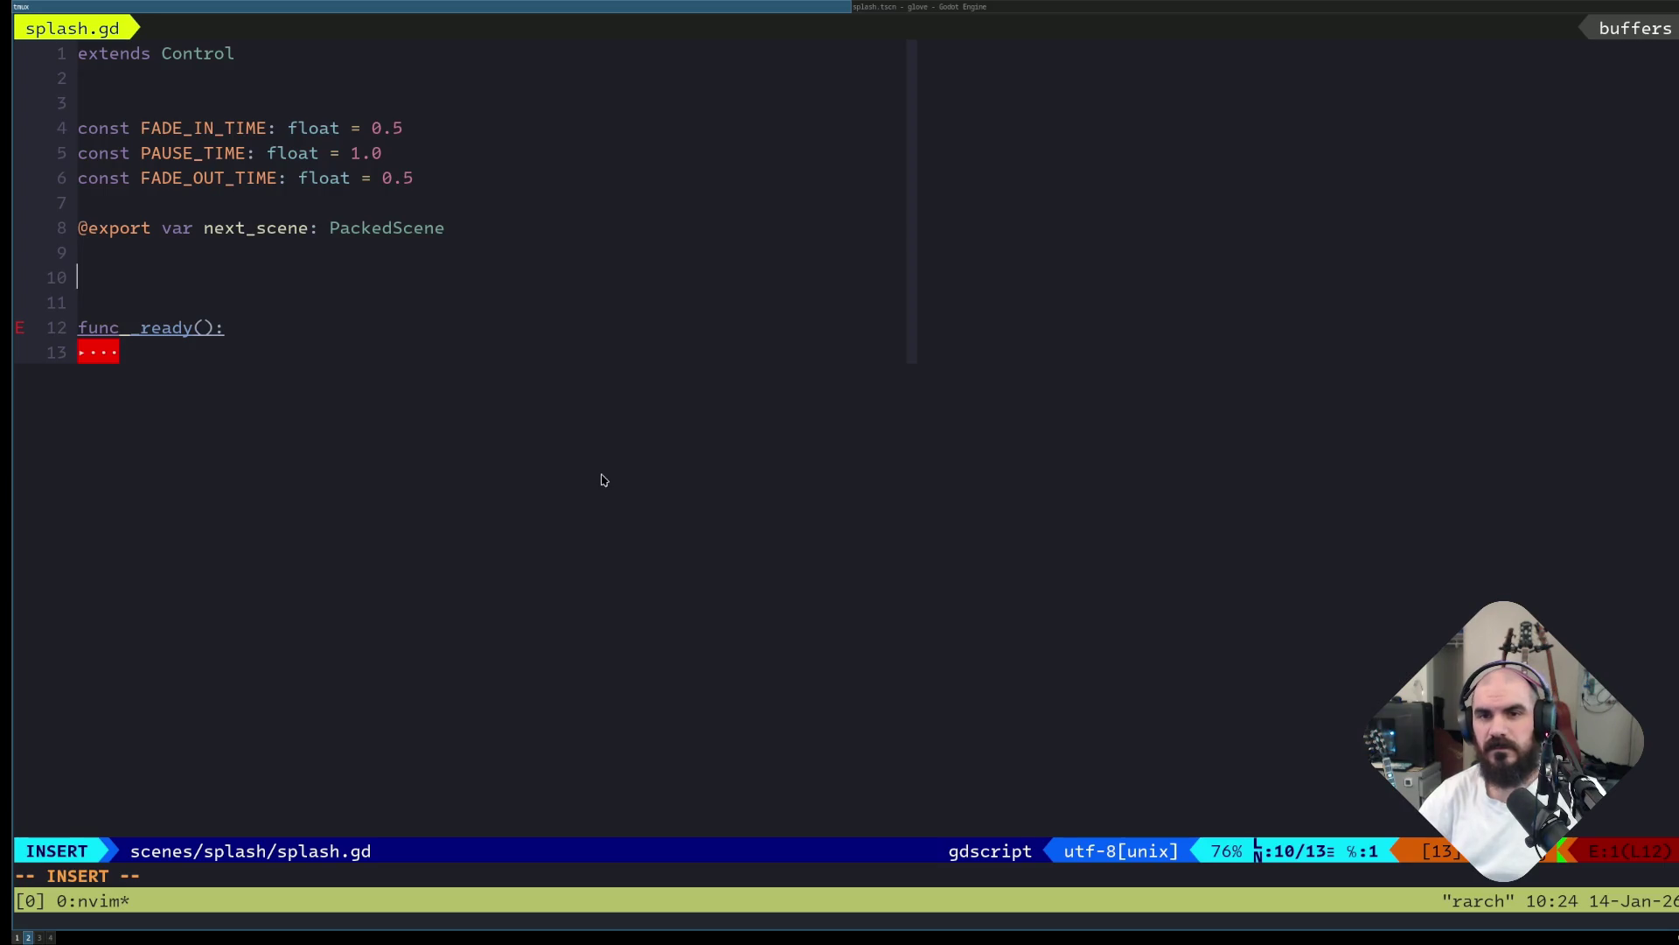
key("Escape")
key("u")
key("j")
key("u")
key("j")
key("k")
key("k")
key("k")
key("k")
key("k")
key("j")
key("j")
key("j")
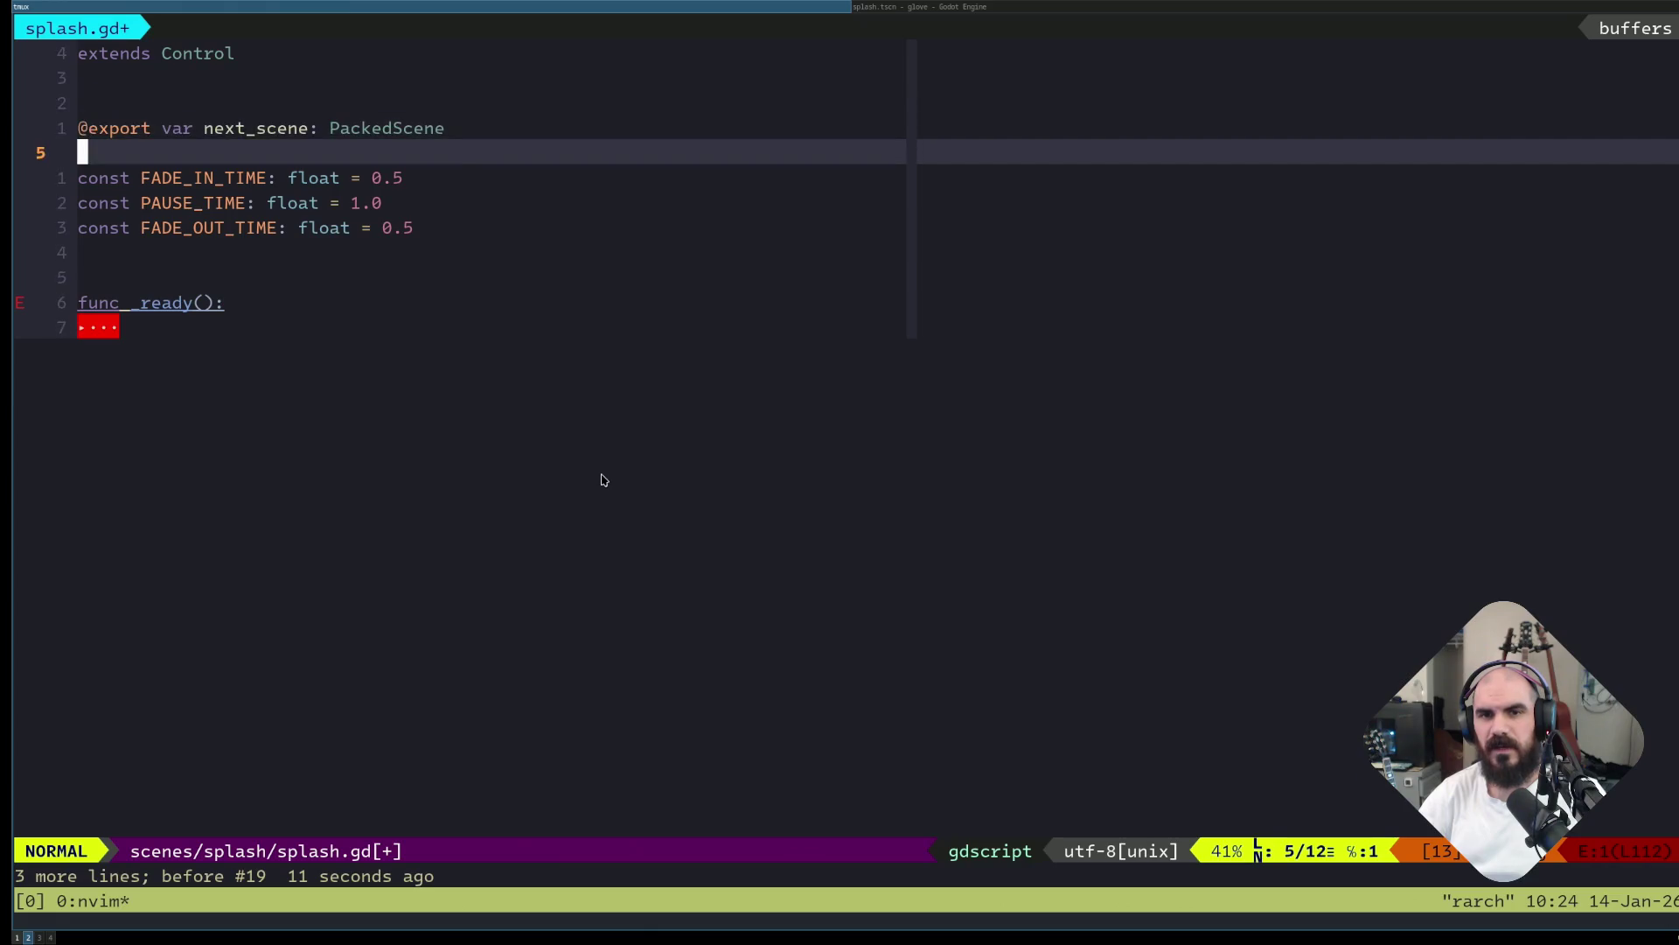
key("o")
key("Escape")
key("j")
key("j")
key("k")
key("k")
type("o#")
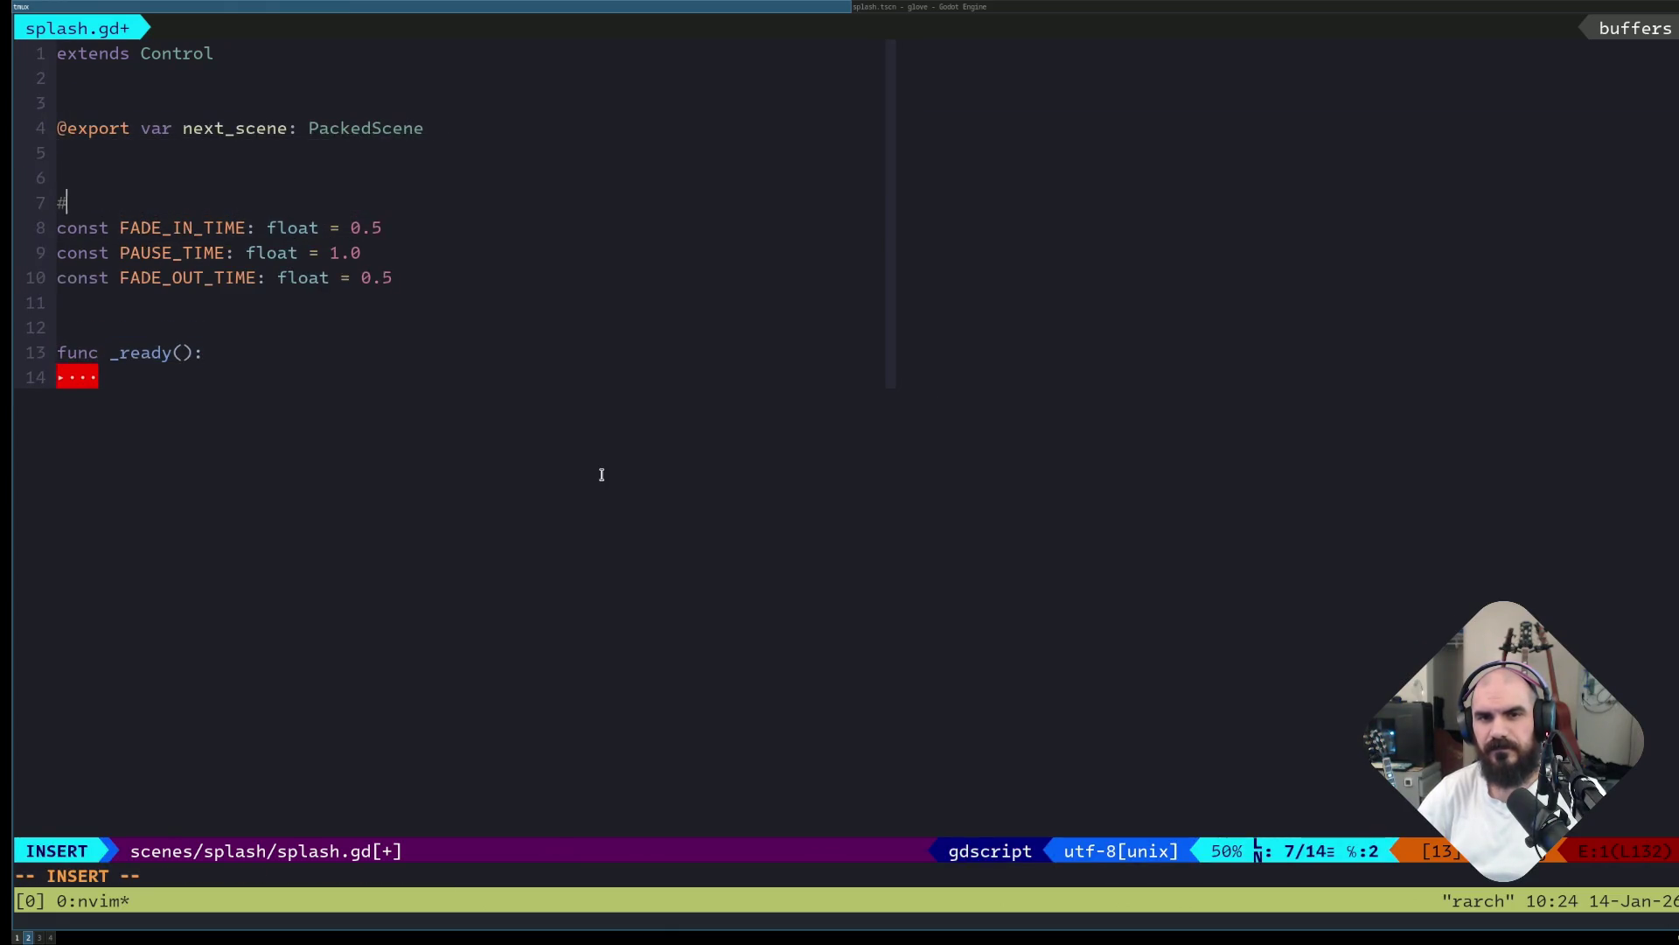
key("BackSpace")
type("@ready var")
key("Escape")
type("jOo")
key("BackSpace")
key("Escape")
key("j")
key("k")
key("d")
key("d")
key("o")
key("Escape")
key("u")
key("O")
key("Return")
key("Escape")
type("kkaon")
key("Escape")
key("j")
key("space")
key("f")
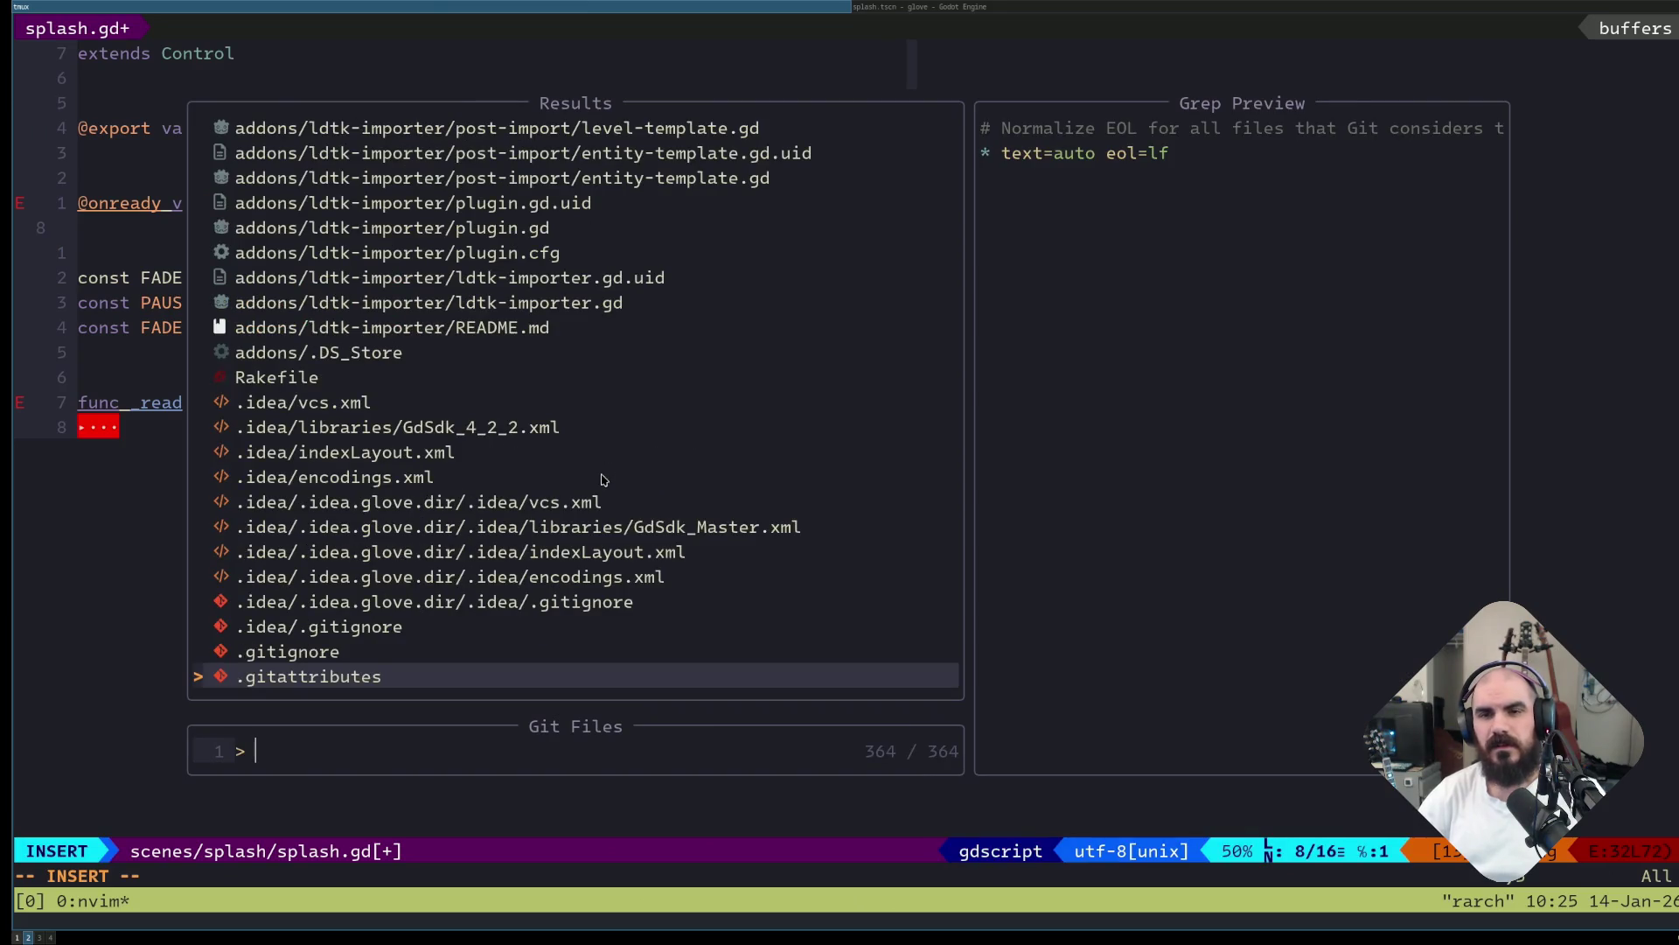
type("player")
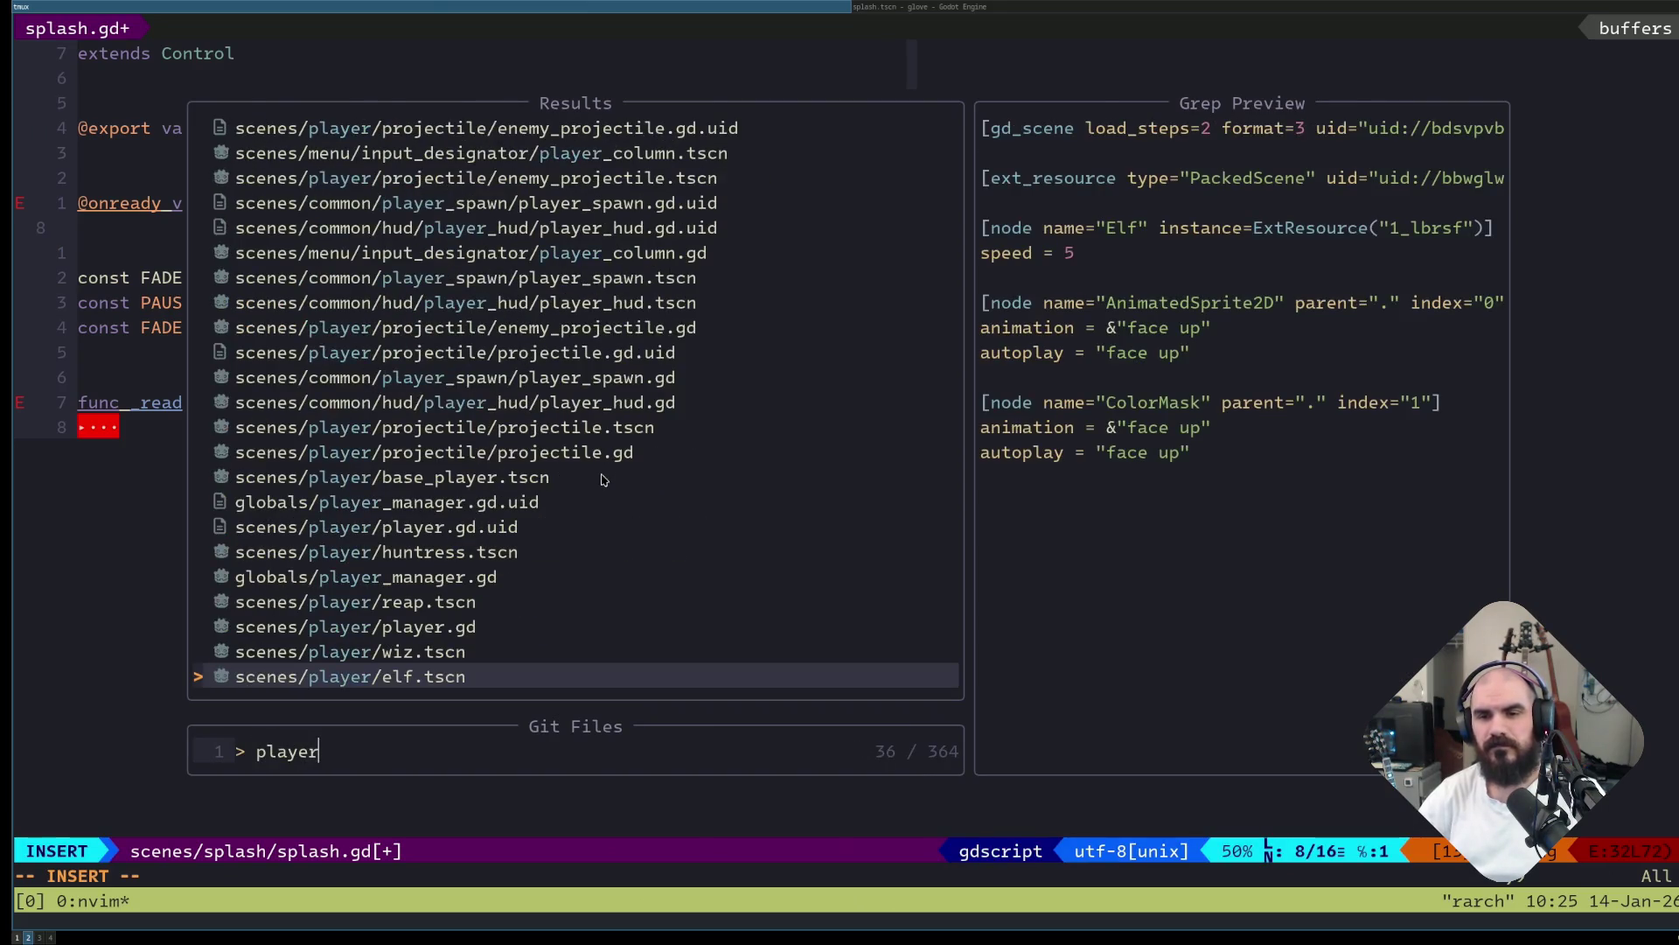
type(".gd")
key("ctrl+v")
key("g")
key("g")
key("j")
key("j")
key("j")
key("j")
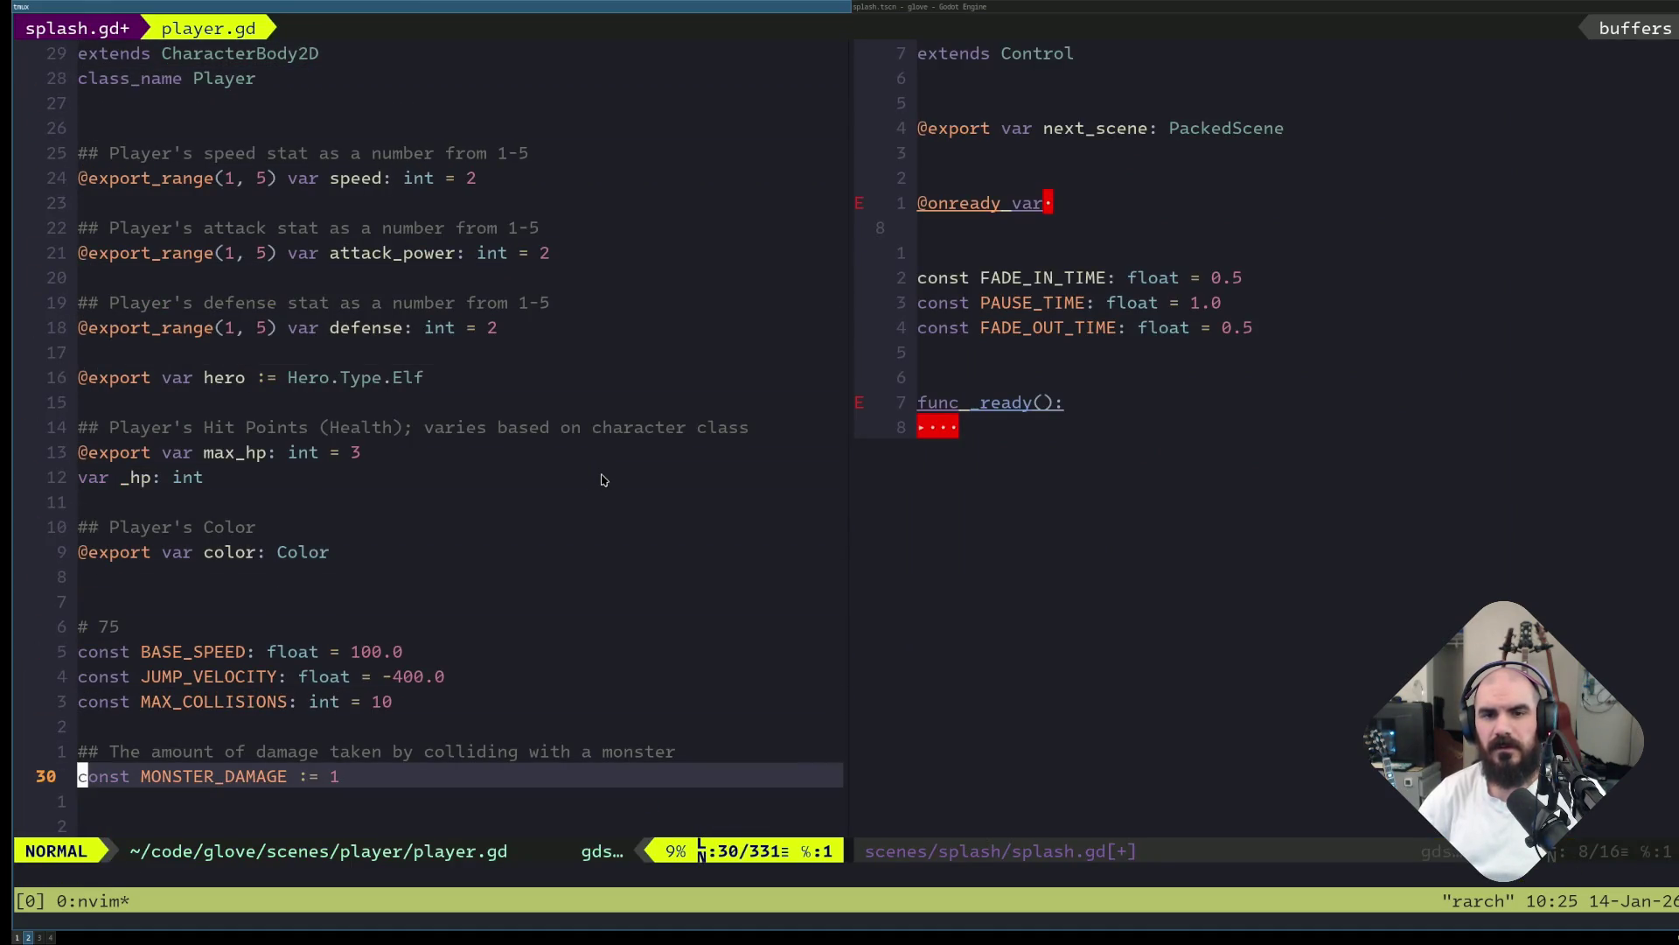
key("j")
key("j")
key("j")
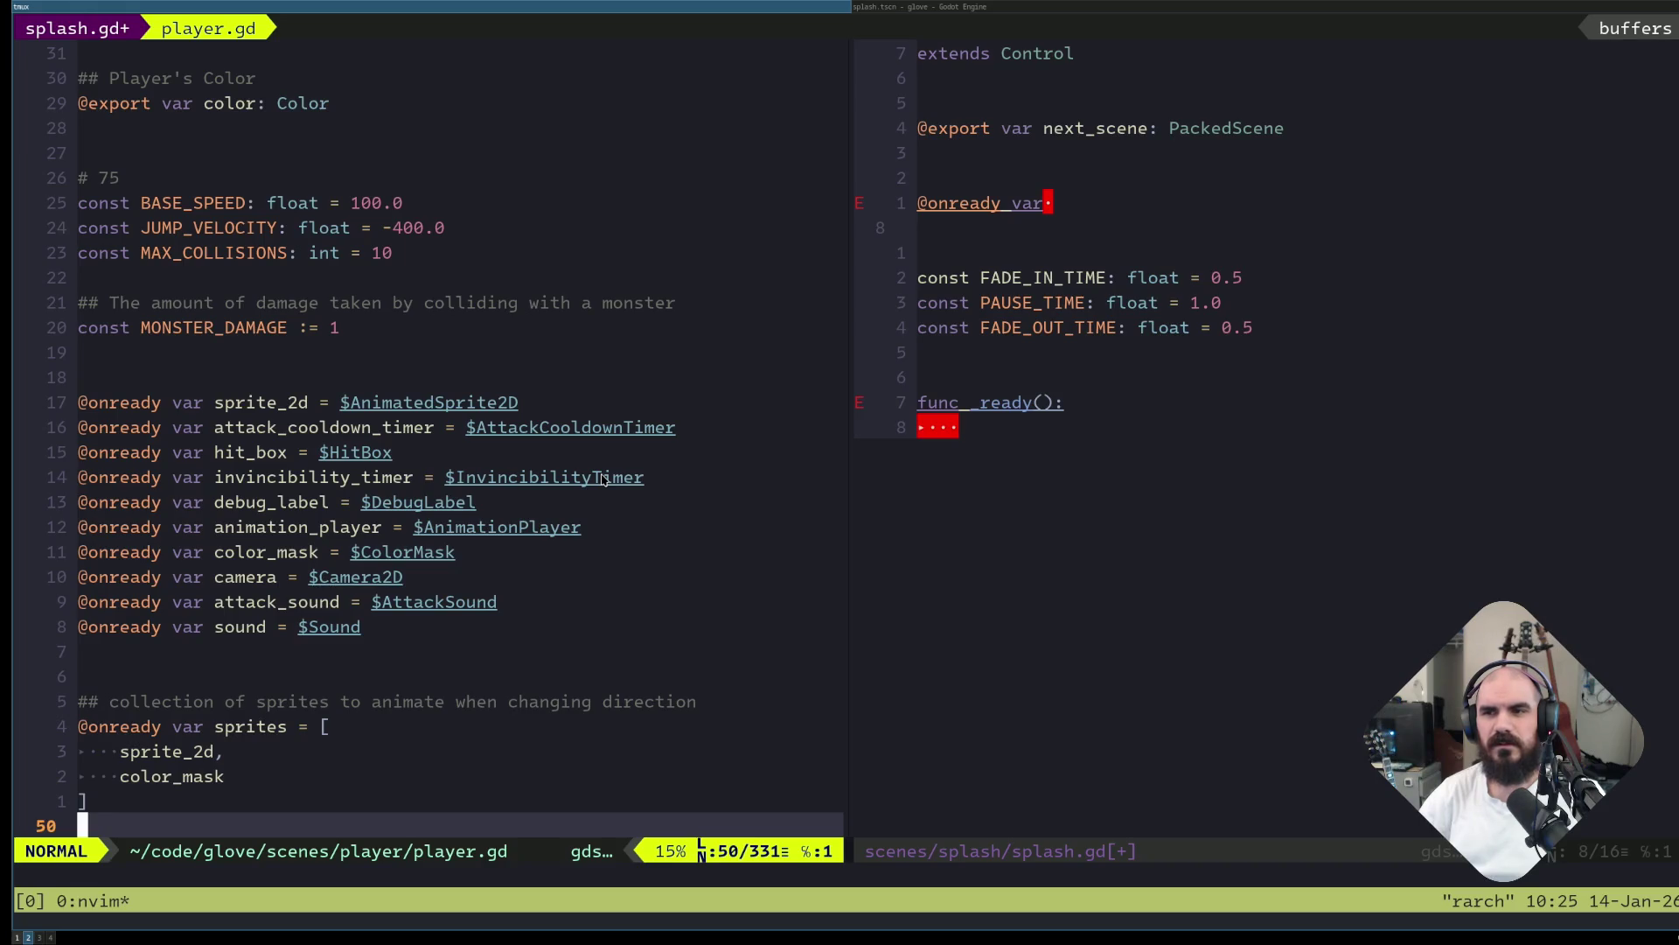
key("j")
key("j")
key("j")
key("k")
key("k")
key("k")
key("k")
key("k")
key("k")
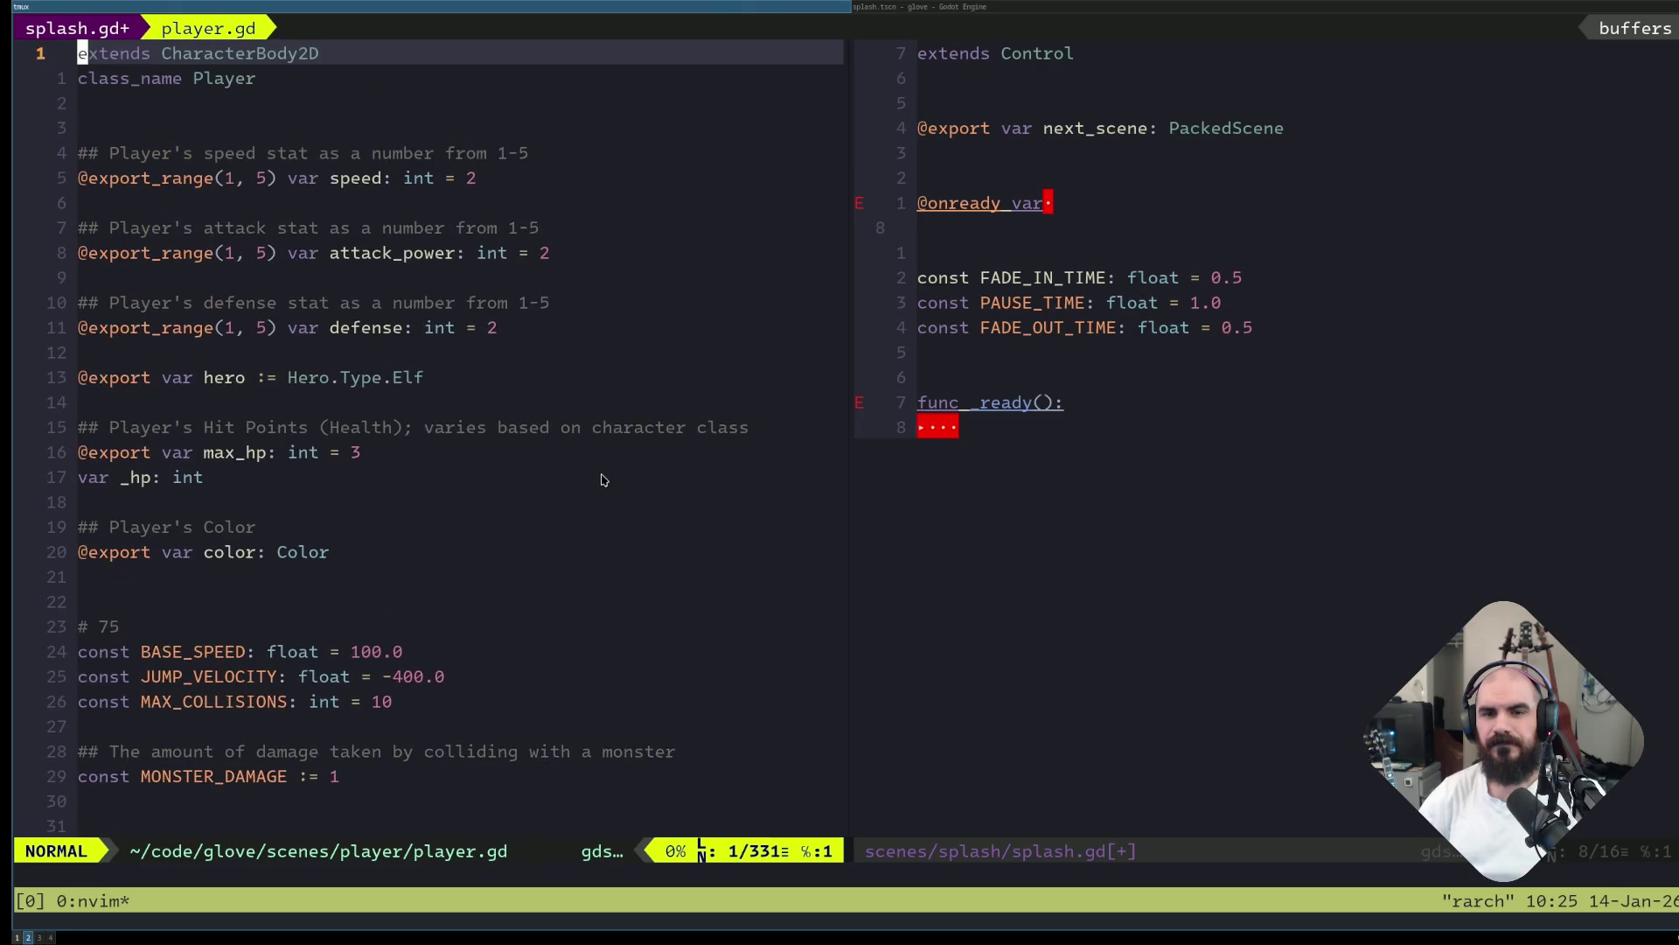
key("j")
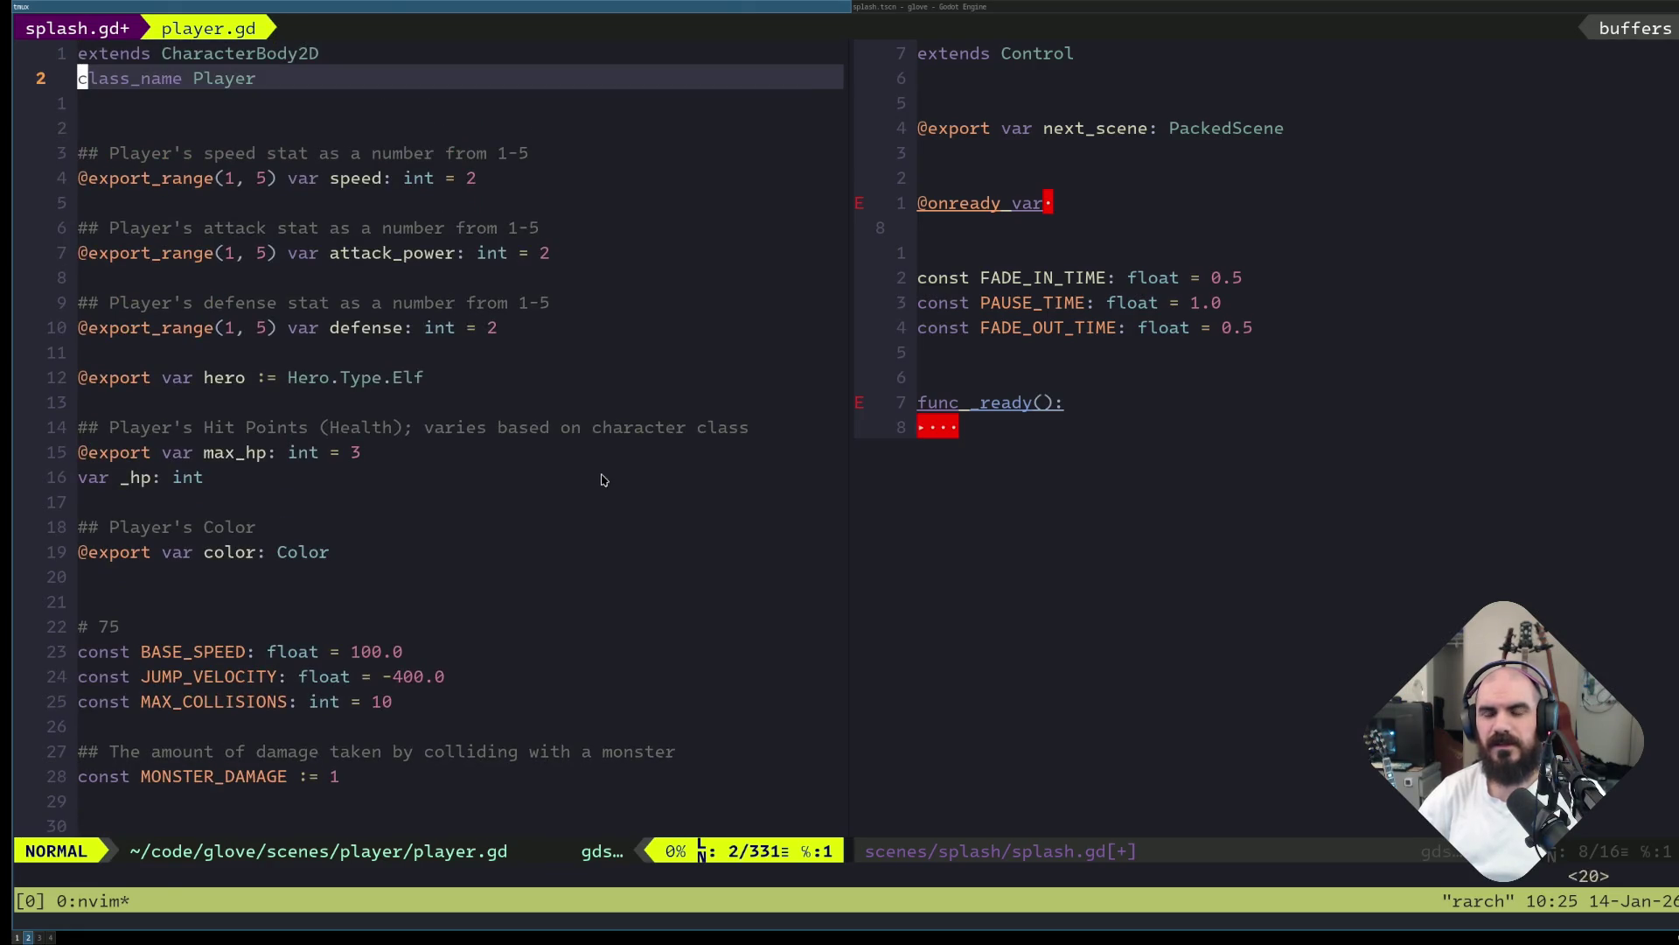
Step: Search the file finder for 'pause' and open pause_menu.gd
key("ctrl+p")
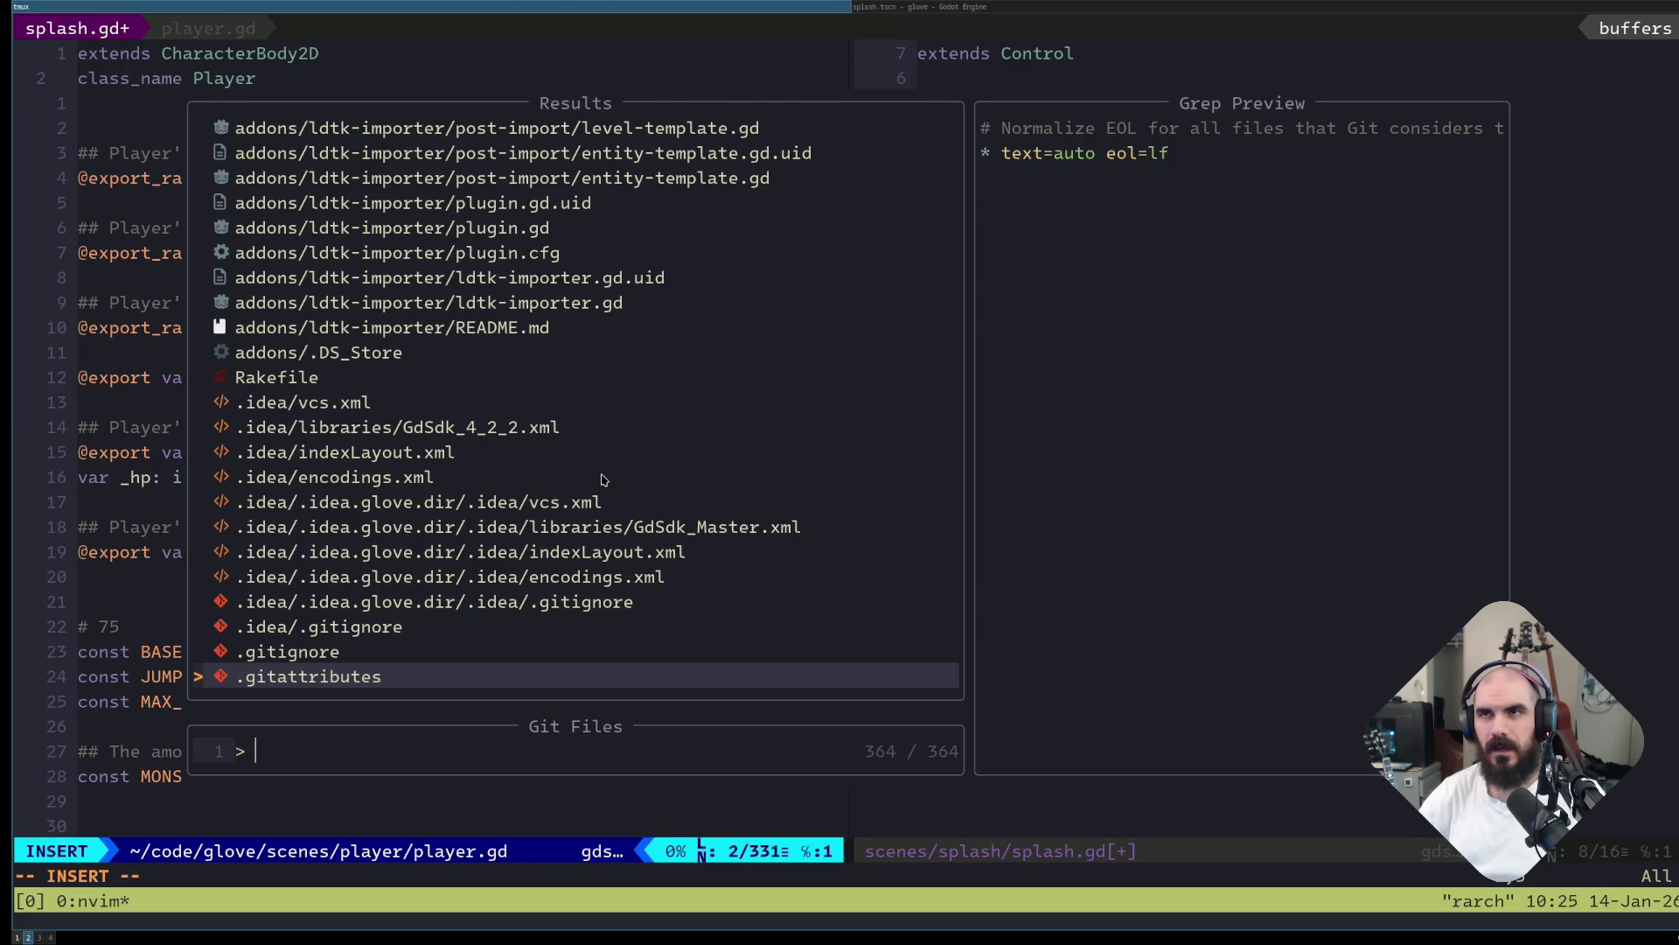
key("Escape")
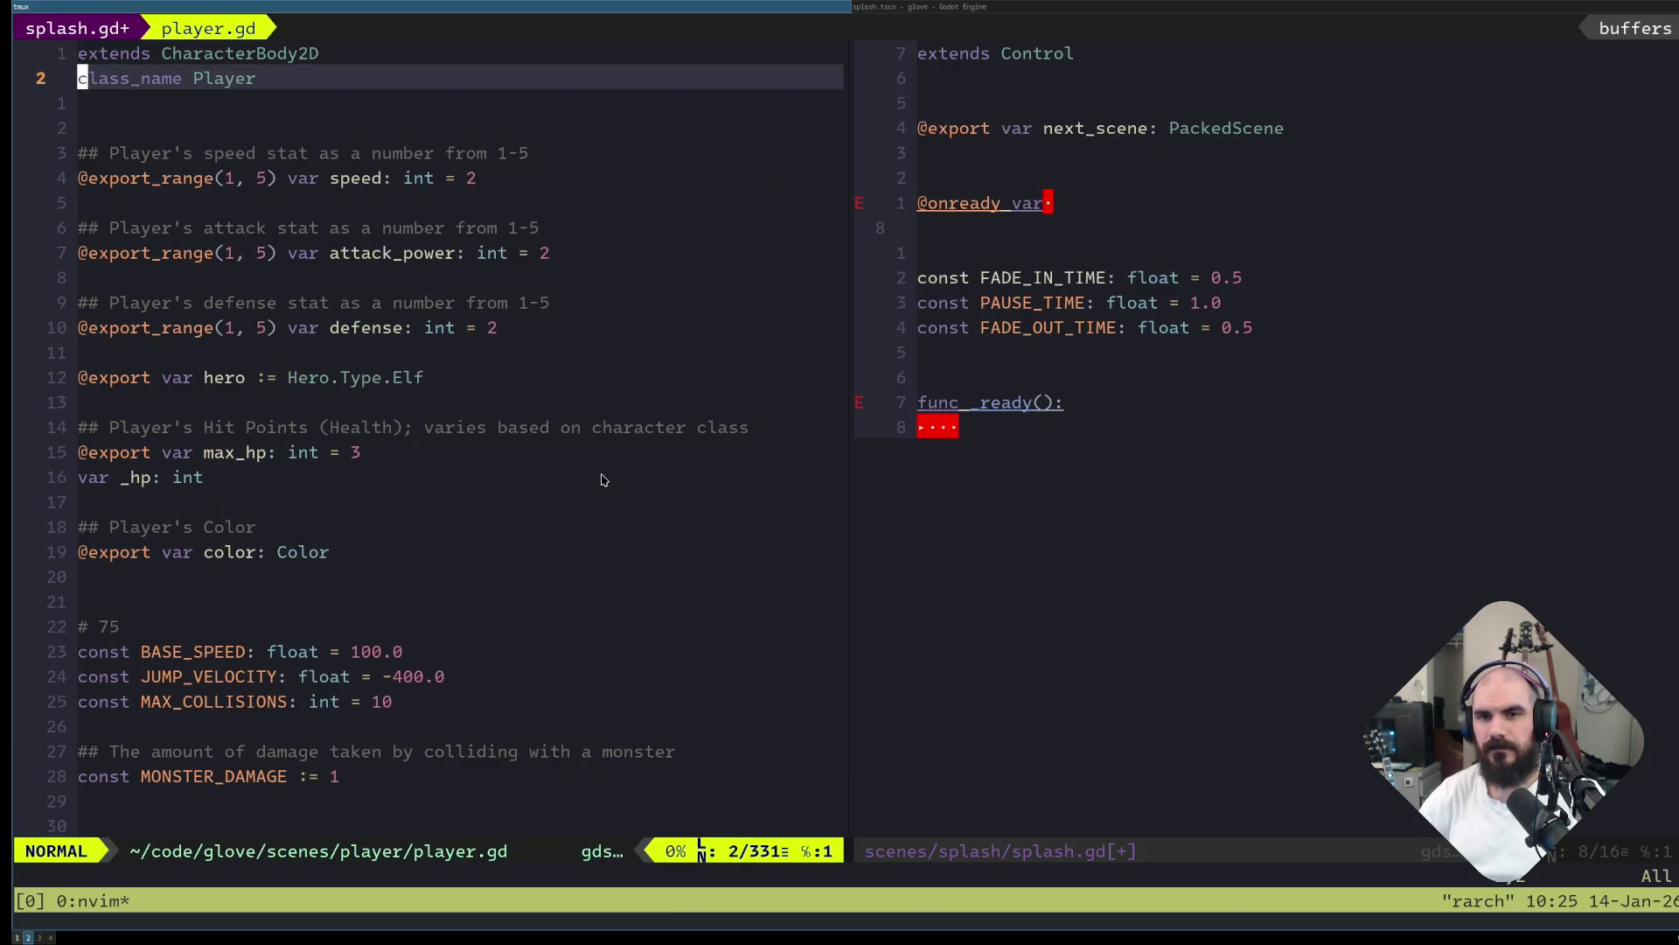
key("ctrl+p")
type("pla")
key("BackSpace")
key("BackSpace")
type("ause")
key("Return")
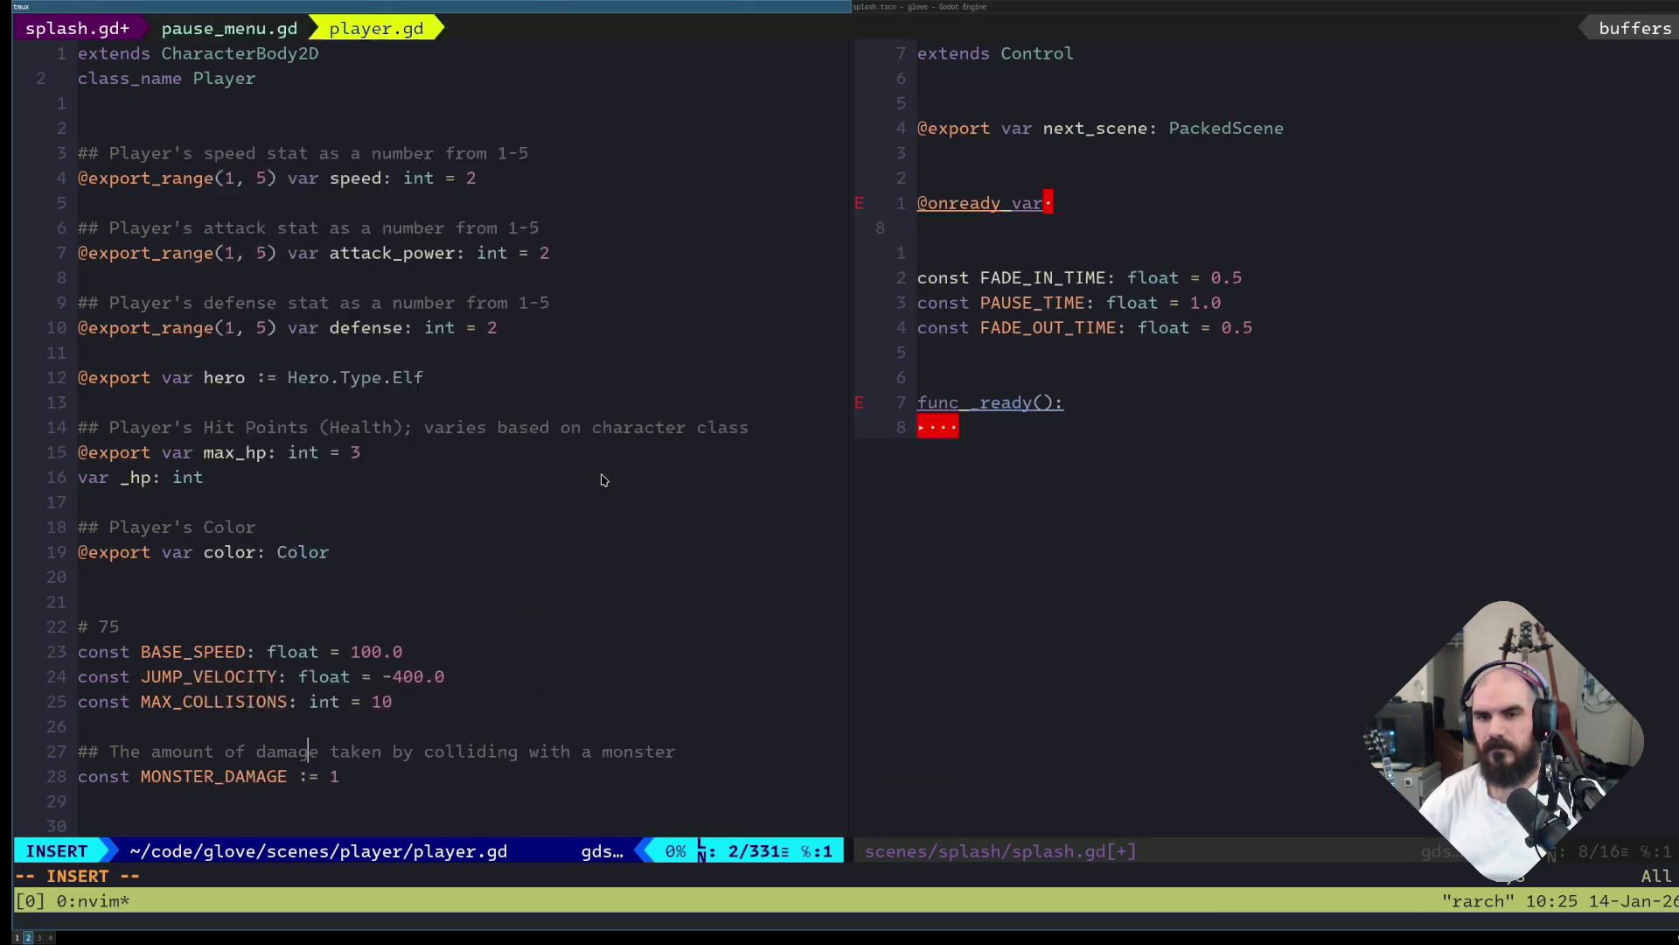
key("g")
key("g")
key("j")
key("j")
key("j")
key("j")
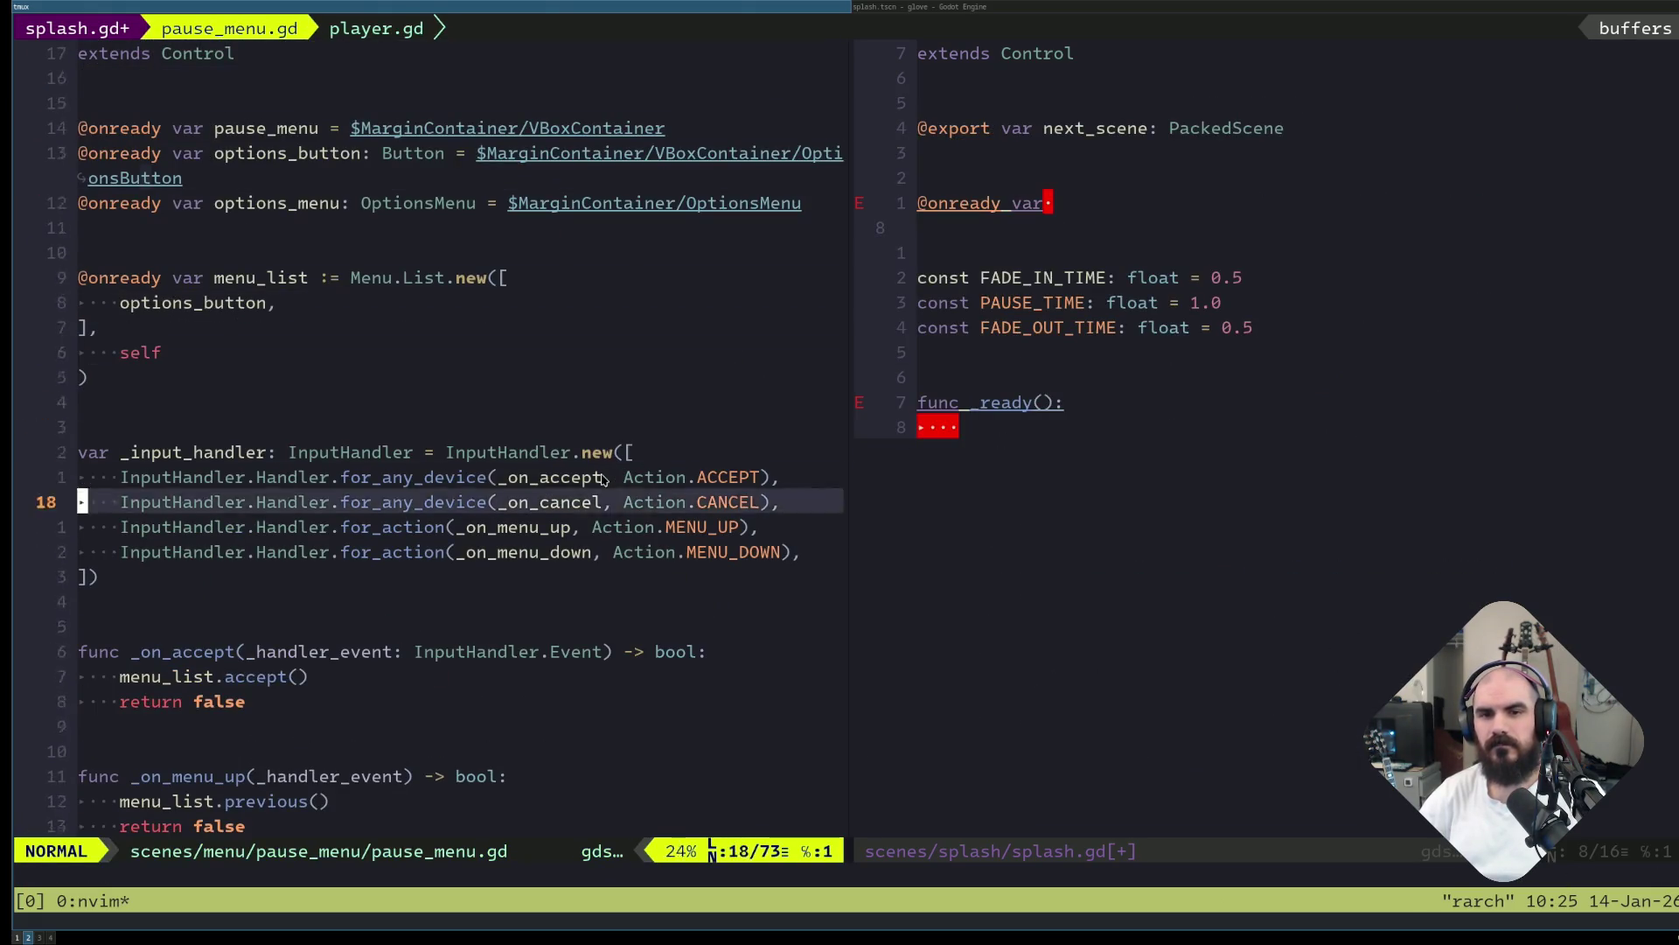
key("g")
key("g")
key("j")
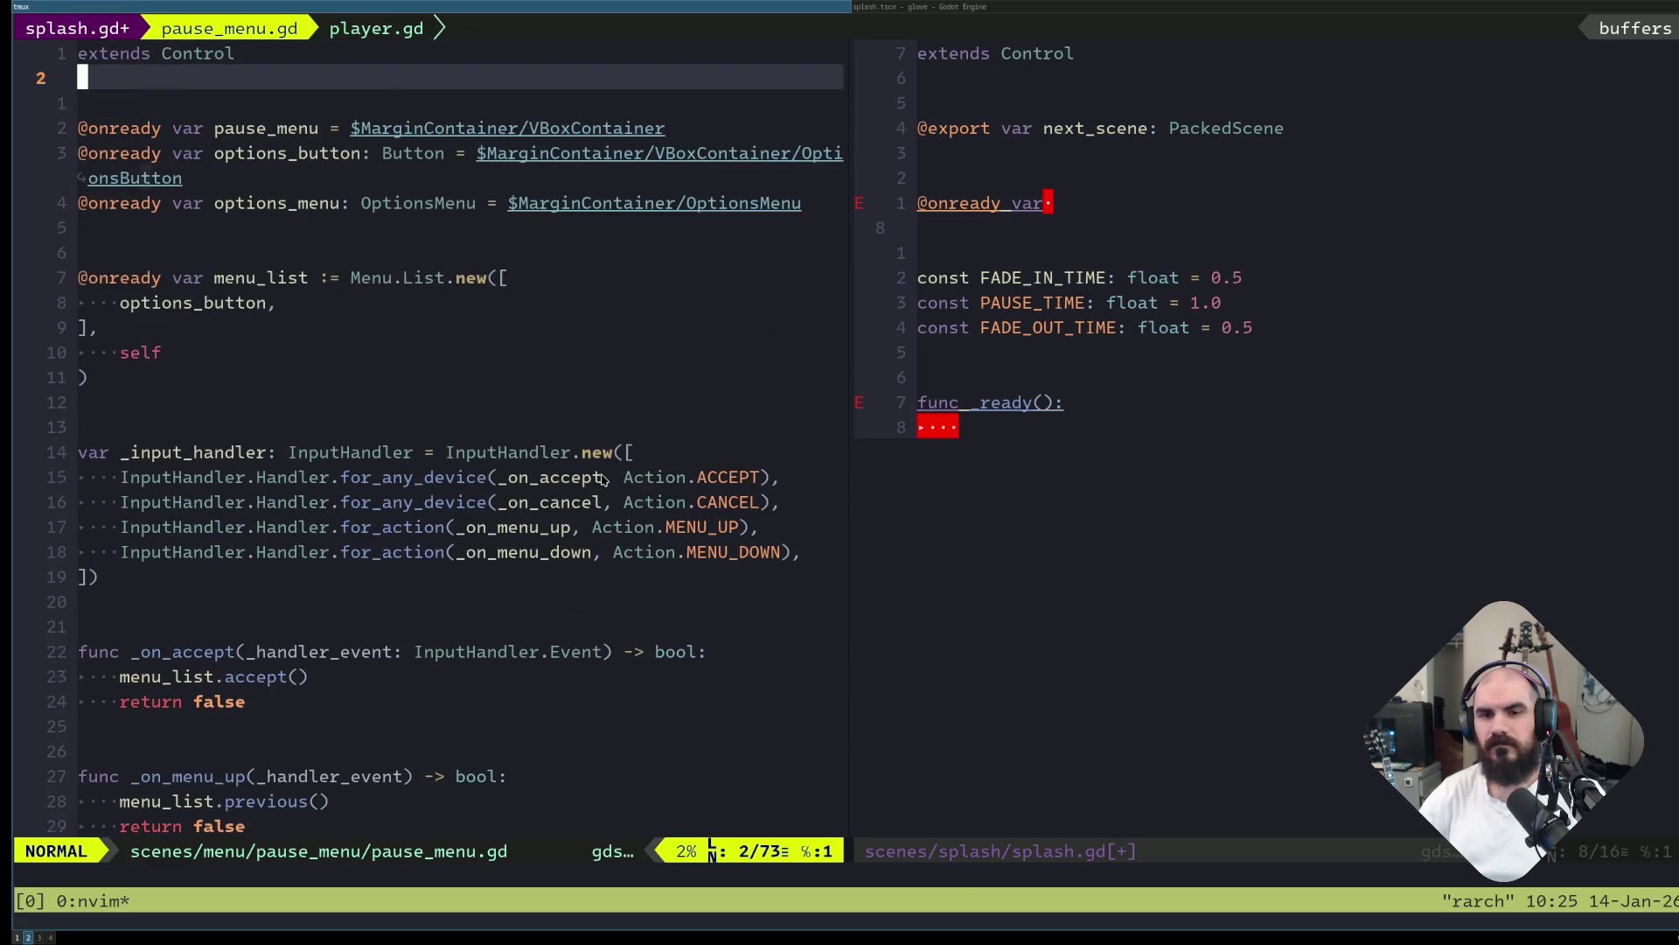
key("j")
key("j")
key("j")
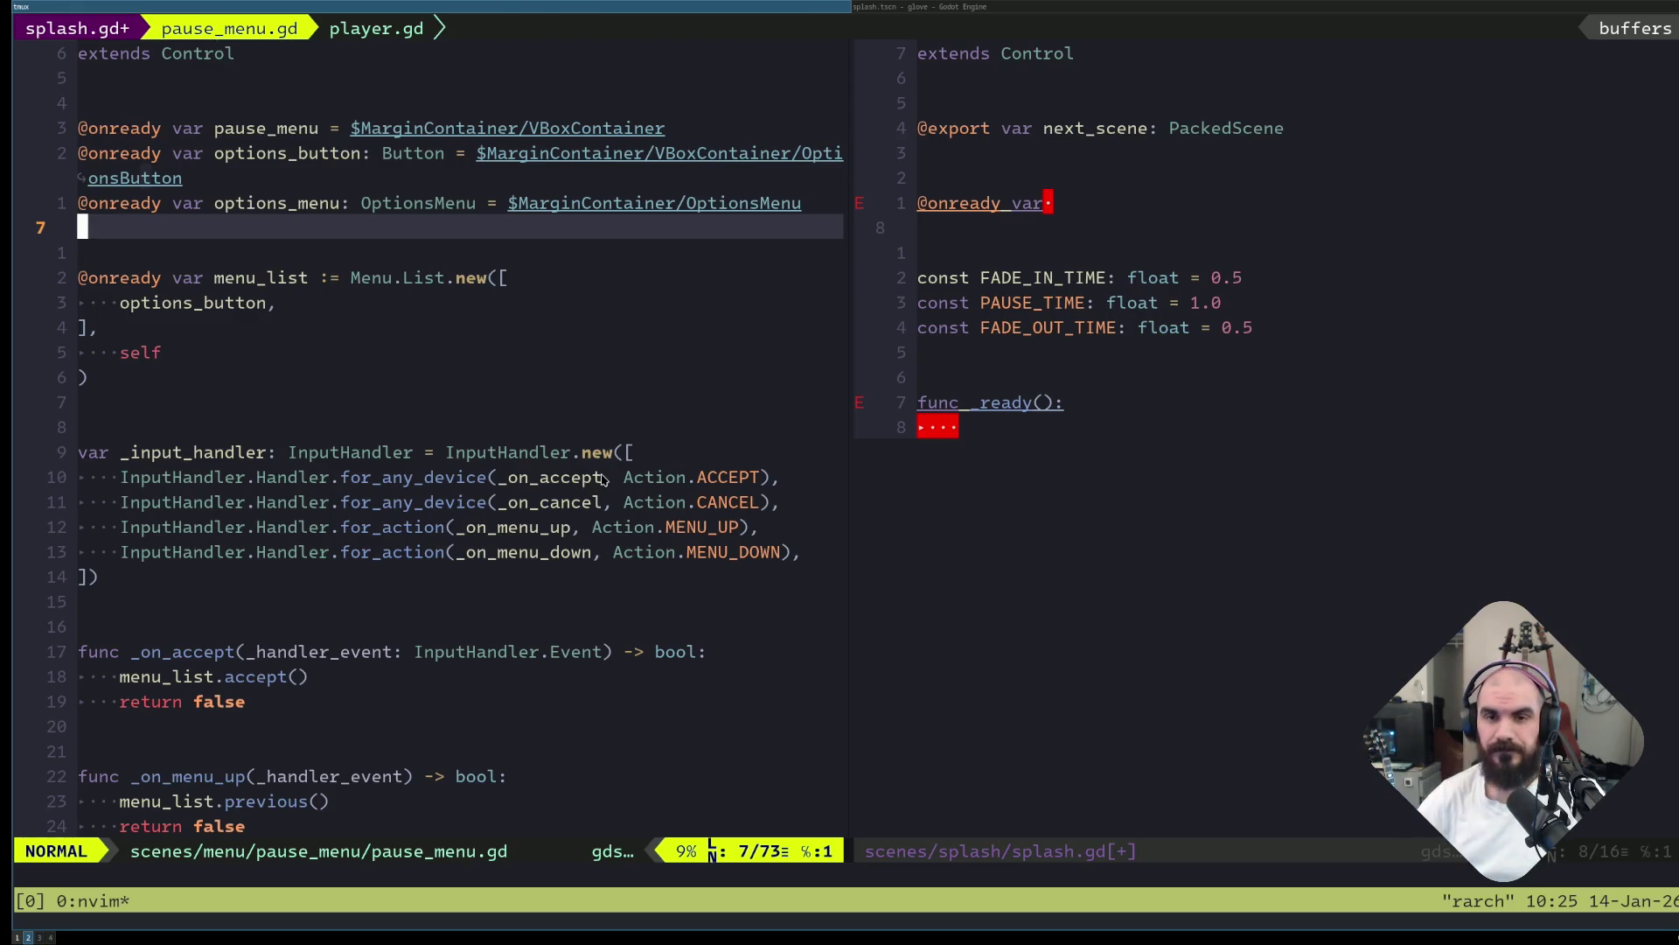
key("ctrl+o")
key("ctrl+w")
key("l")
key("j")
key("j")
key("j")
key("k")
key("k")
key("k")
key("A")
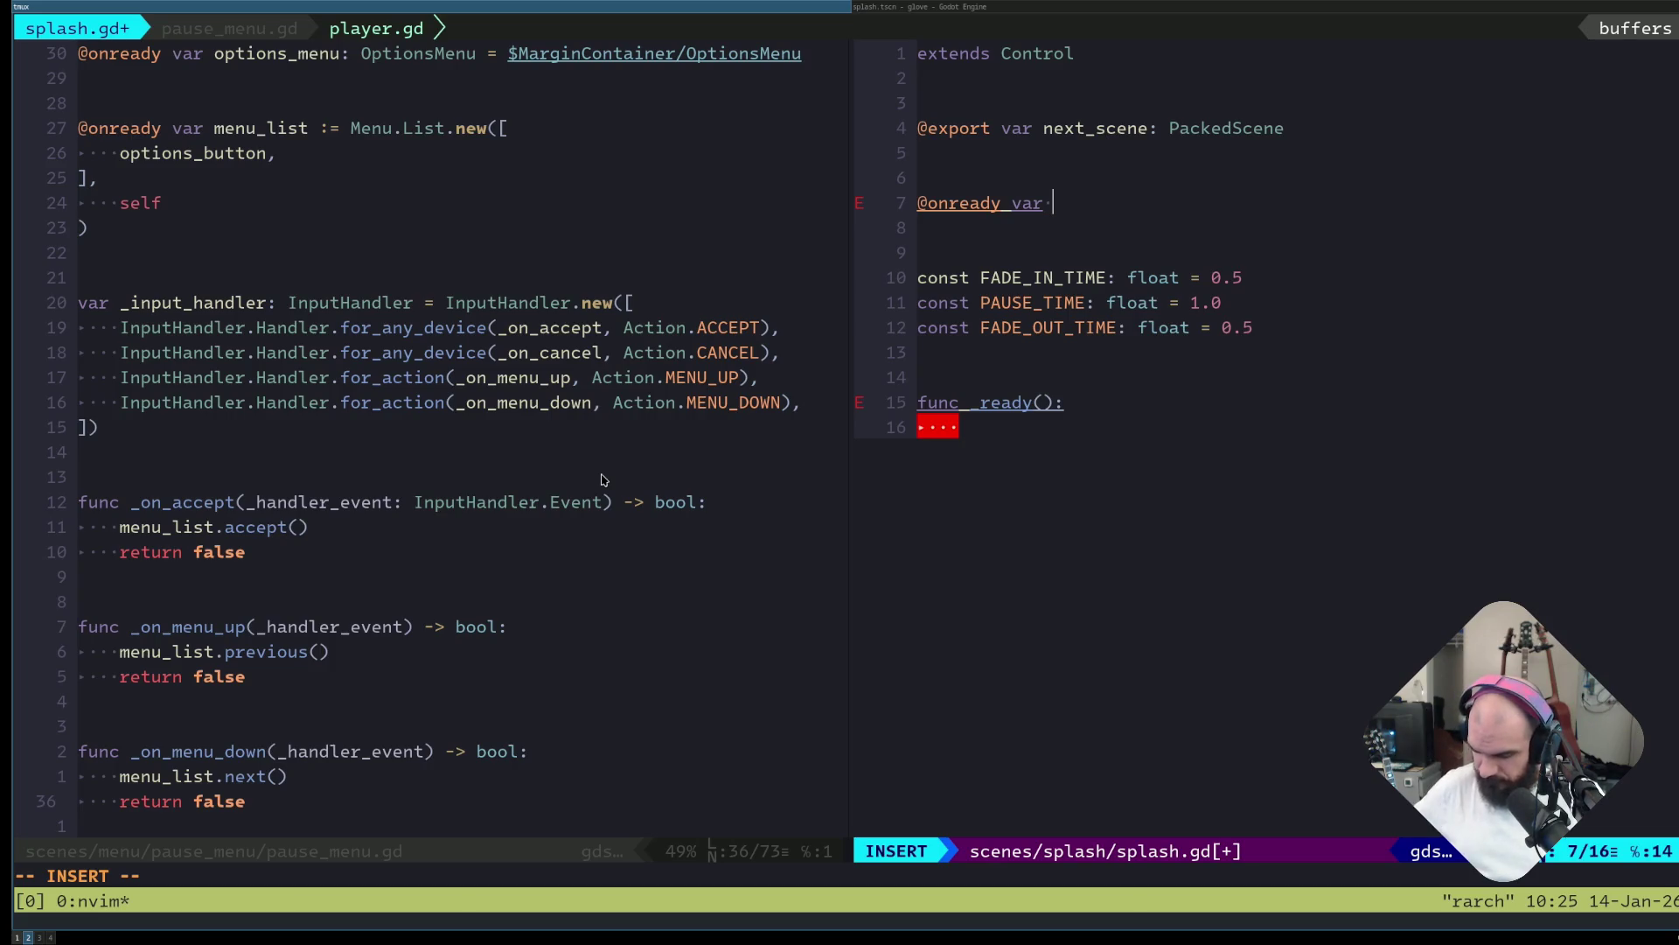
type("title_node: ")
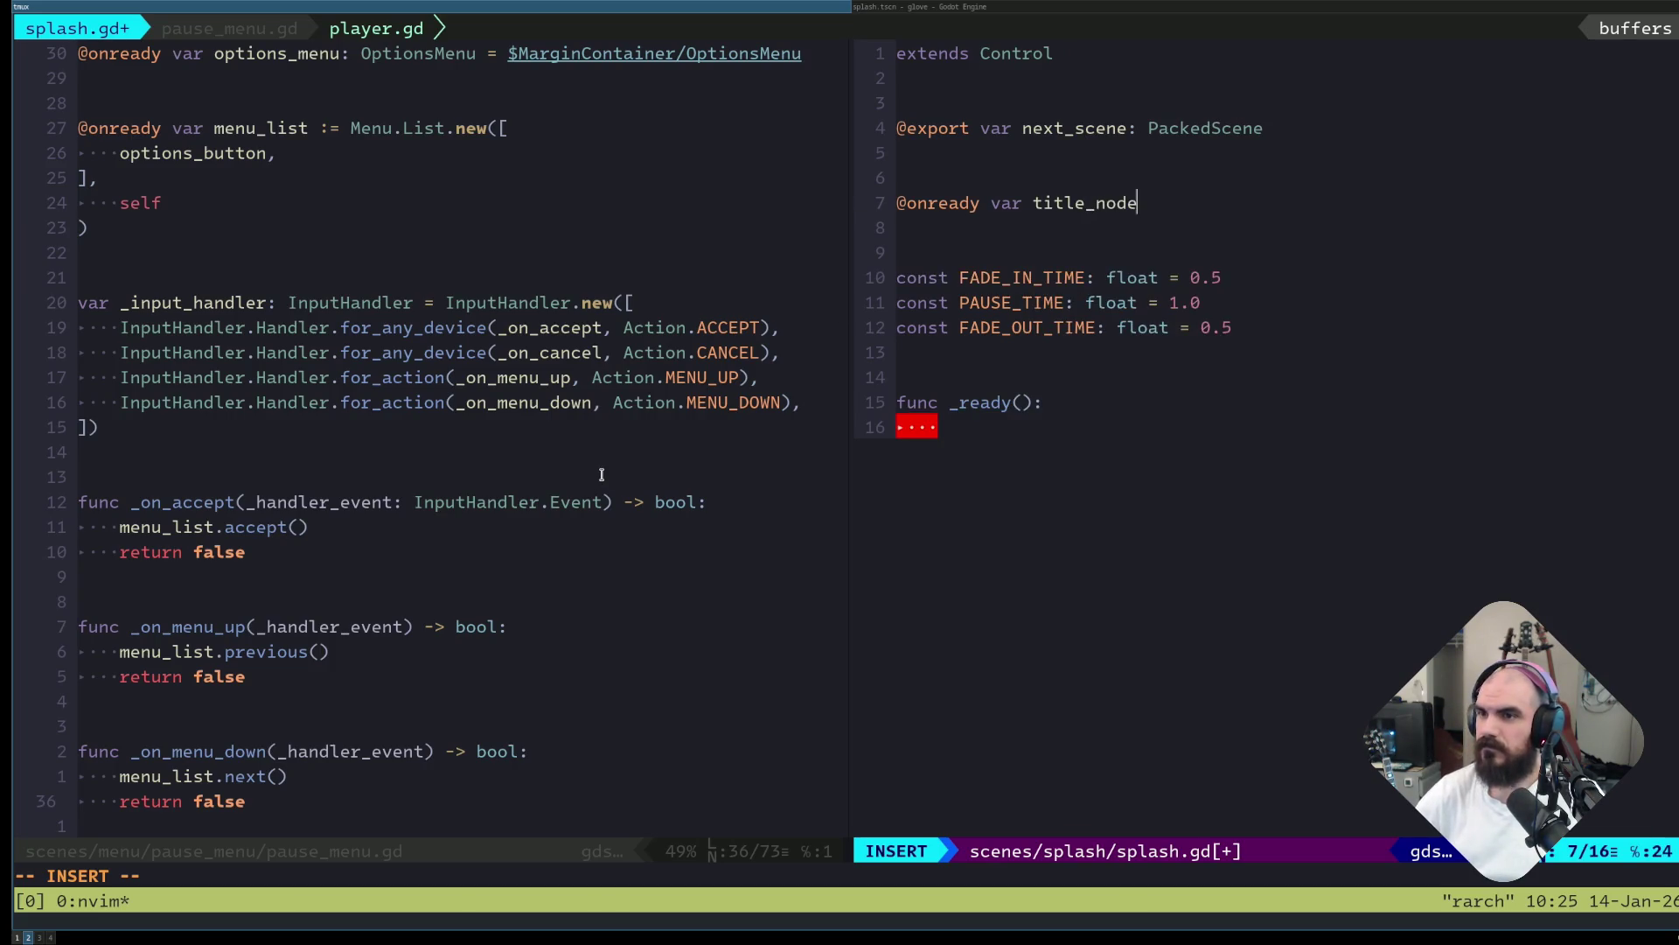
type("Control")
key("Escape")
key("j")
key("k")
key("h")
key("h")
key("h")
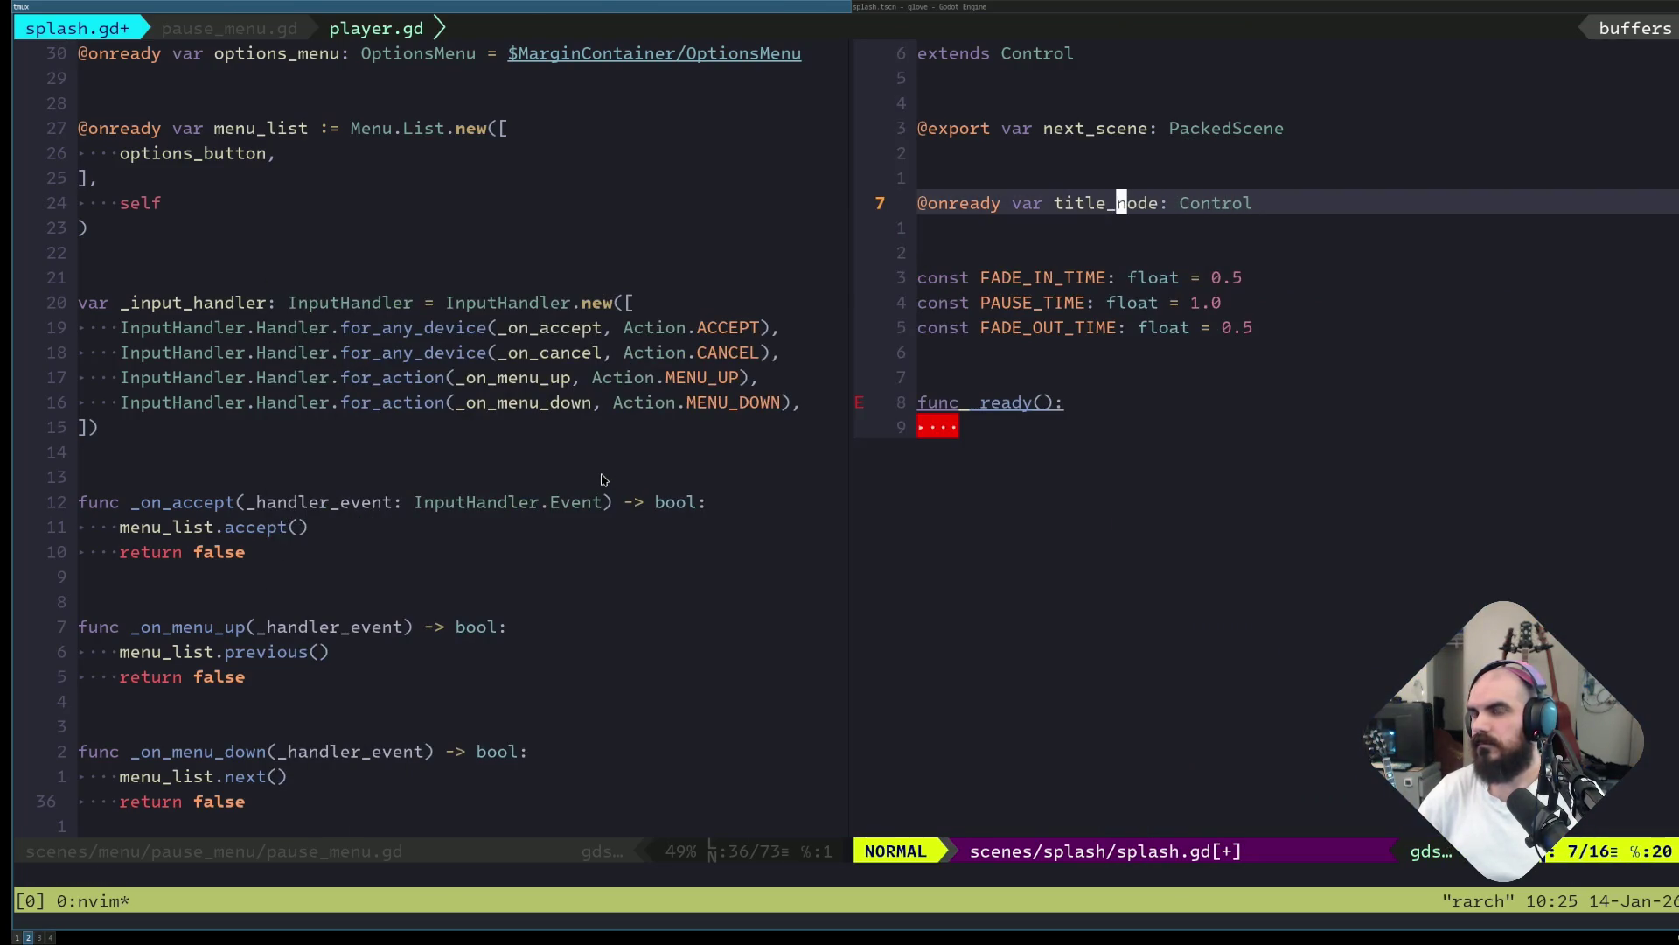
type("ciwfade_node")
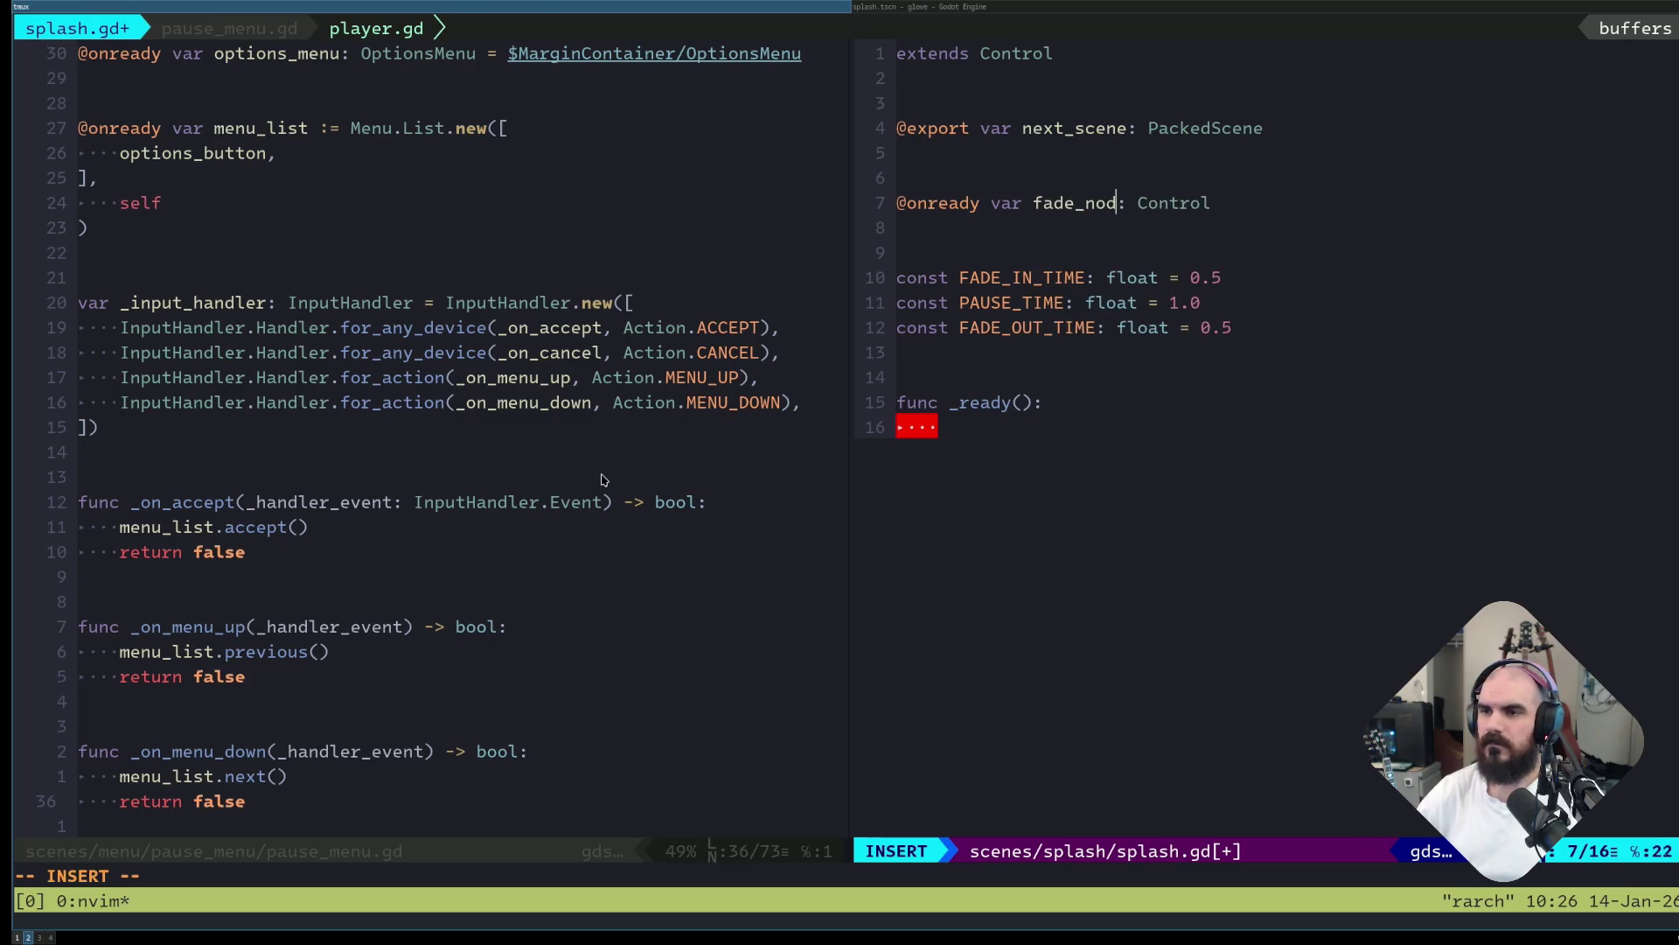
key("Escape")
key("space")
key("w")
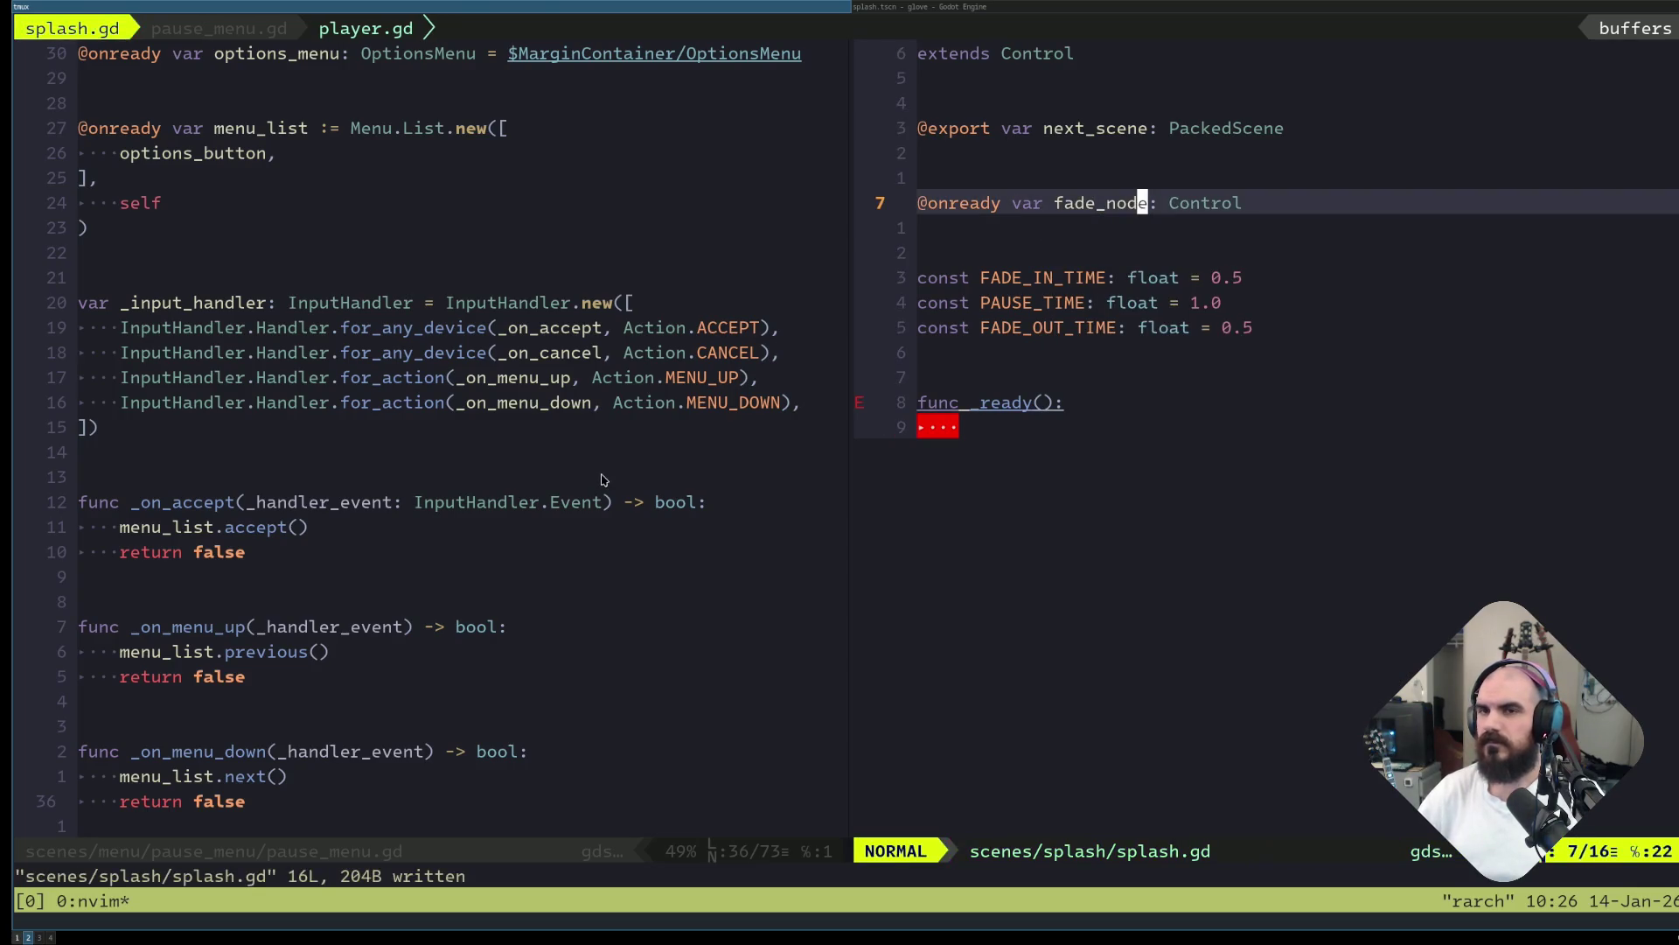
Step: Add 'fade_node.modulate = 0.0' at the end of the _ready body
key("j")
key("j")
key("shift+g")
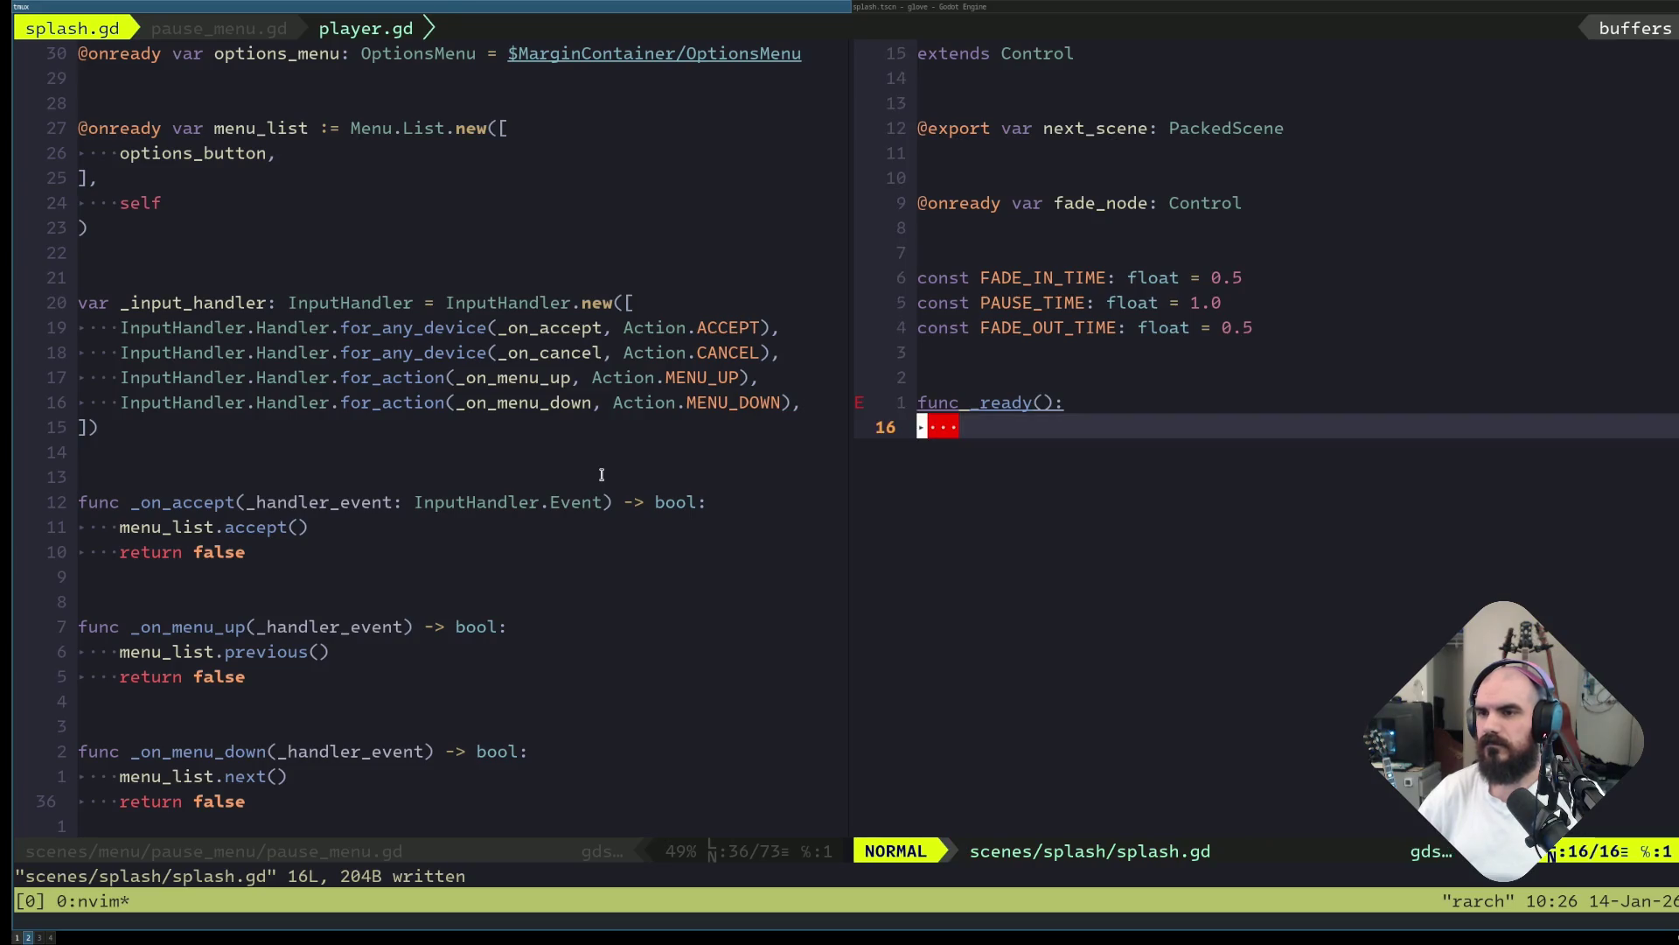
key("shift+a")
type("fade_node.modue")
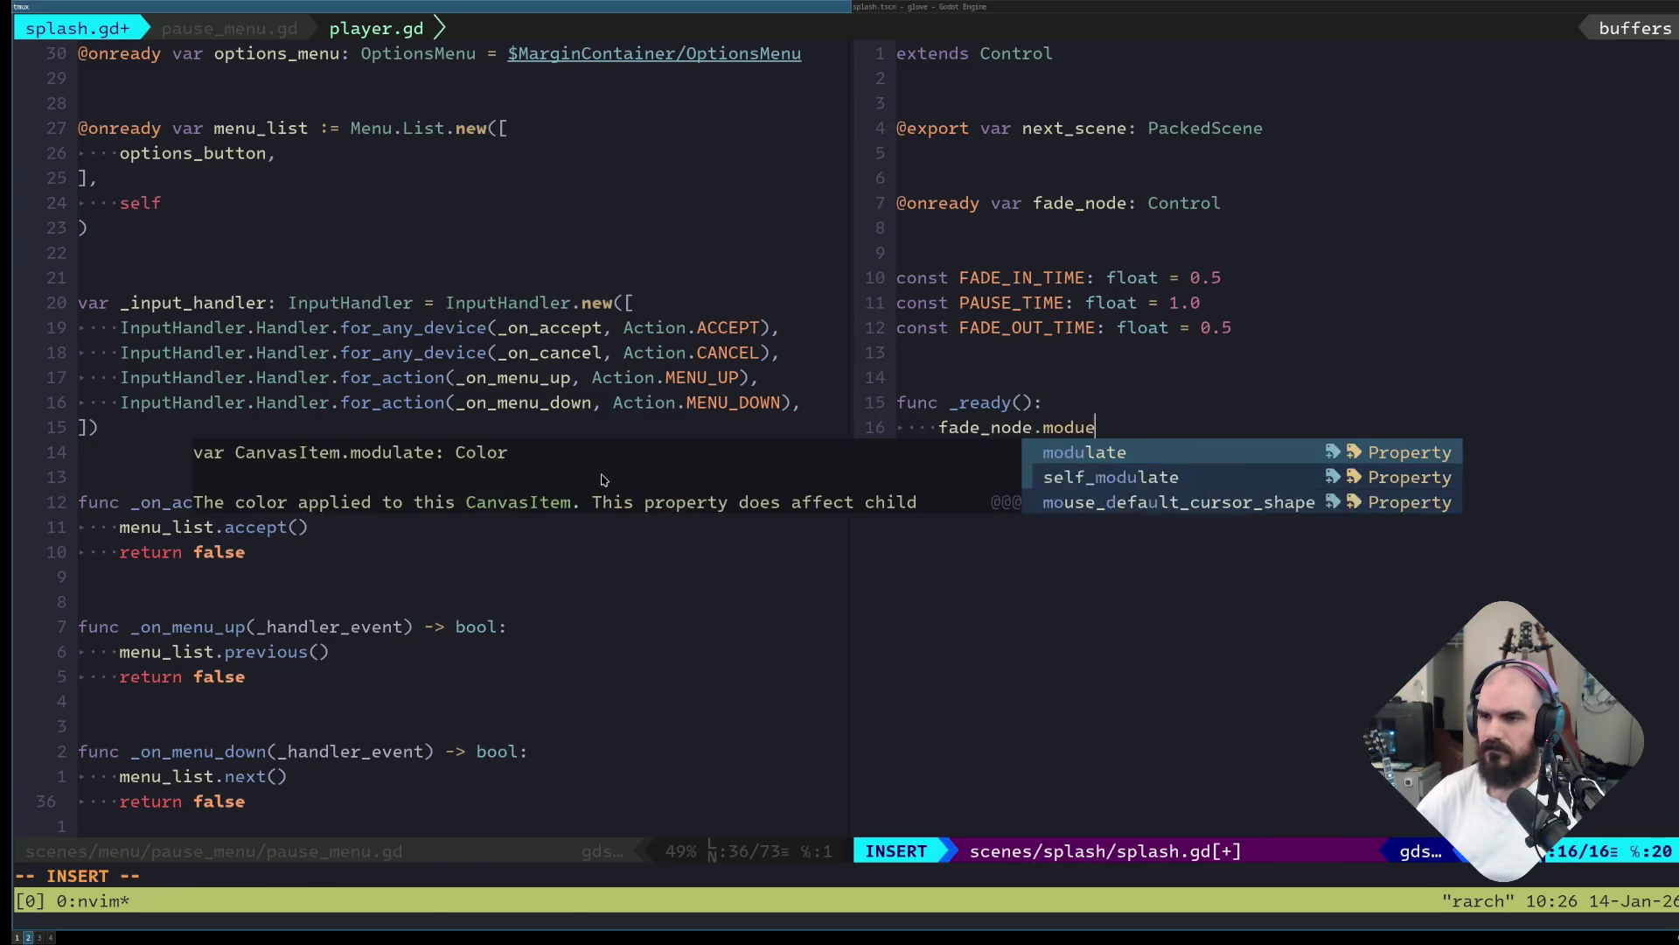
key("Return")
type("= 0.0")
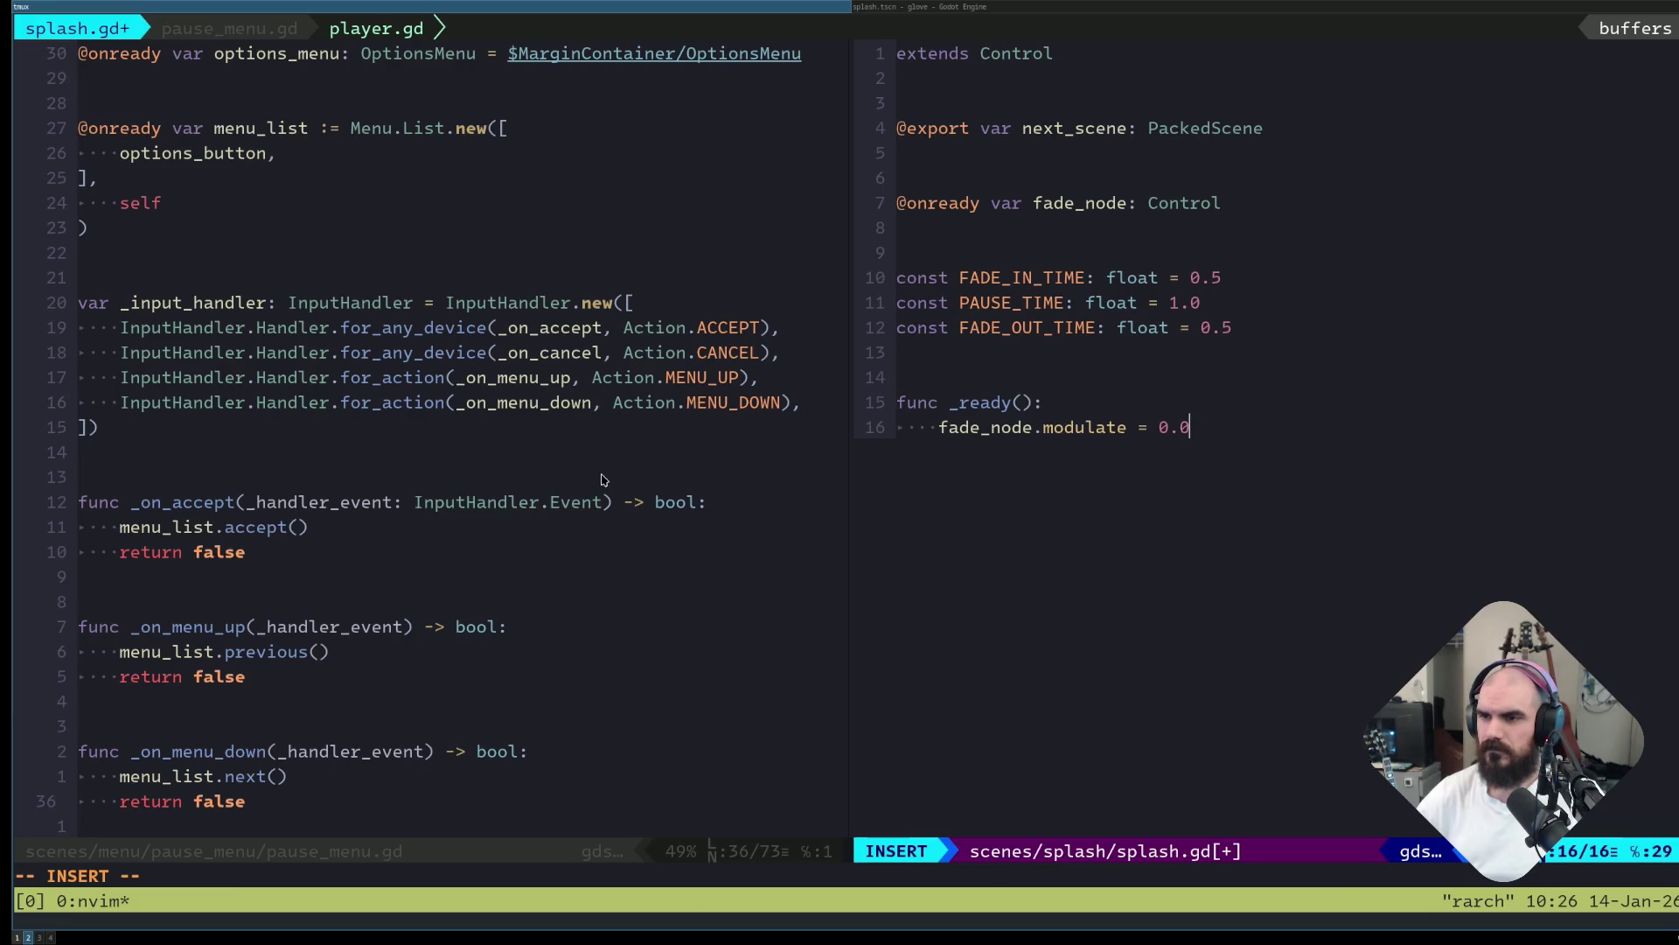
key("Escape")
Step: Correct the line to 'fade_node.modulate.alpha = 0.0', save with :w, and return to the tutorial
key("h")
key("h")
key("h")
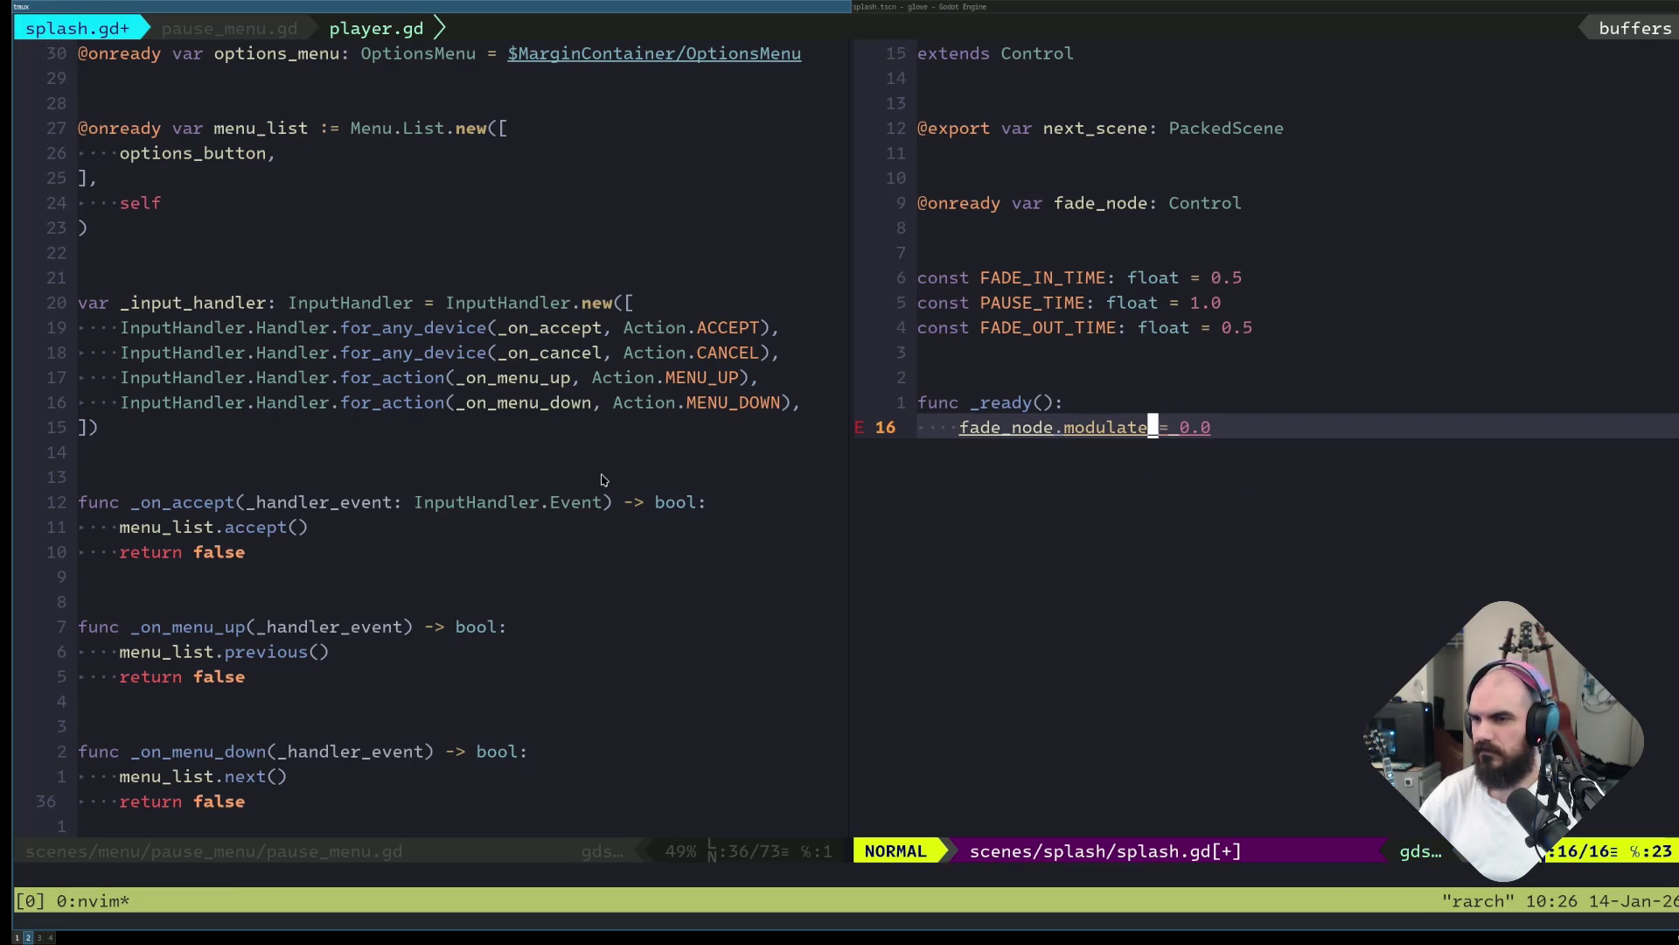
type("i.al")
type("ph")
key("Escape")
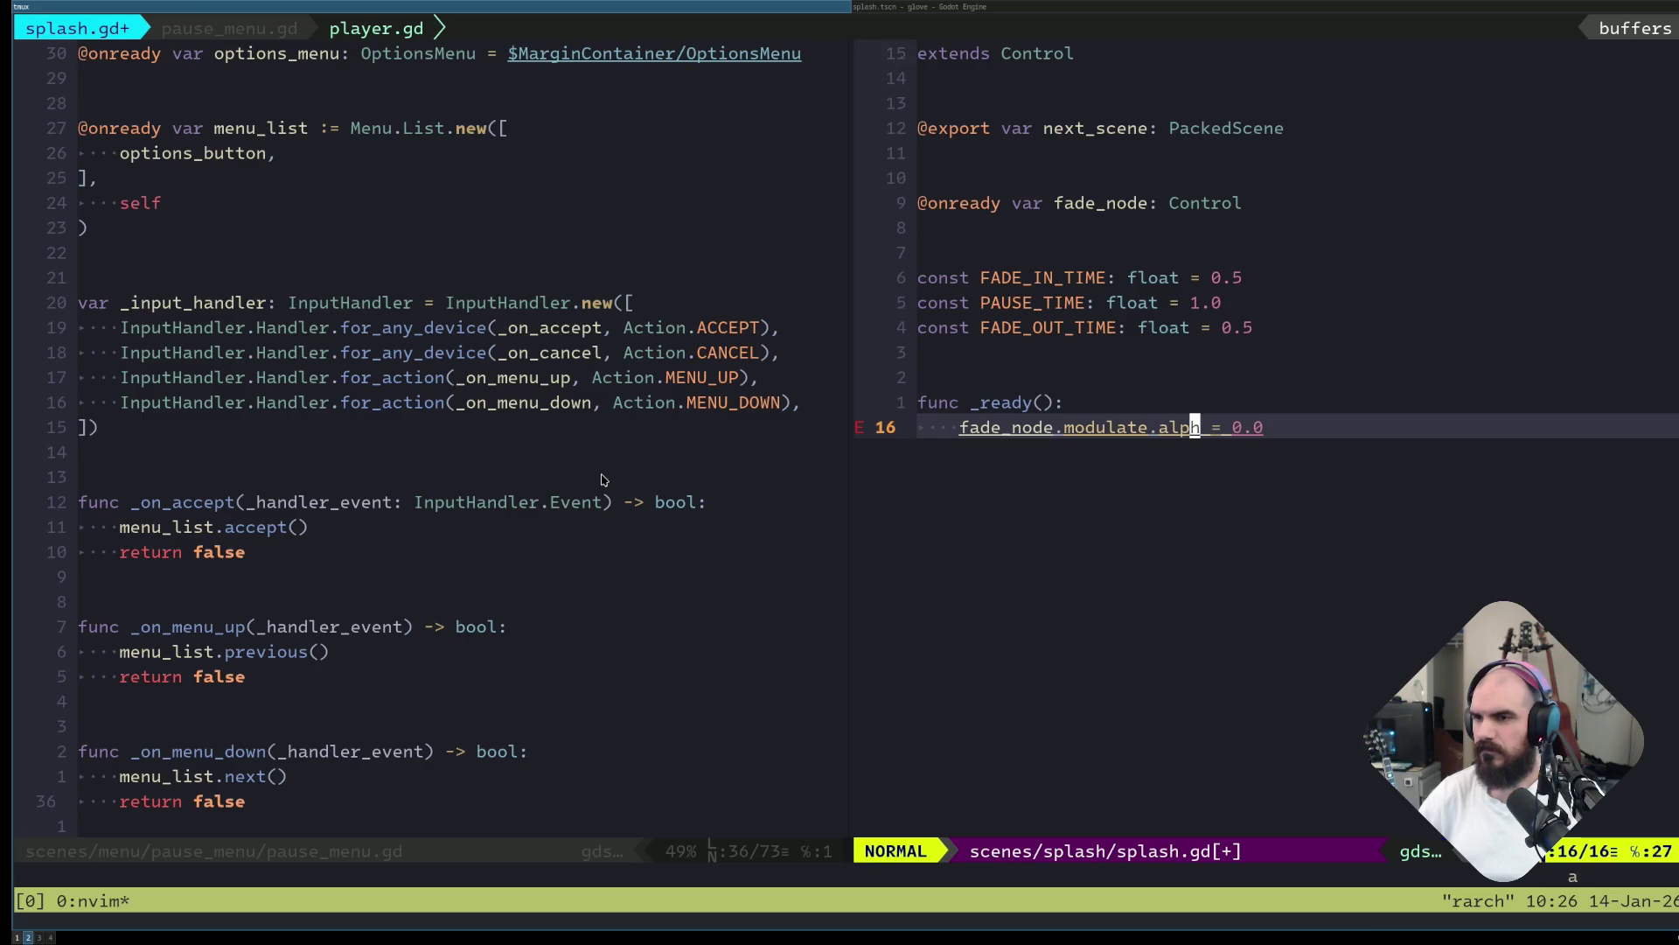
key("a")
key("Escape")
type("ate.a")
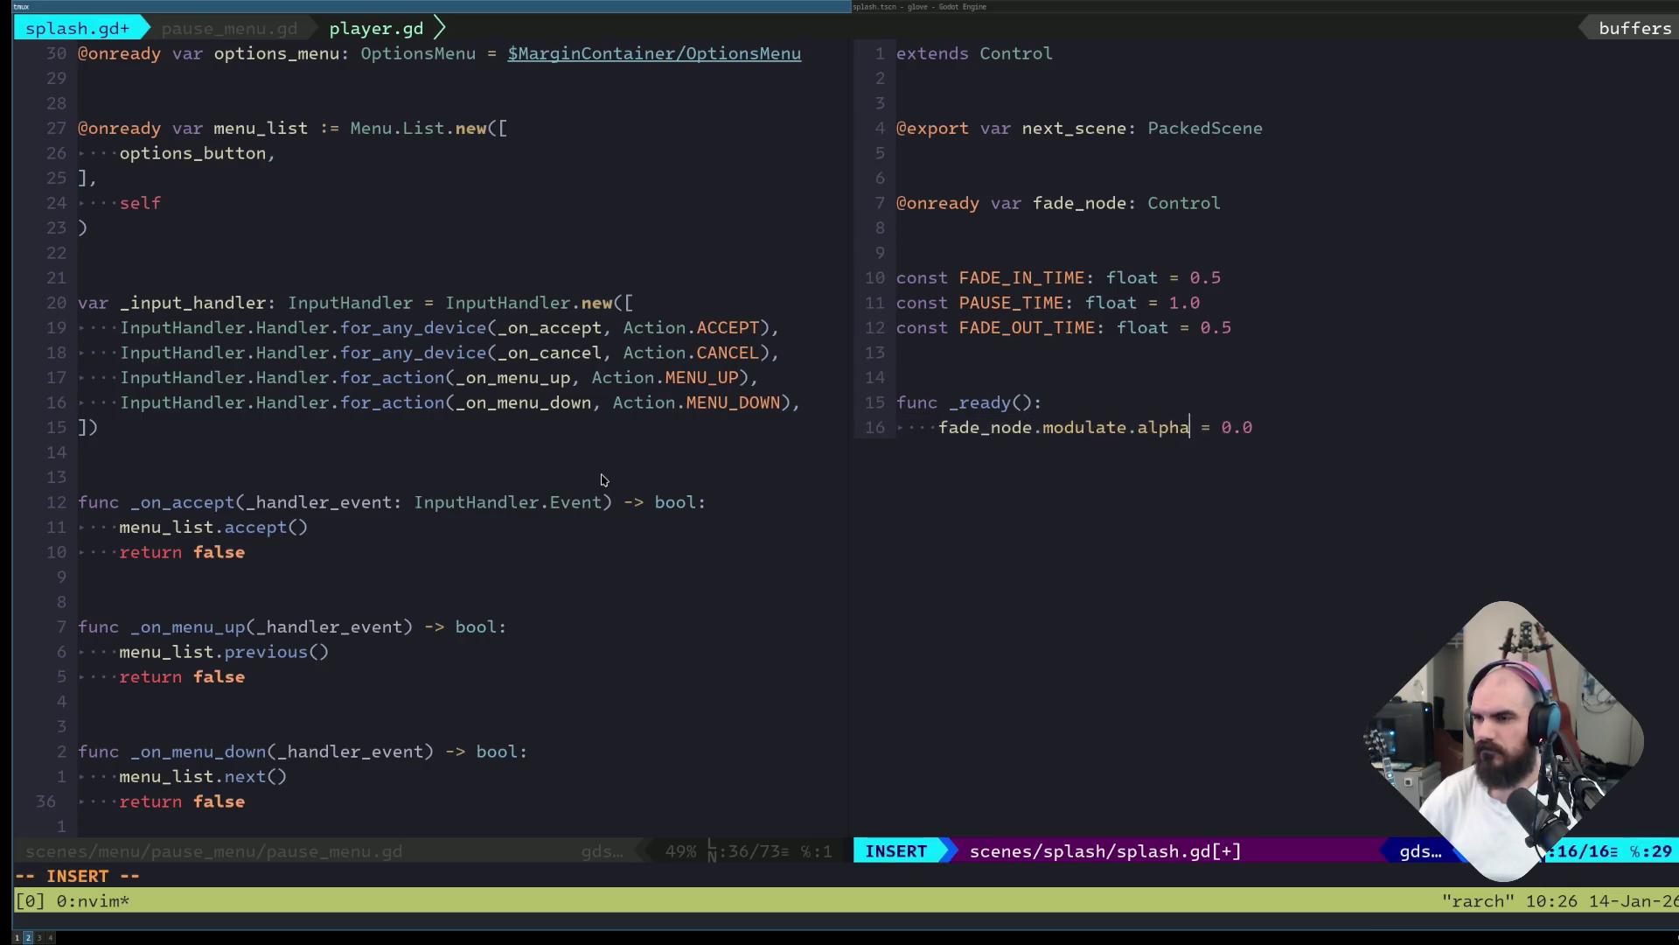
key("Escape")
type(":w")
key("Return")
key("super+3")
key("super+4")
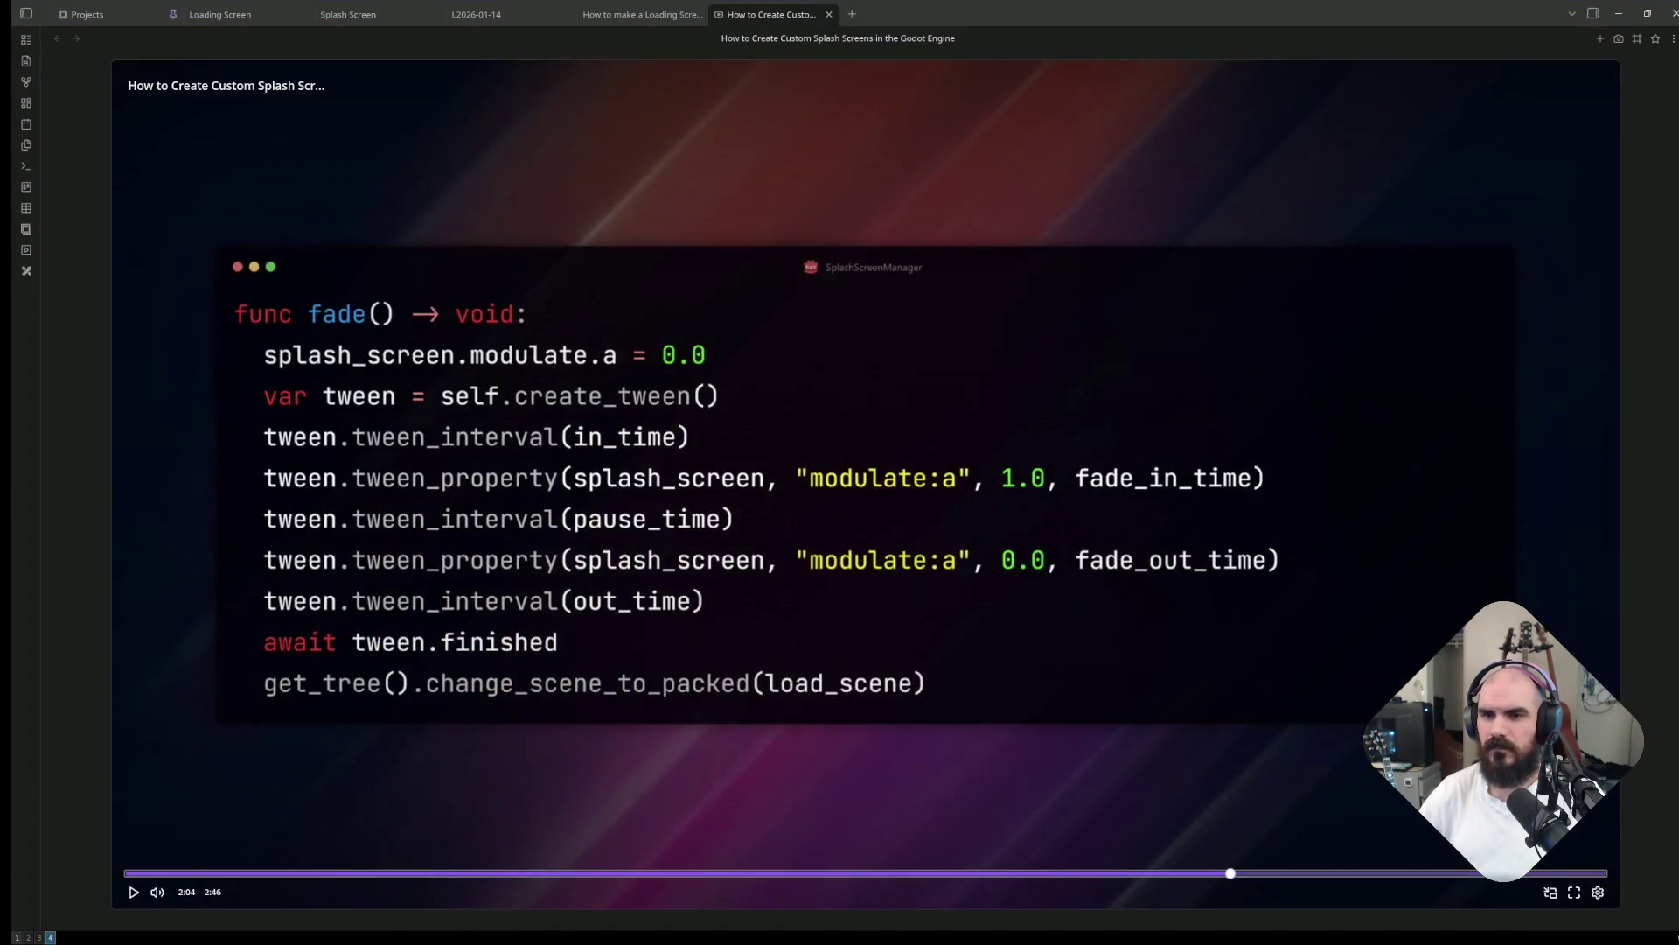
Step: Retype the alpha property as 'a' on the modulate line in _ready and save splash.gd
key("super+2")
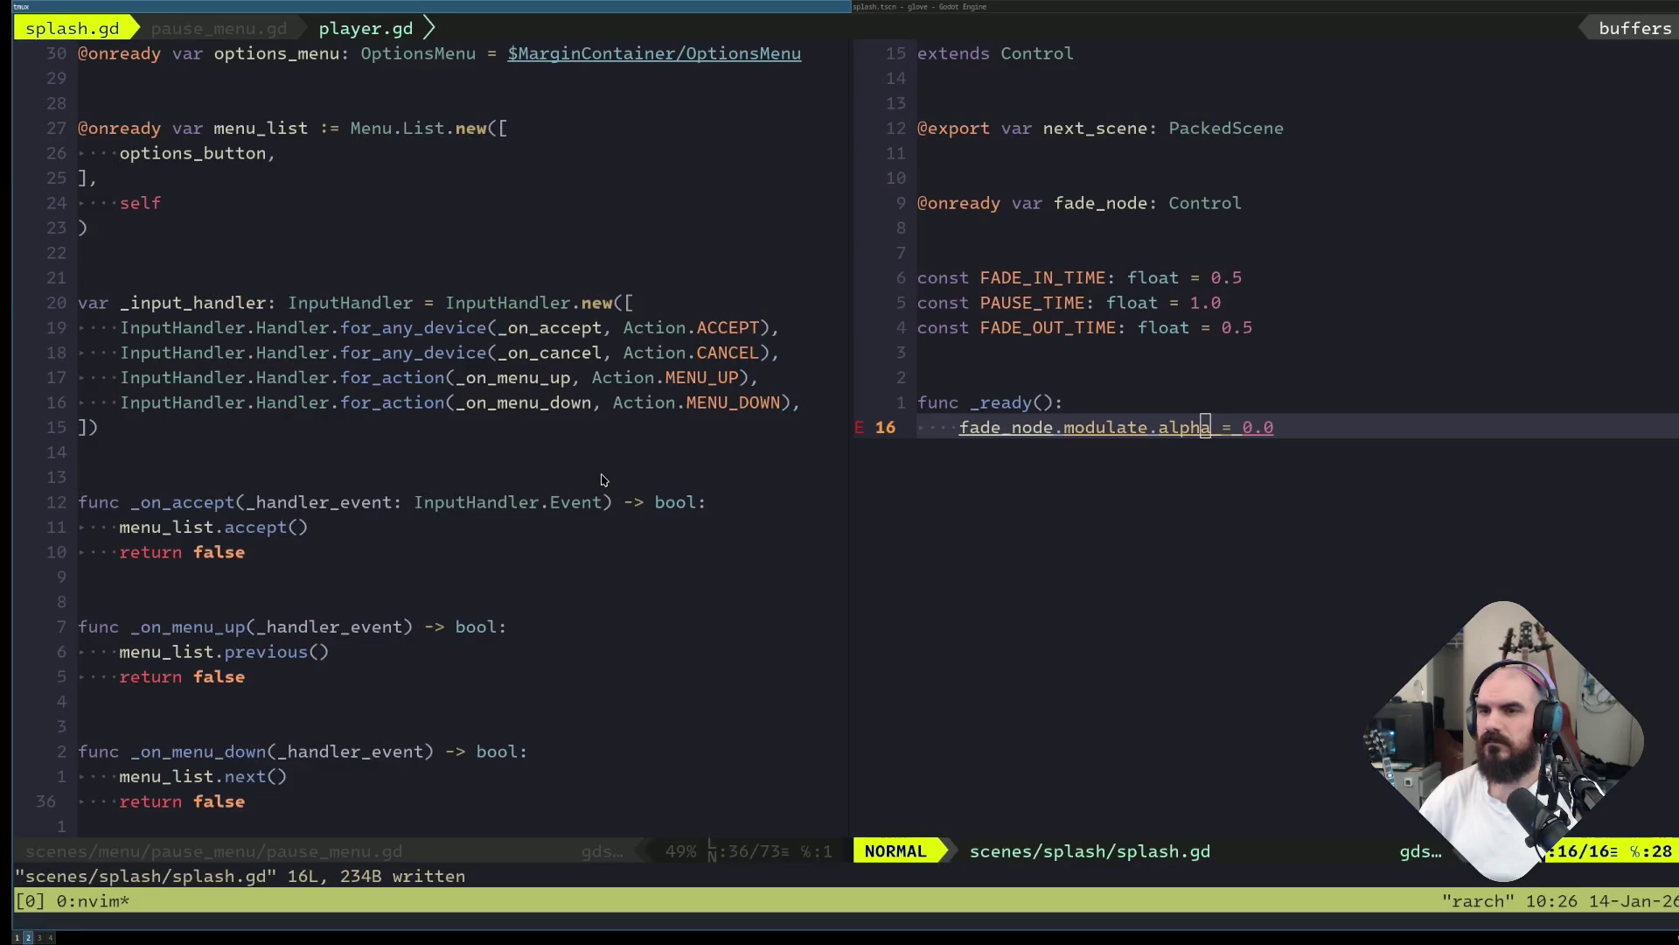
key("h")
key("h")
key("h")
type("dwi ")
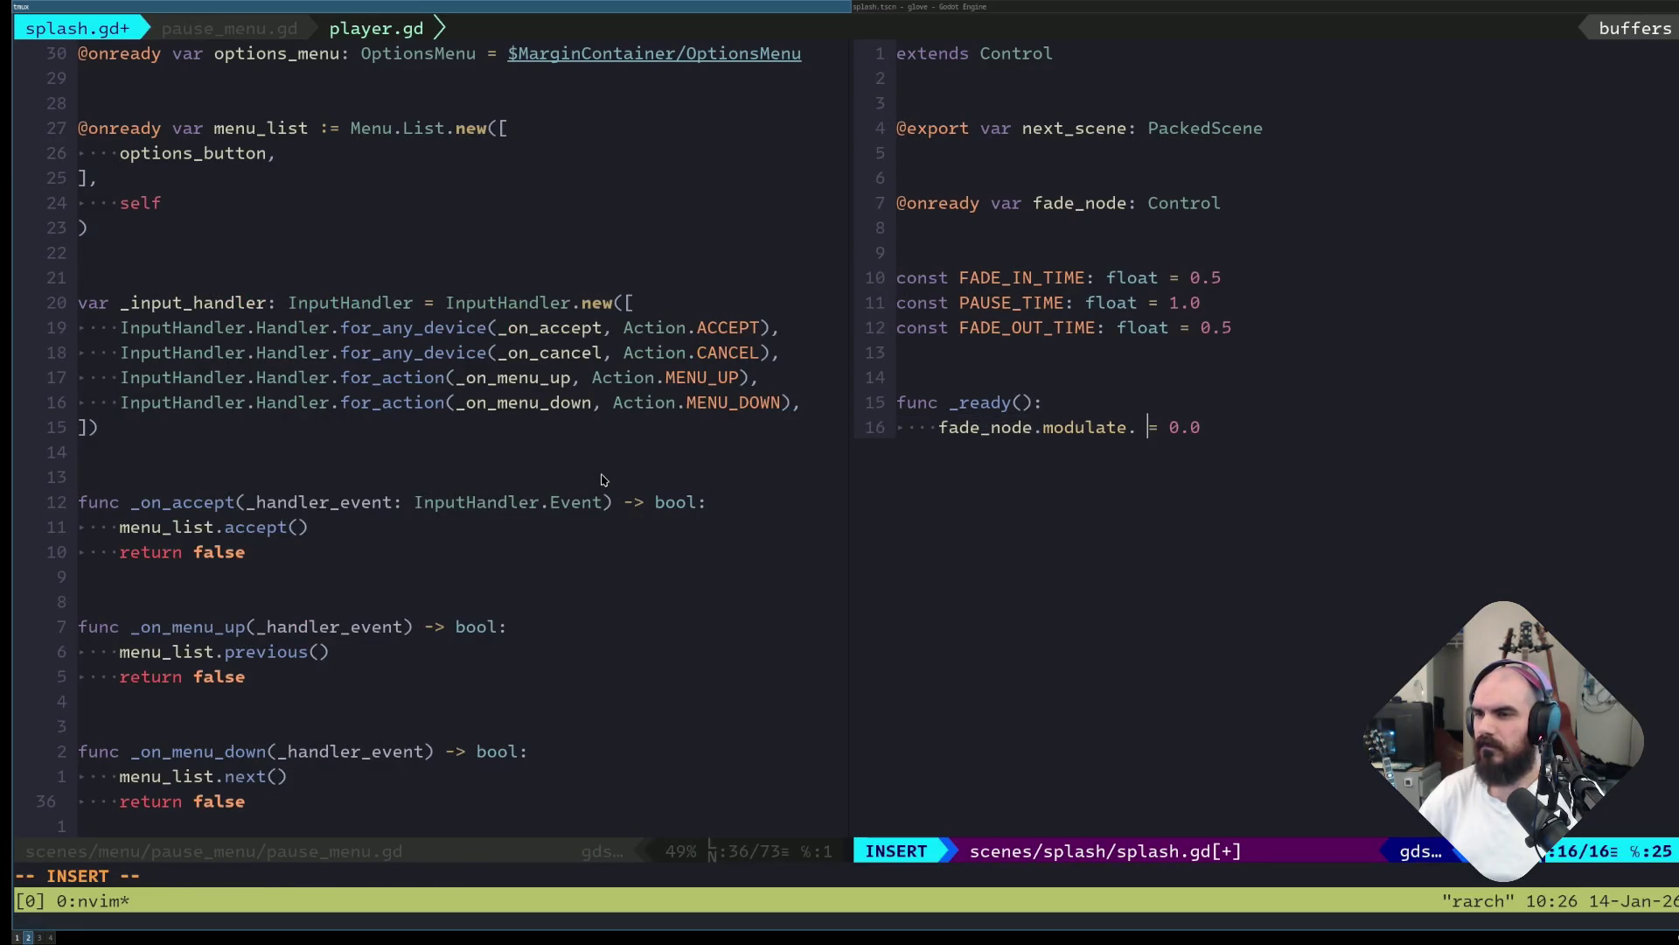
type("a")
key("Escape")
key("ctrl+s")
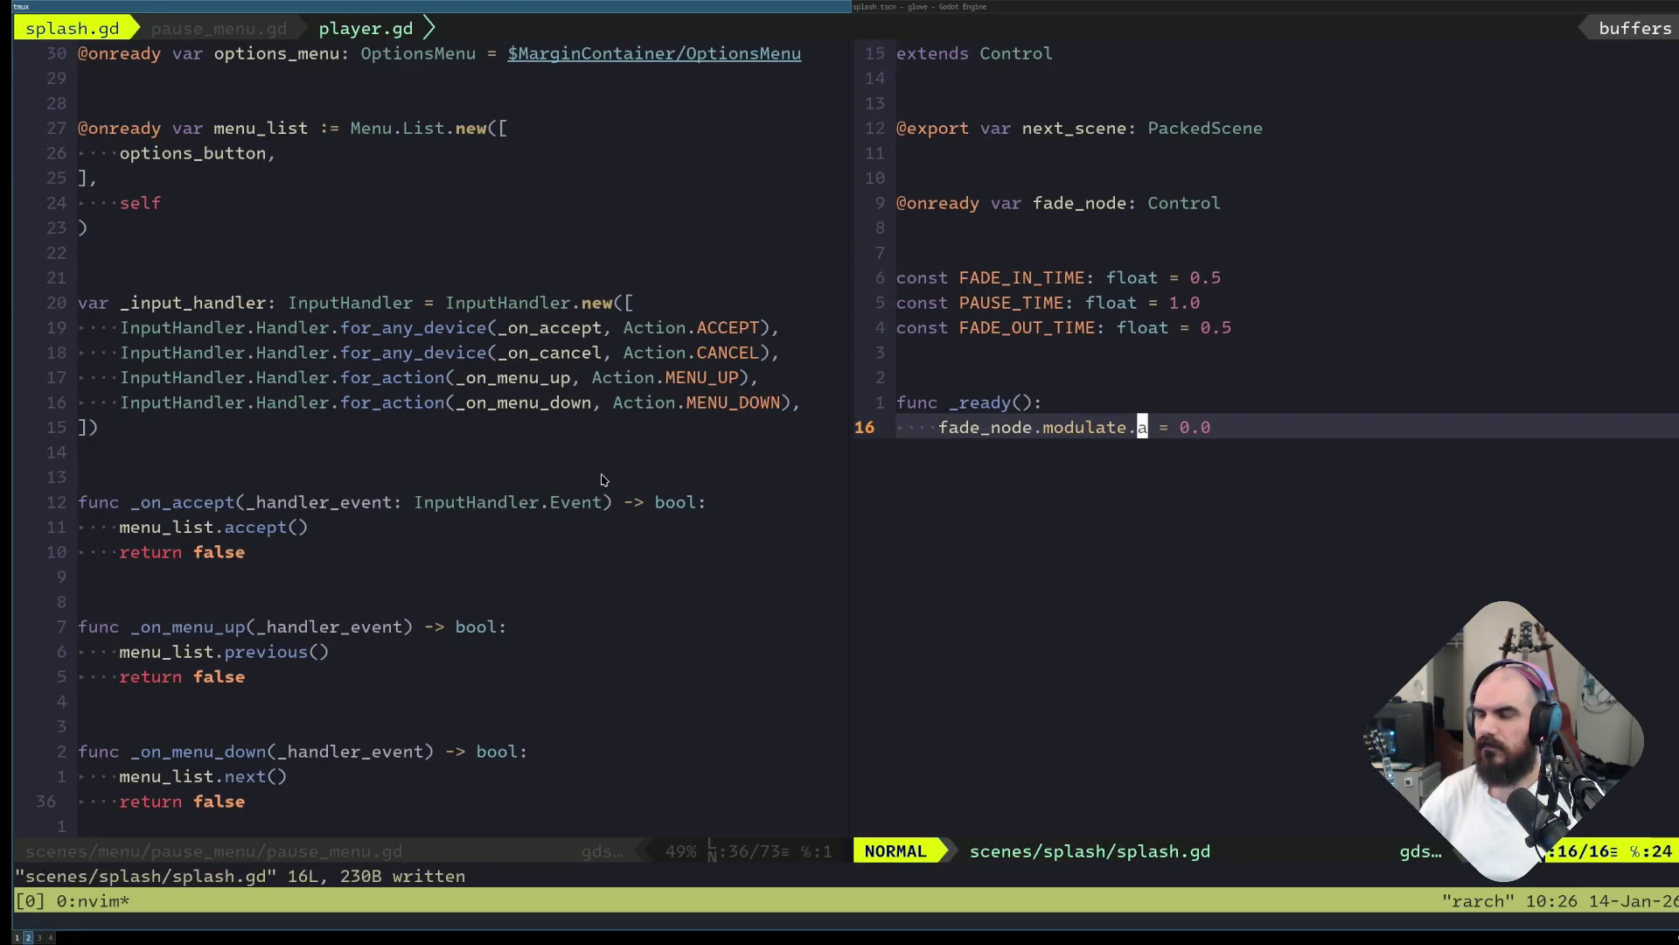
Step: Add a new 'func fade():' header below _ready, comparing against the tutorial's fade code
key("o")
key("Return")
key("Return")
type("func fad")
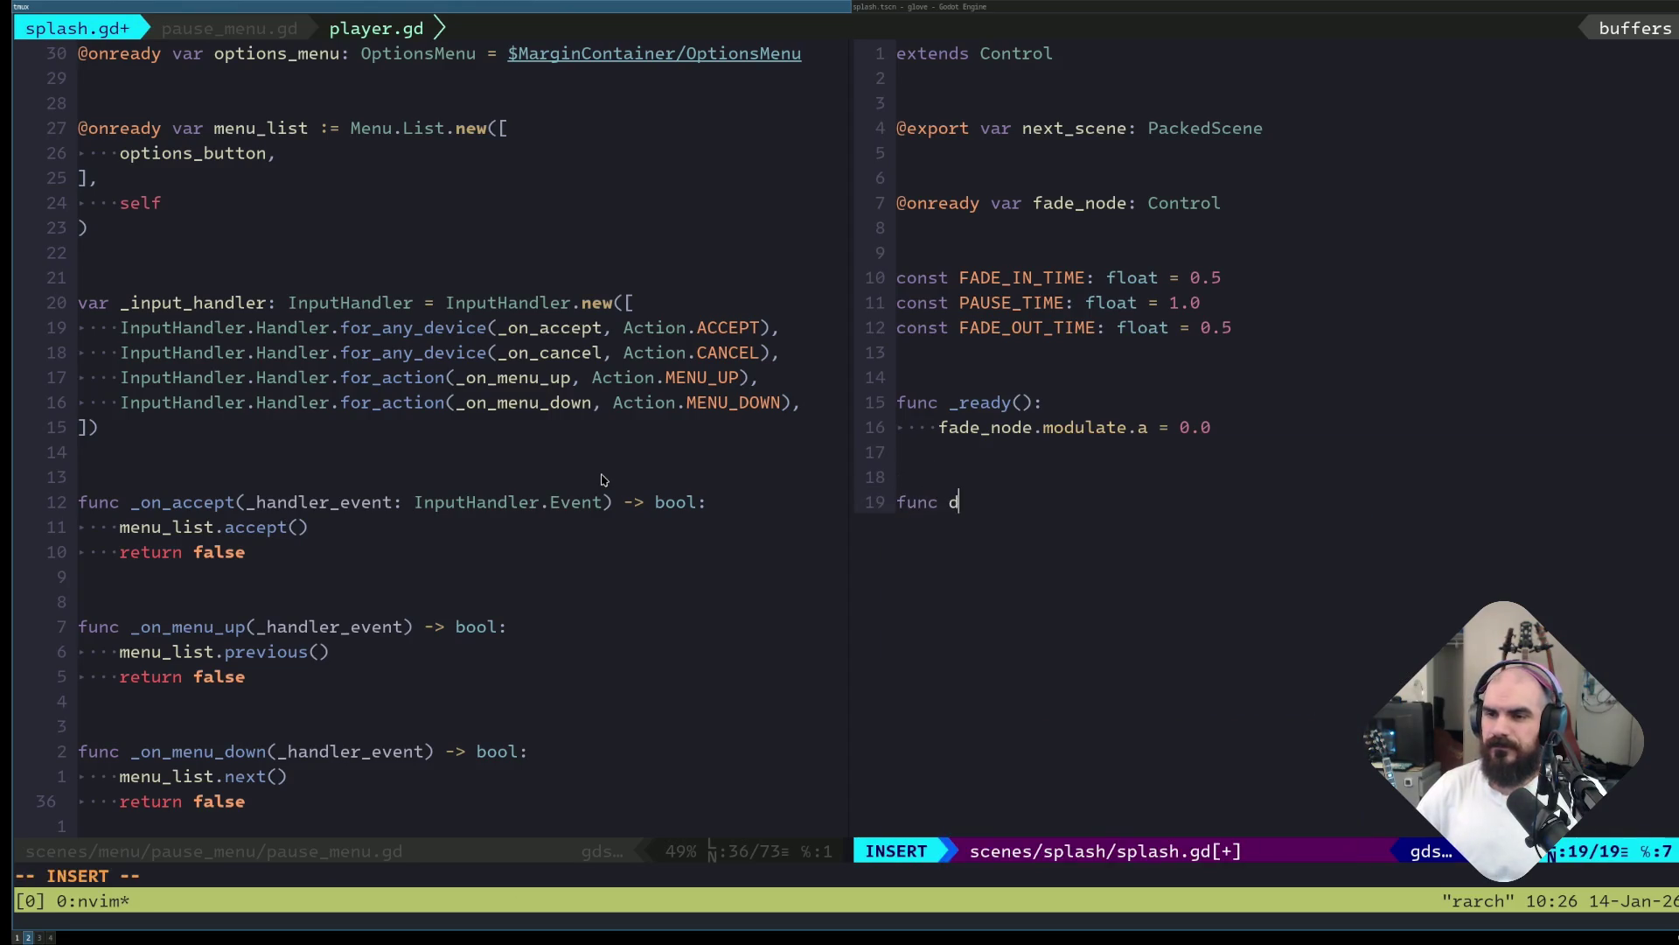
type("e():")
key("Return")
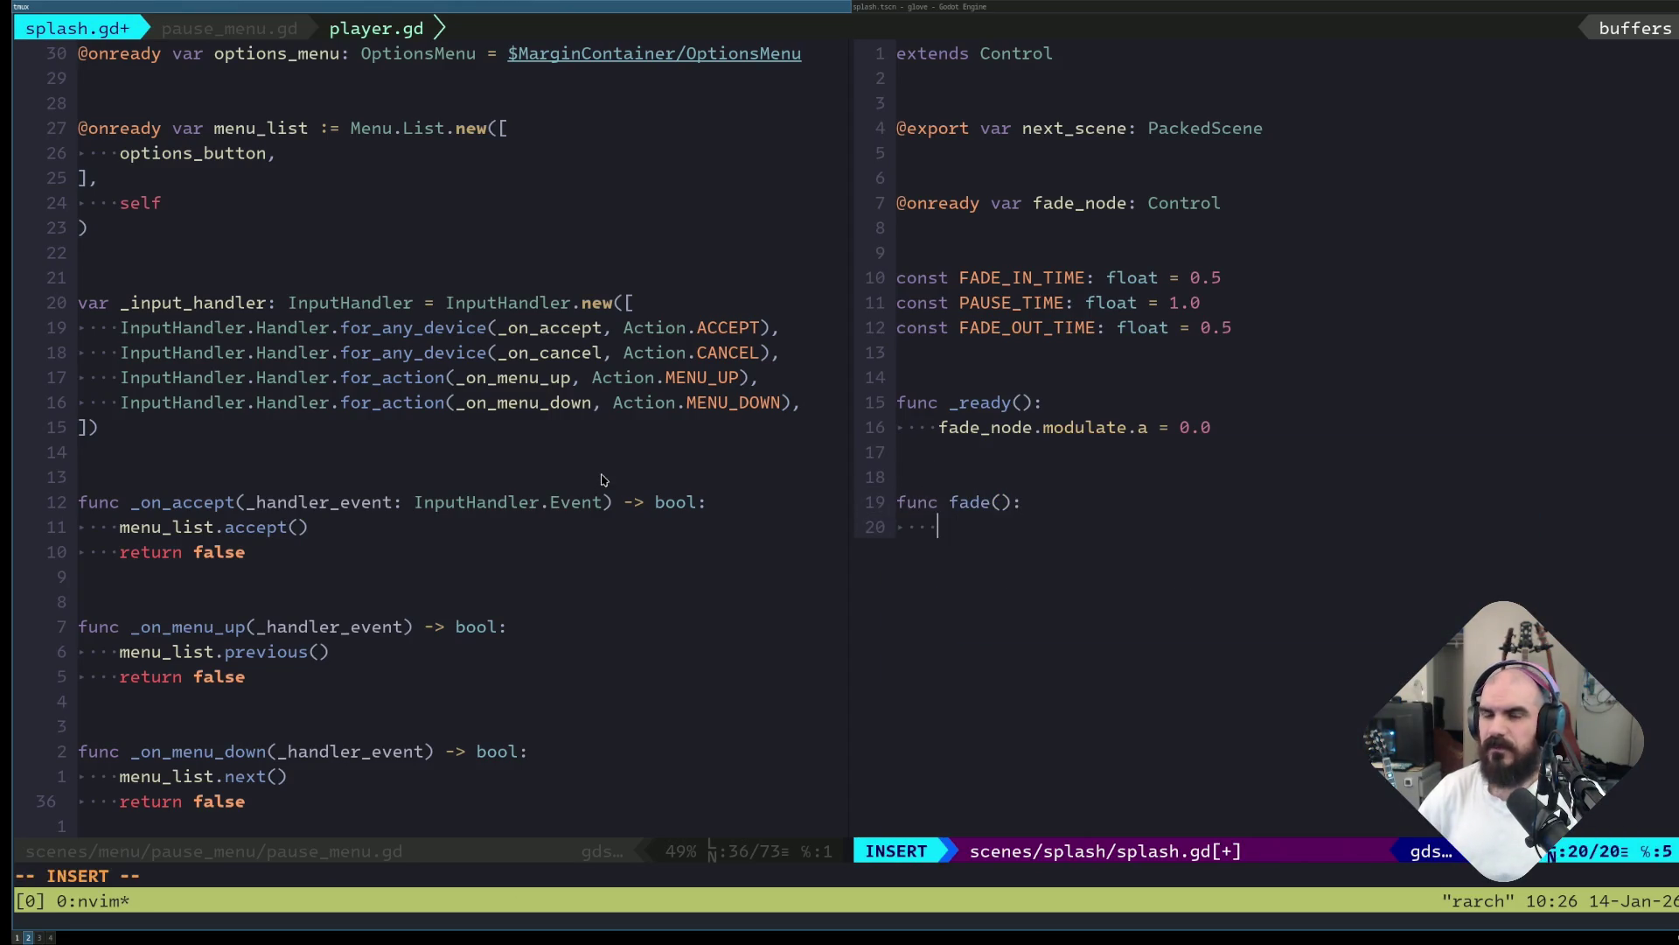
key("super+4")
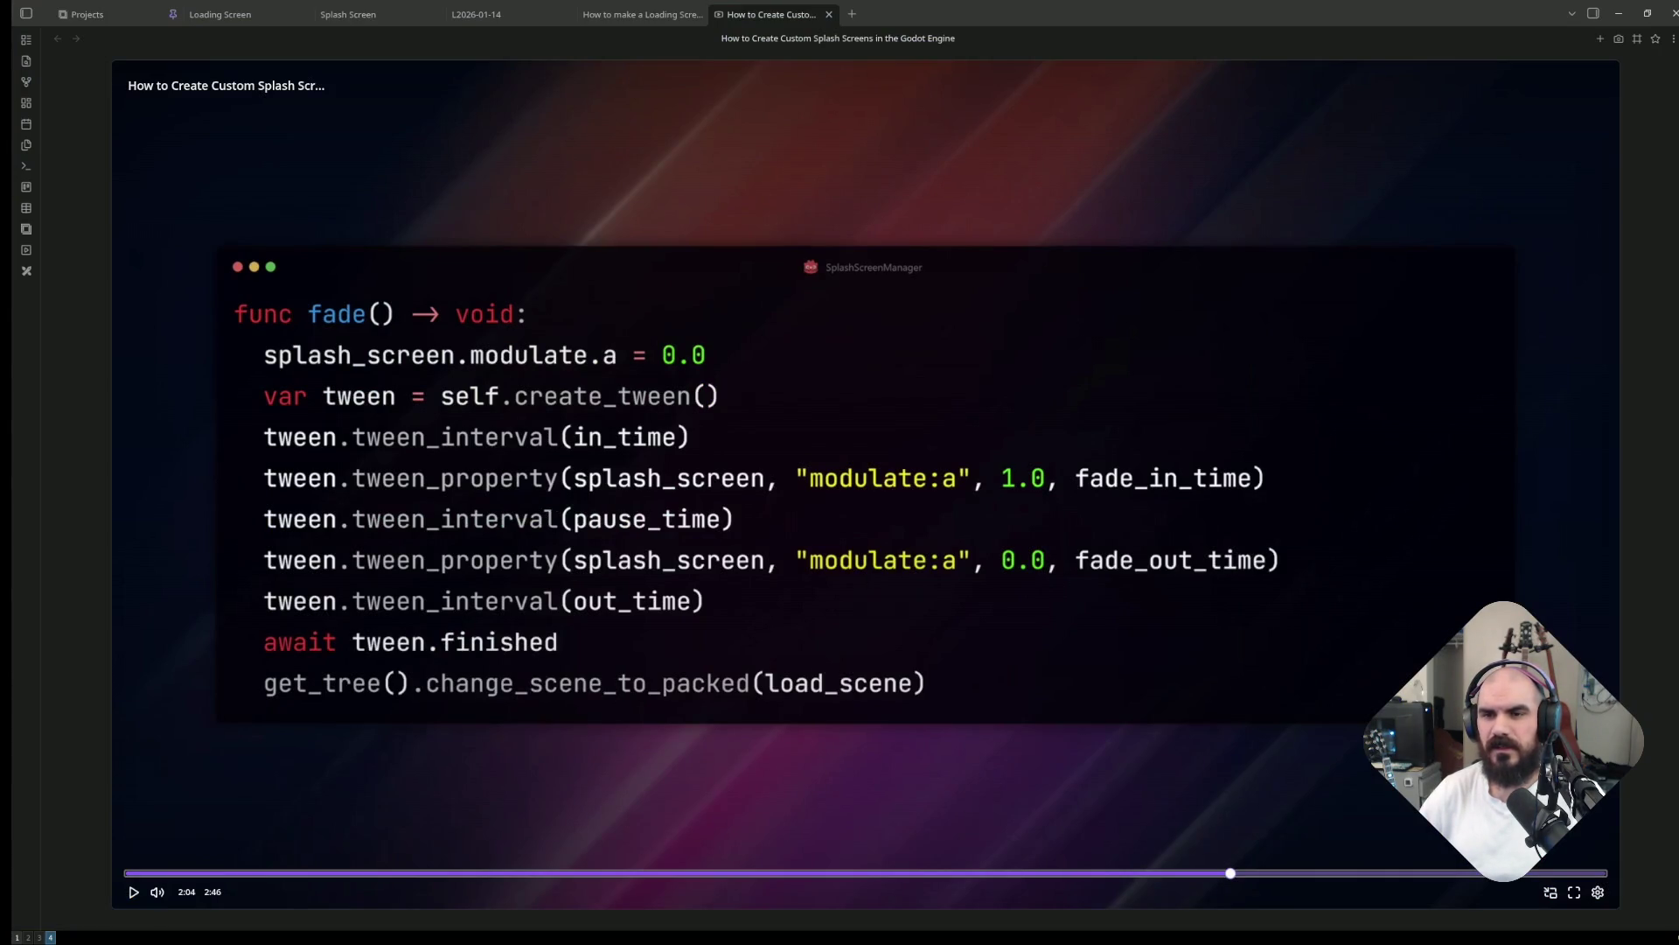
key("super+3")
key("super+2")
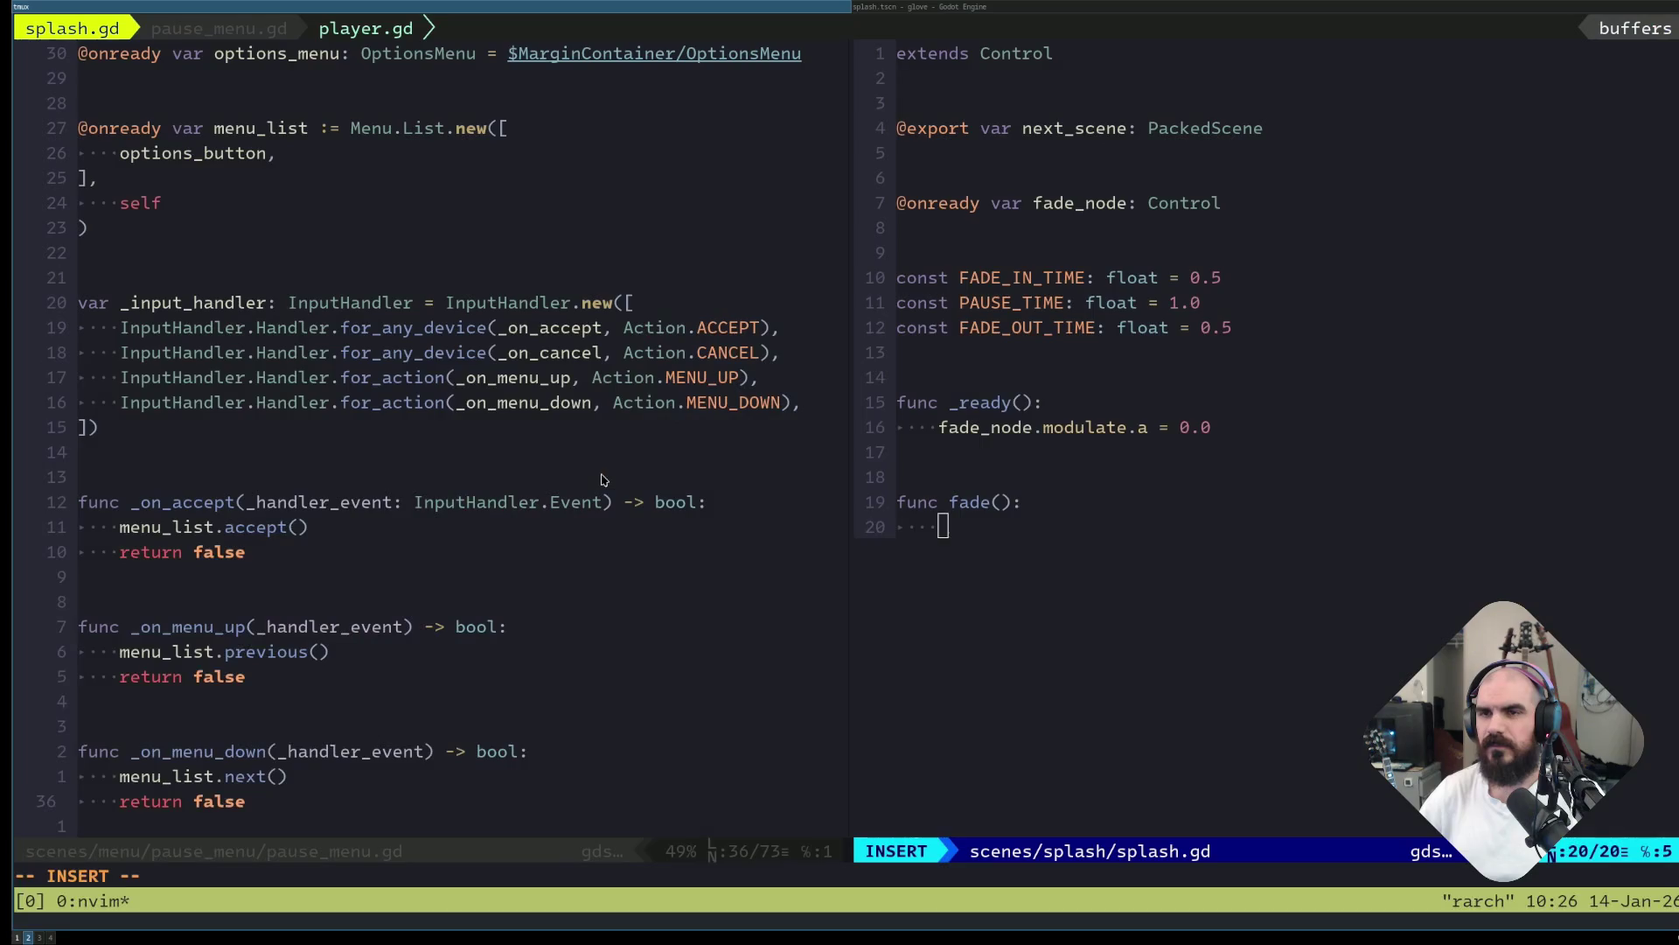
Step: Copy the fade_node.modulate.a = 0.0 line into fade() as its first statement
key("Escape")
key("k")
key("k")
key("k")
key("k")
key("j")
key("j")
key("j")
key("j")
key("j")
key("p")
key("k")
key("d")
key("d")
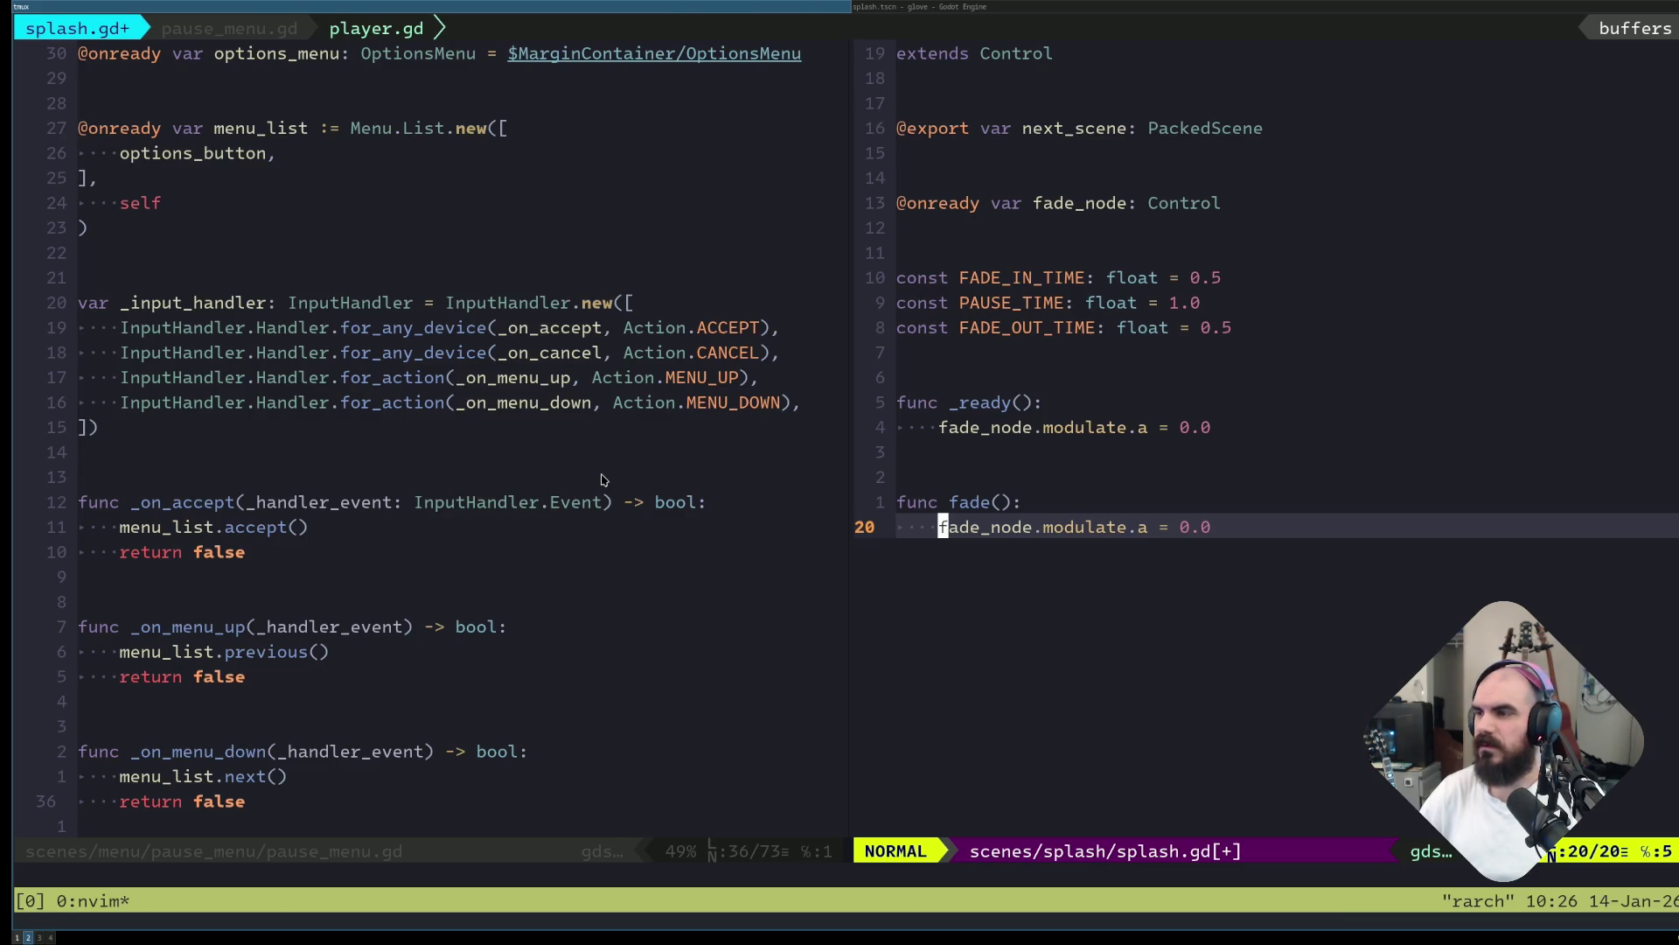
key("o")
key("super+4")
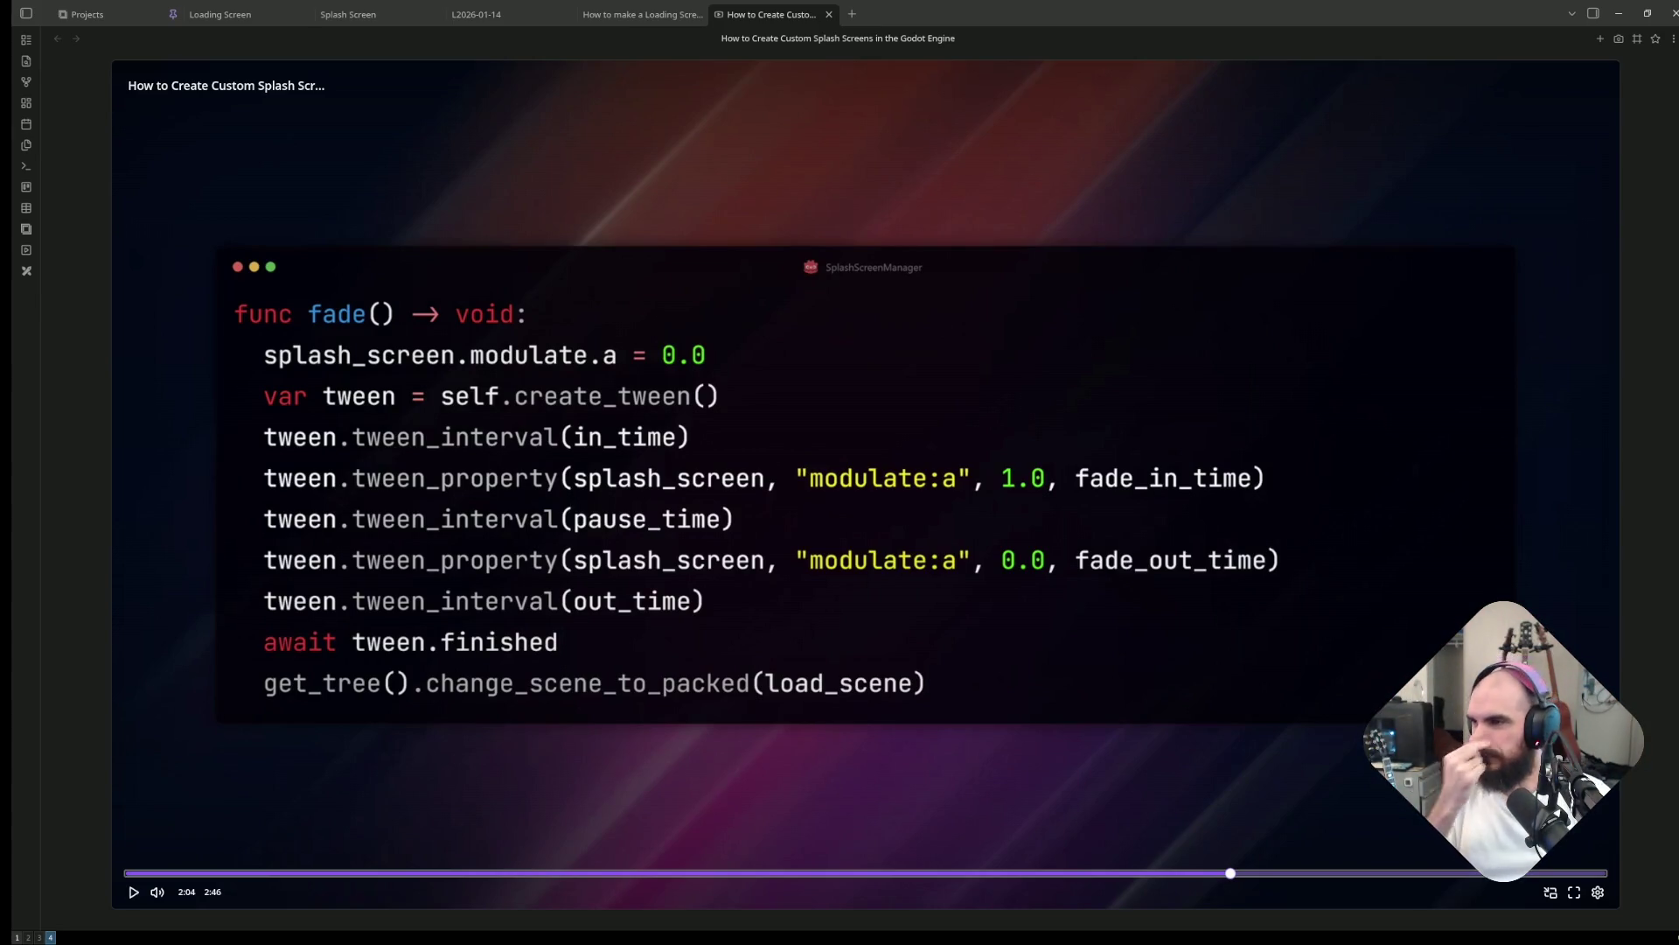
Step: Show the Brave Google results for 'preparations to release a new game'
key("super+3")
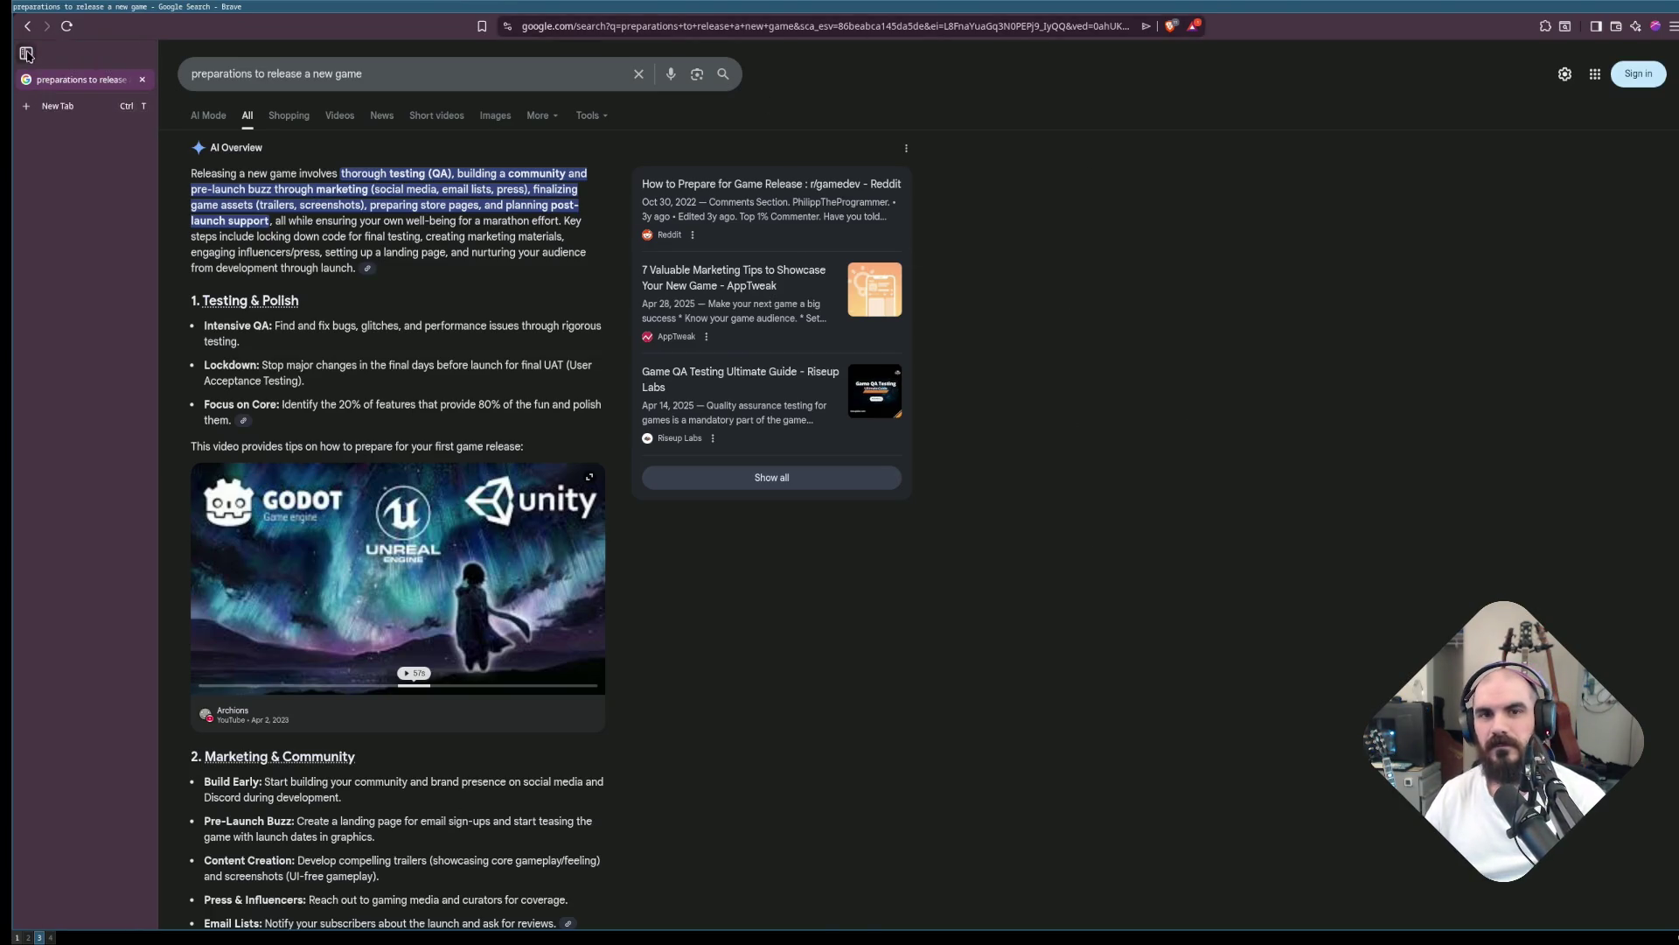
Step: Return to the splash-screen tutorial paused at 2:04 on its fade() tween code
key("super+4")
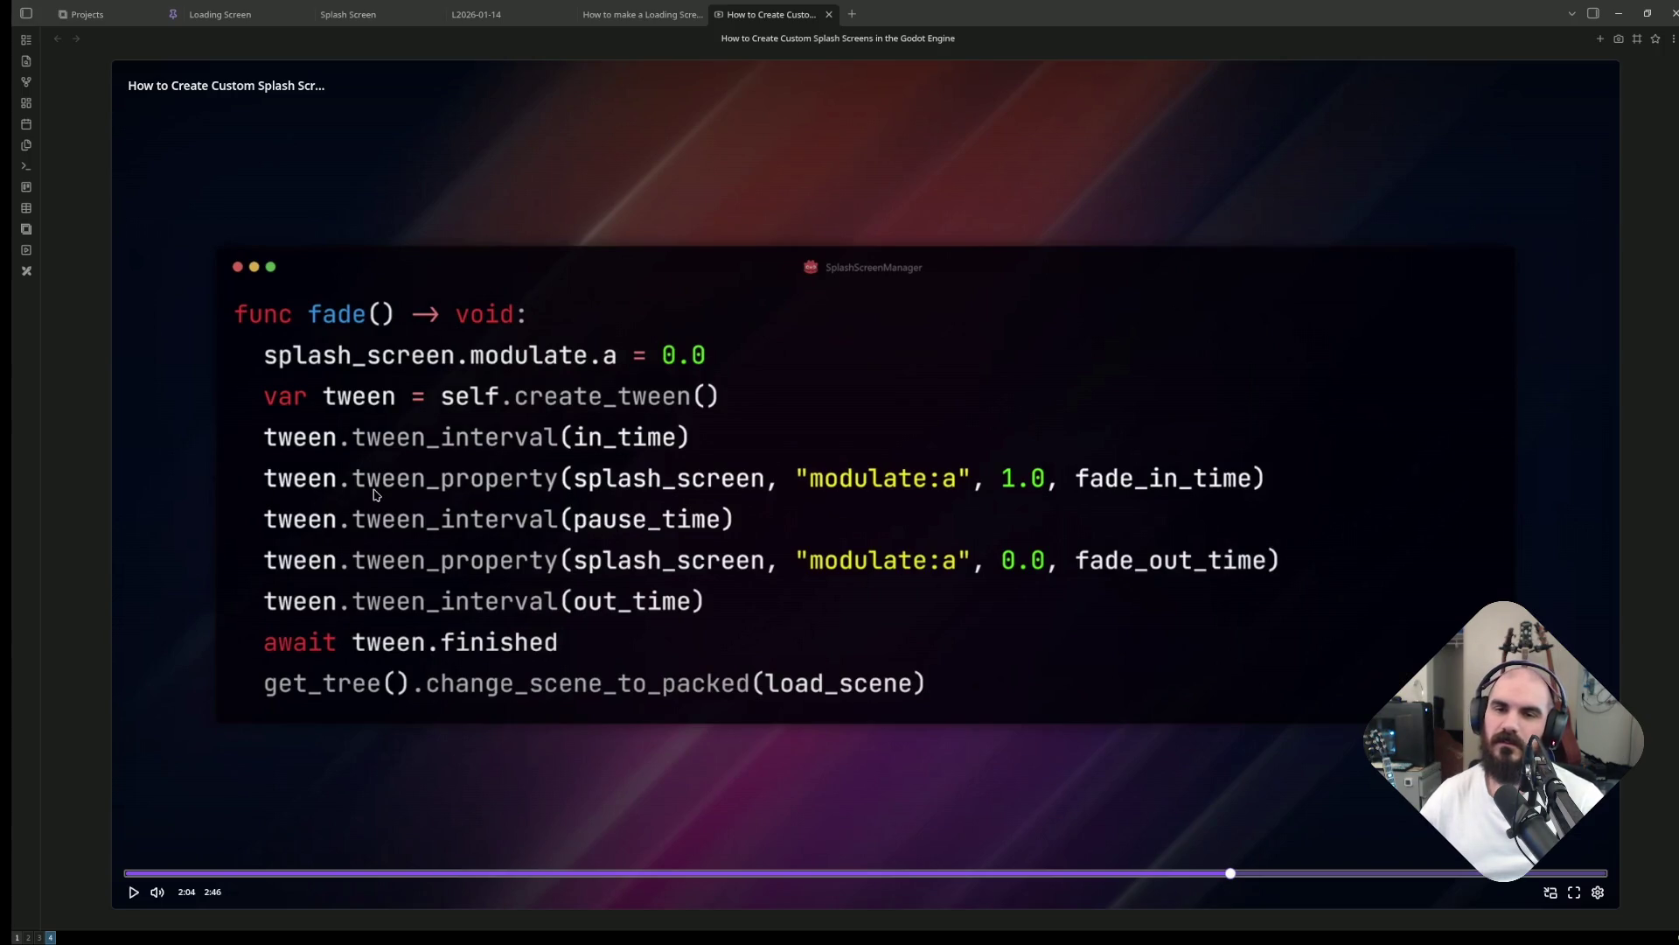
Step: Add 'var tween = create_tween()' inside fade(), following the tutorial's tween creation line
key("super+2")
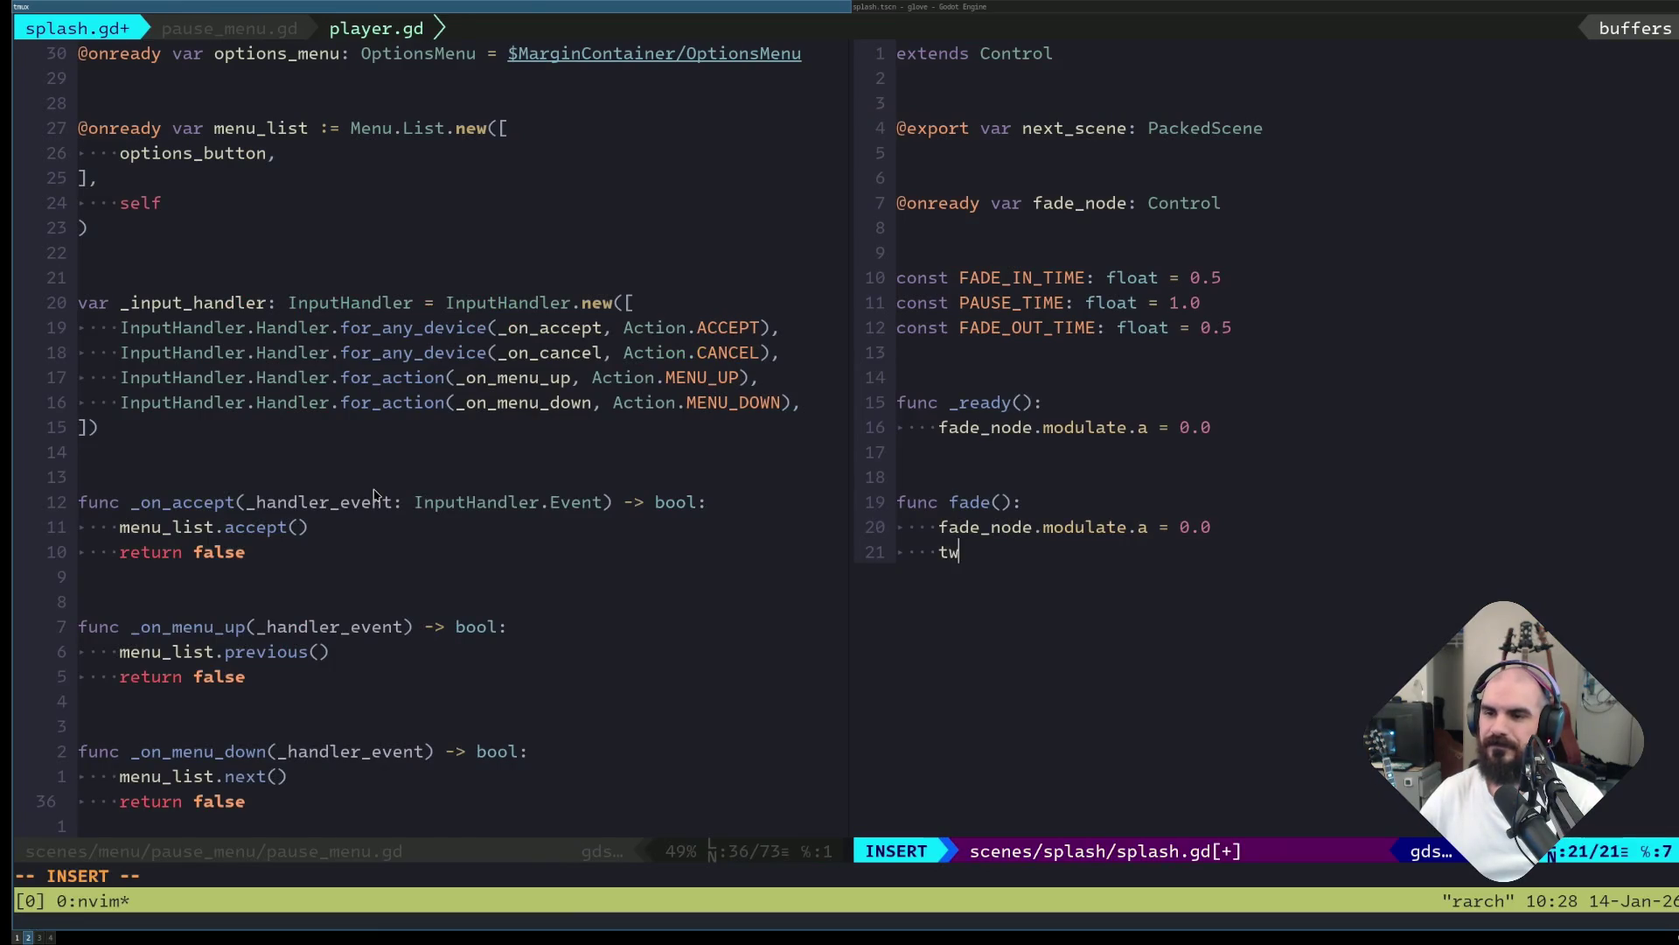
type("tw")
key("BackSpace")
key("BackSpace")
type("var tween =")
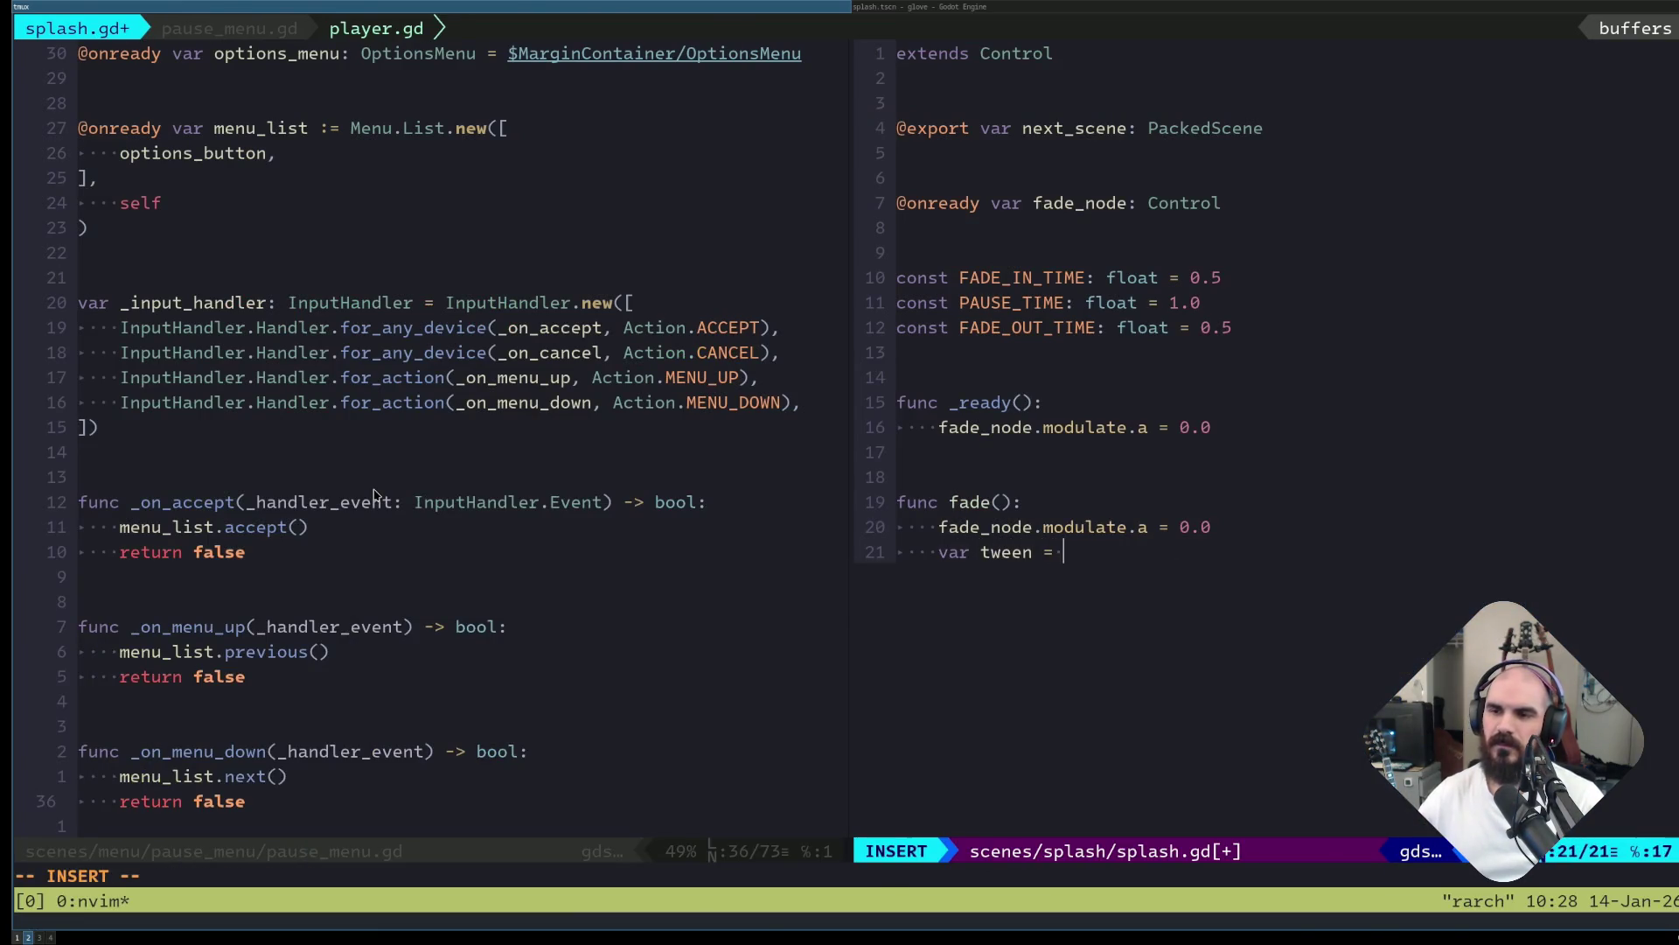
key("super+4")
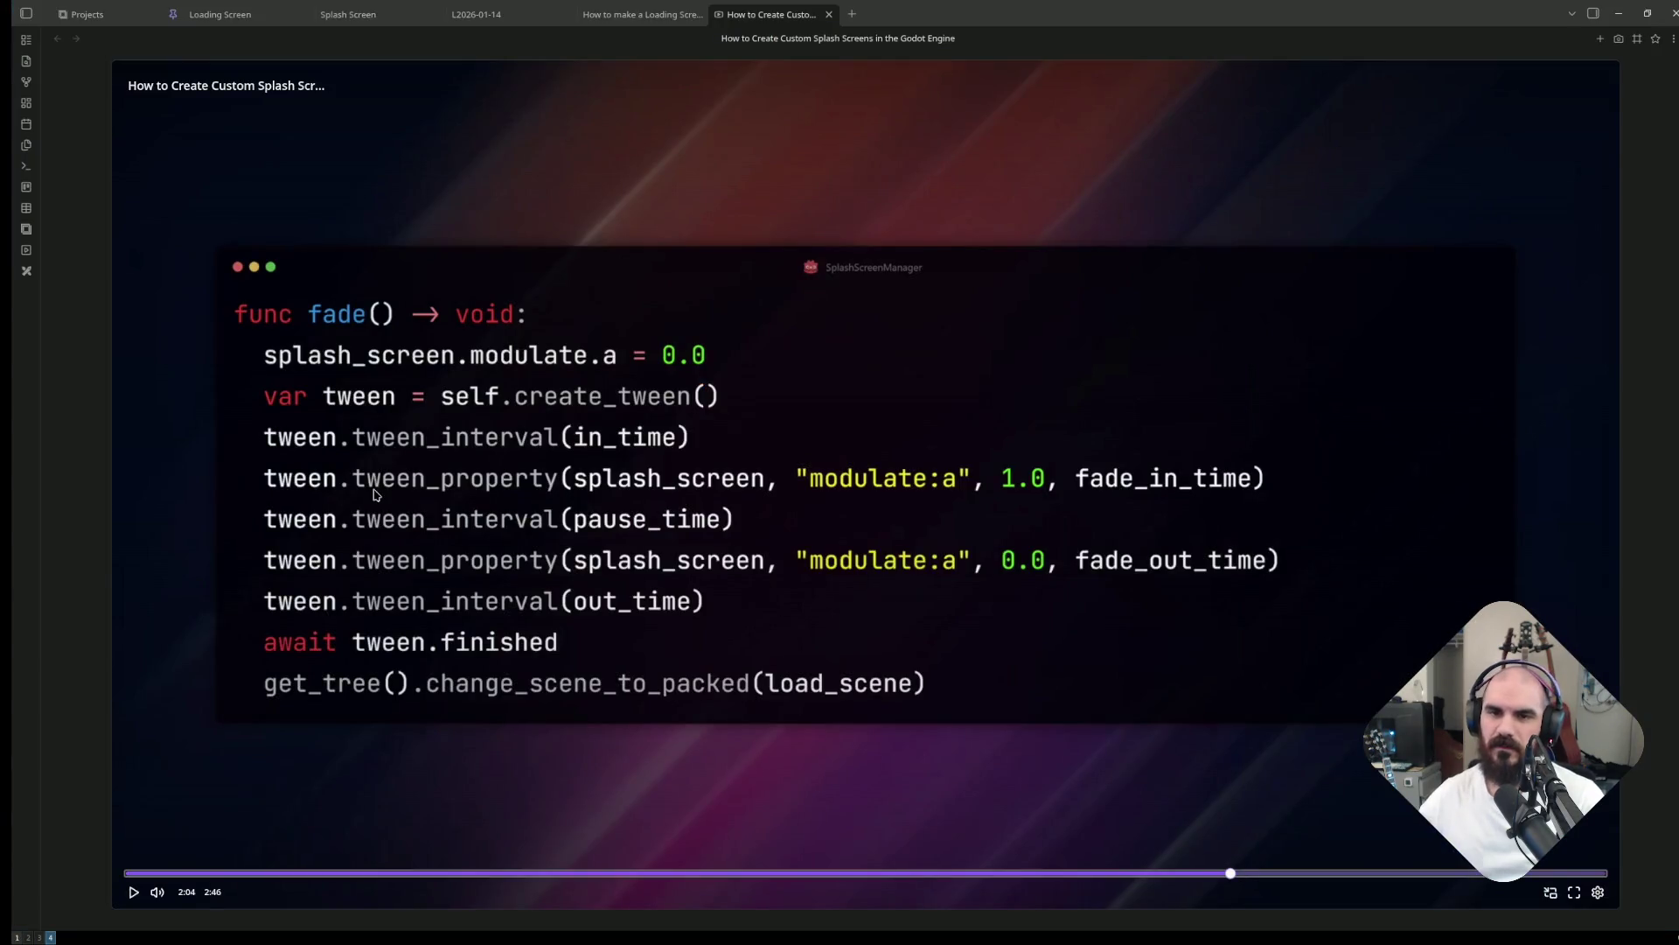
key("super+2")
type("= ")
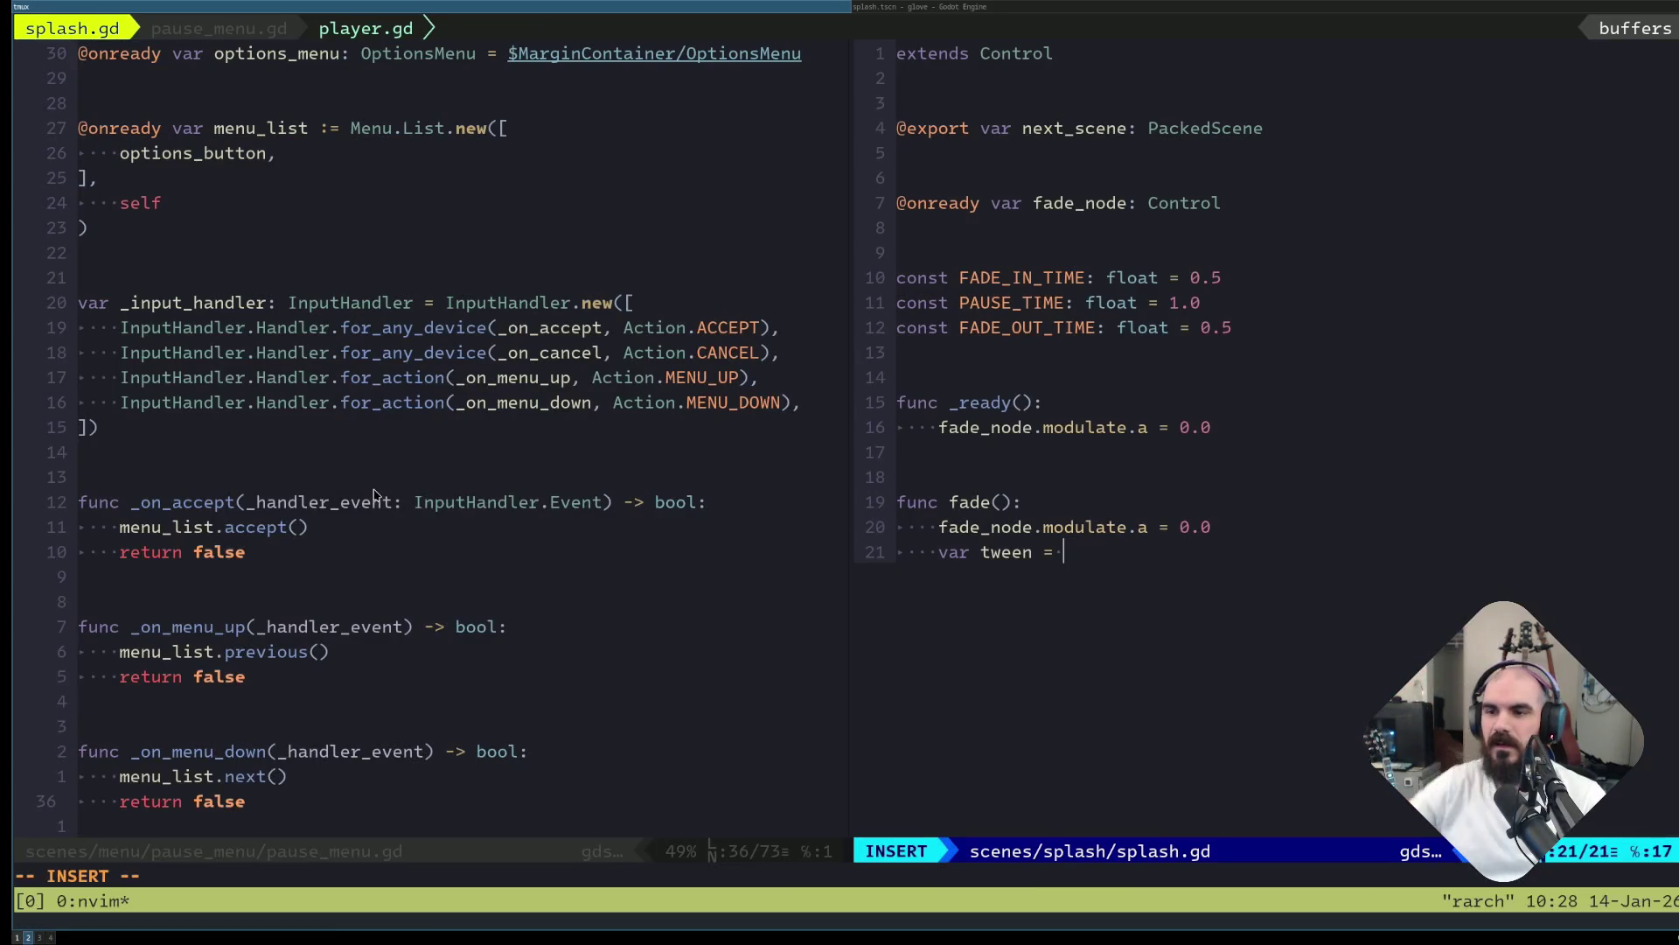
type("create")
key("Return")
key("Return")
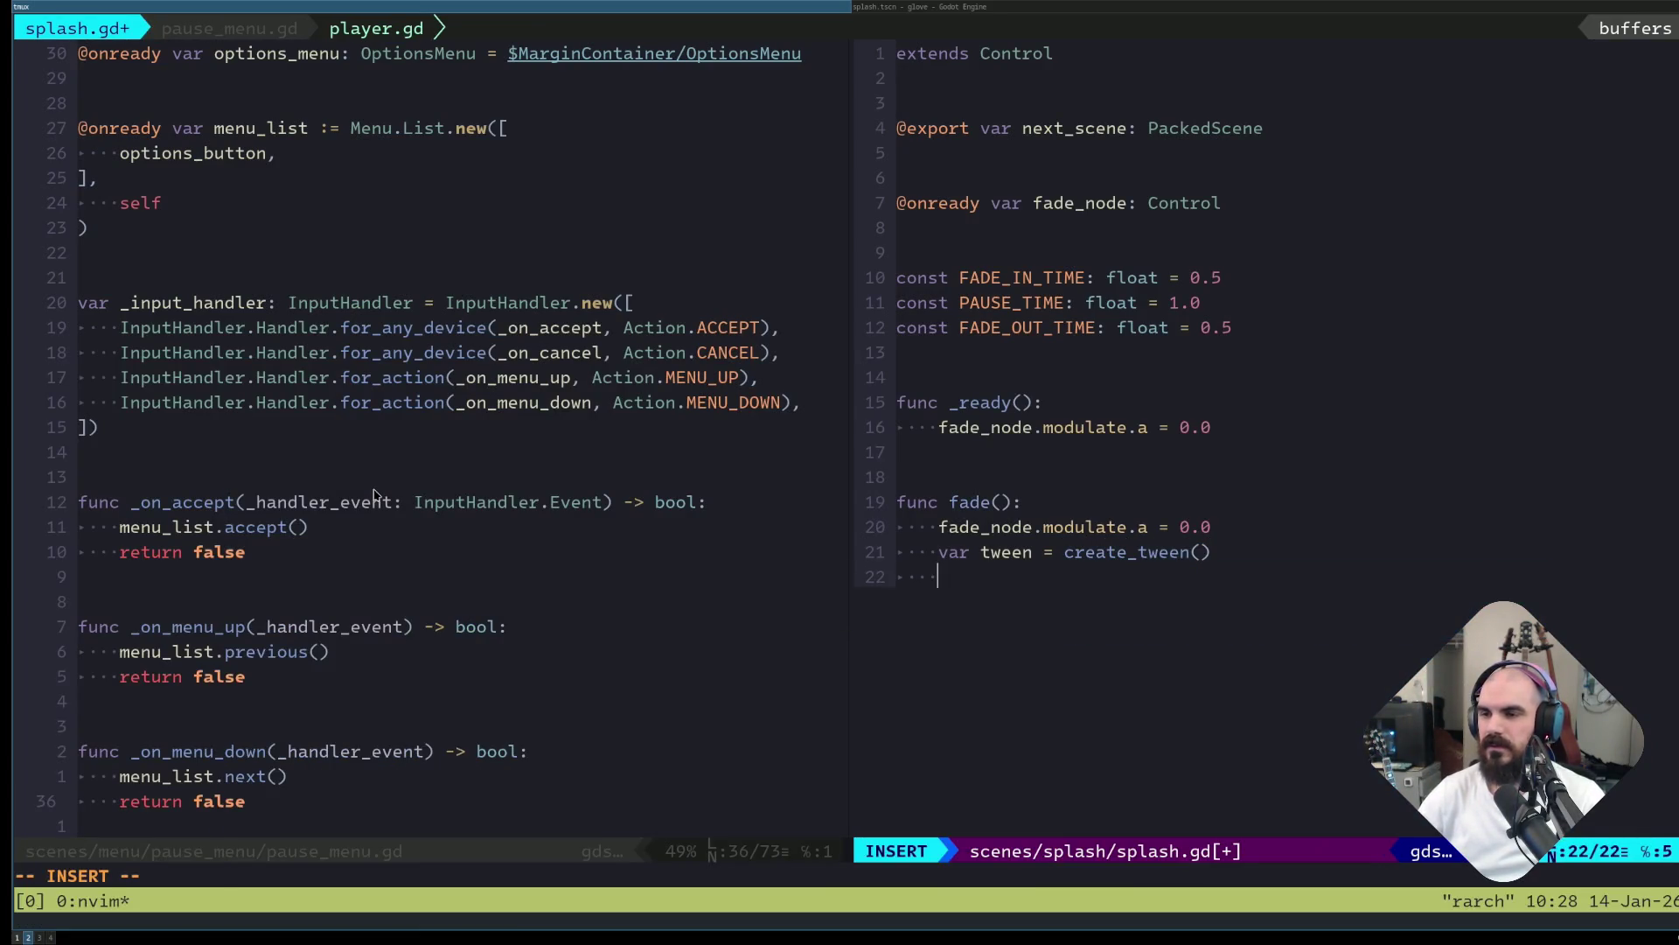
Step: Start a tween.tween_interval( call on the next line via autocompletion
key("super+4")
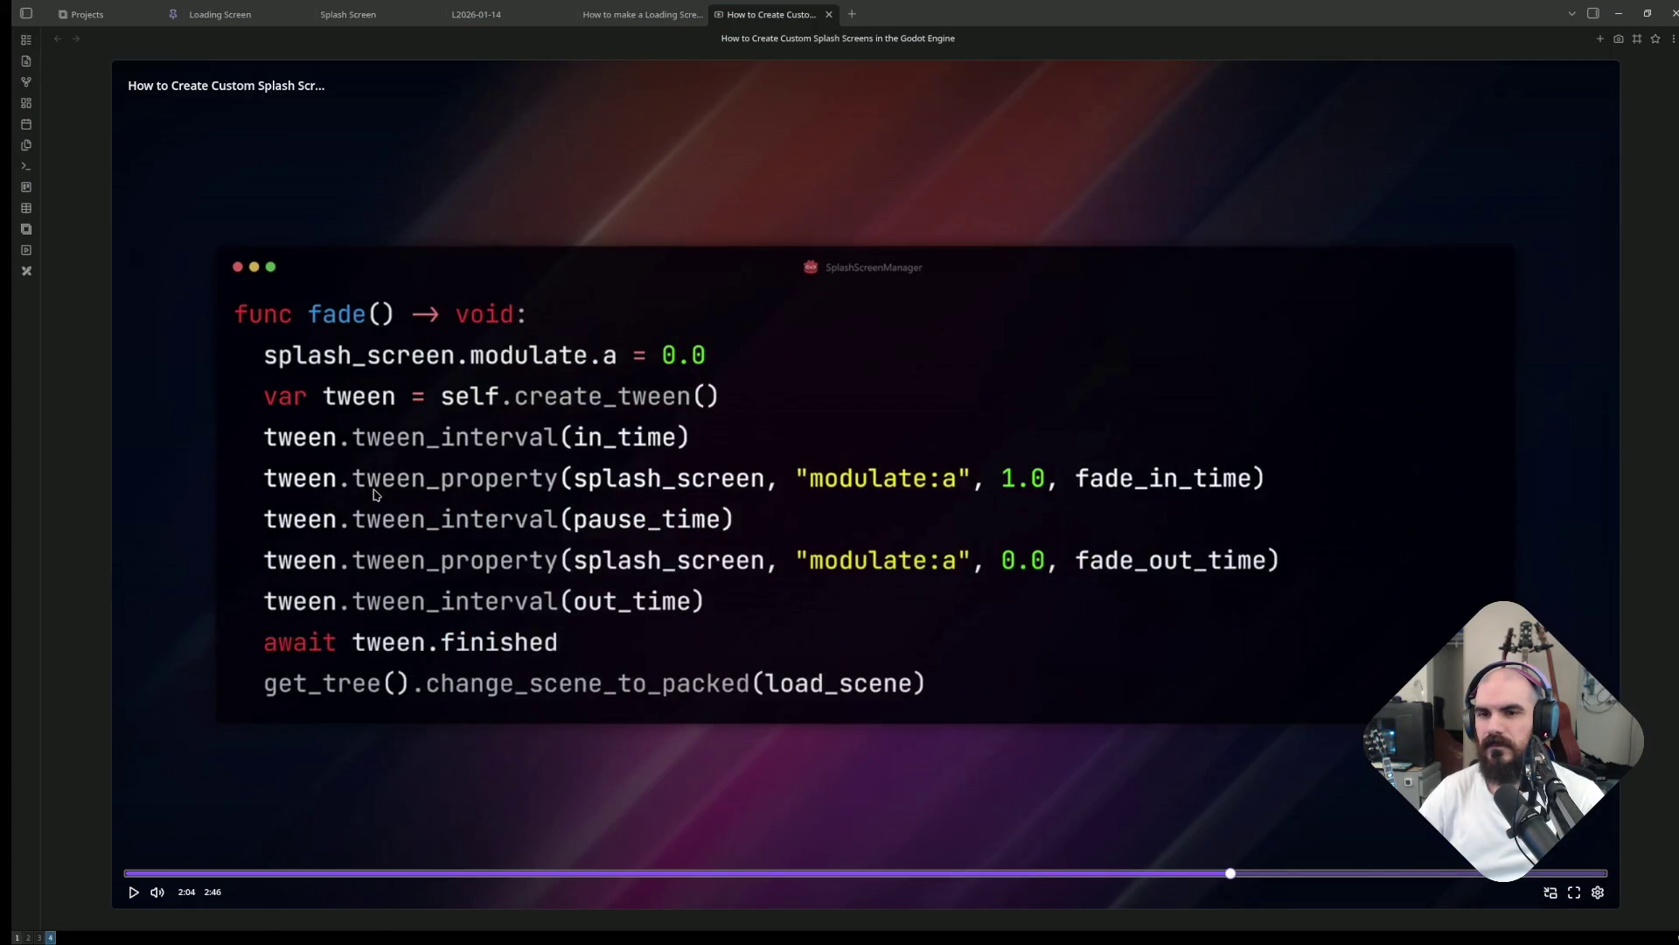
key("super+2")
type("tween.tween")
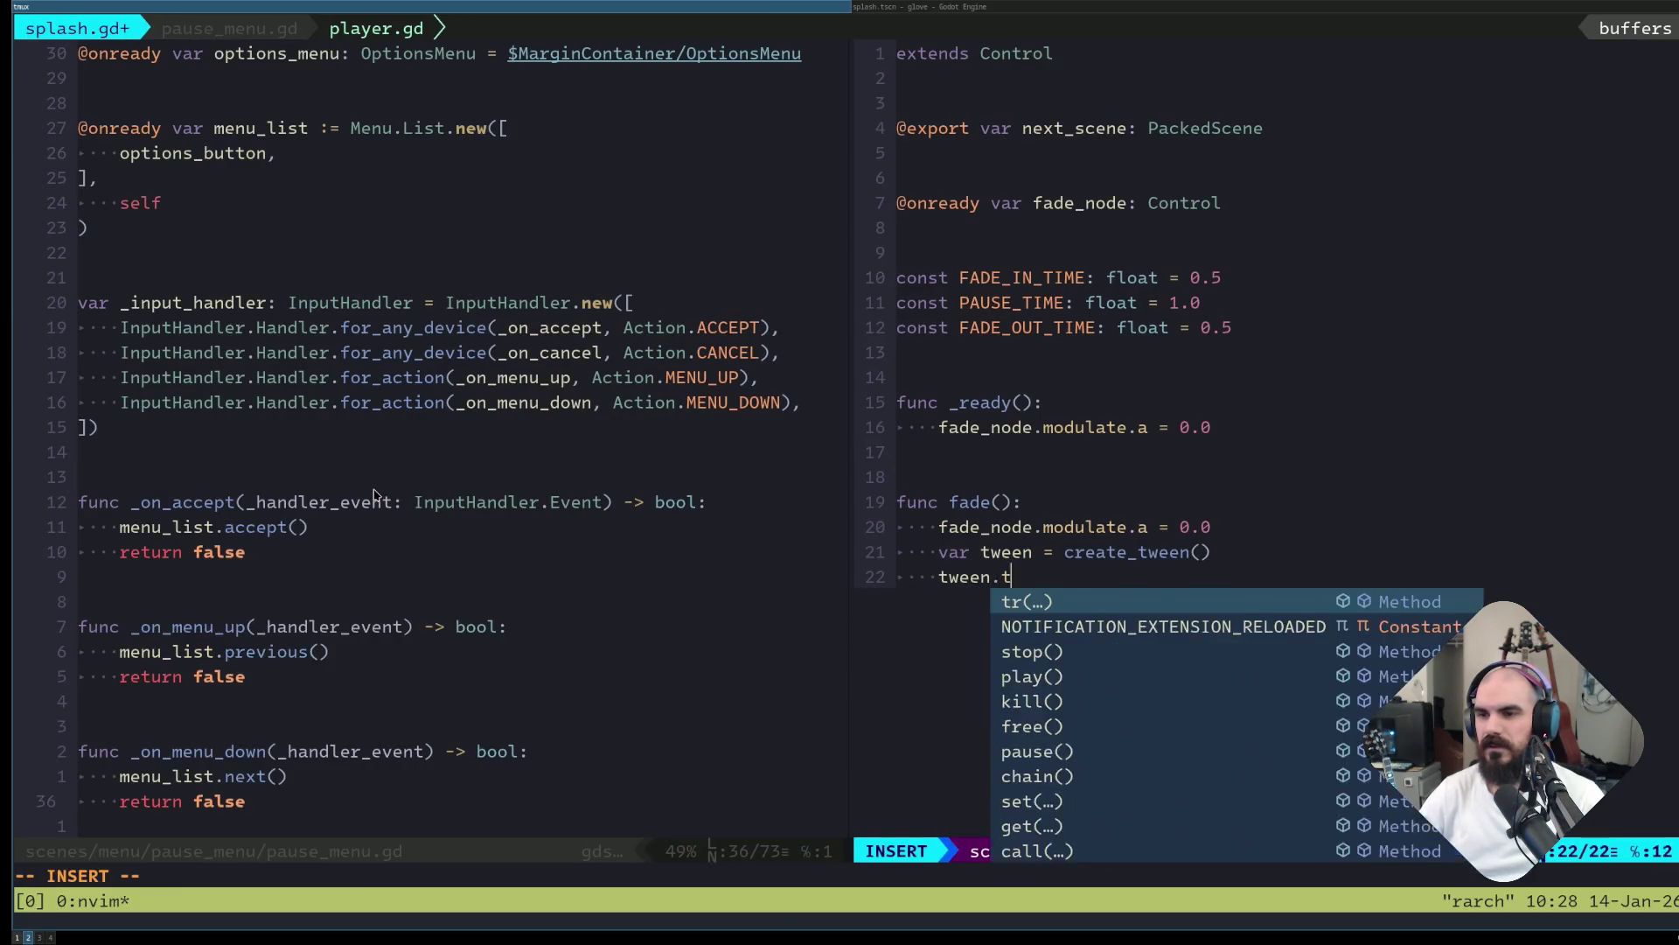
type("_int")
key("Return")
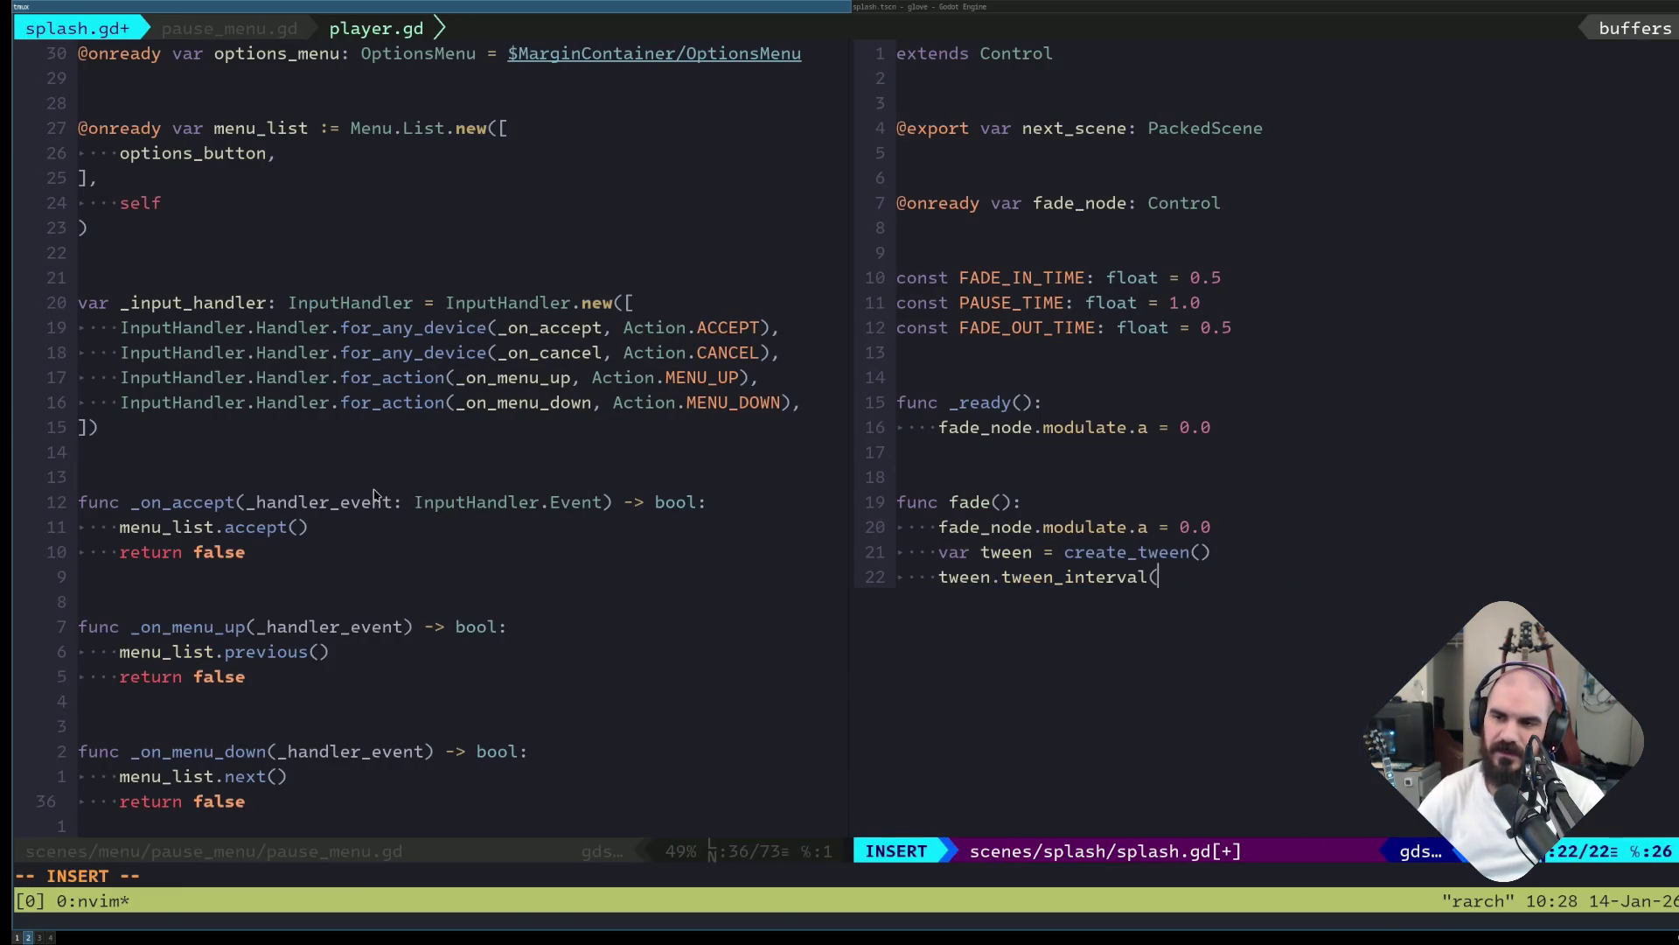
key("super+4")
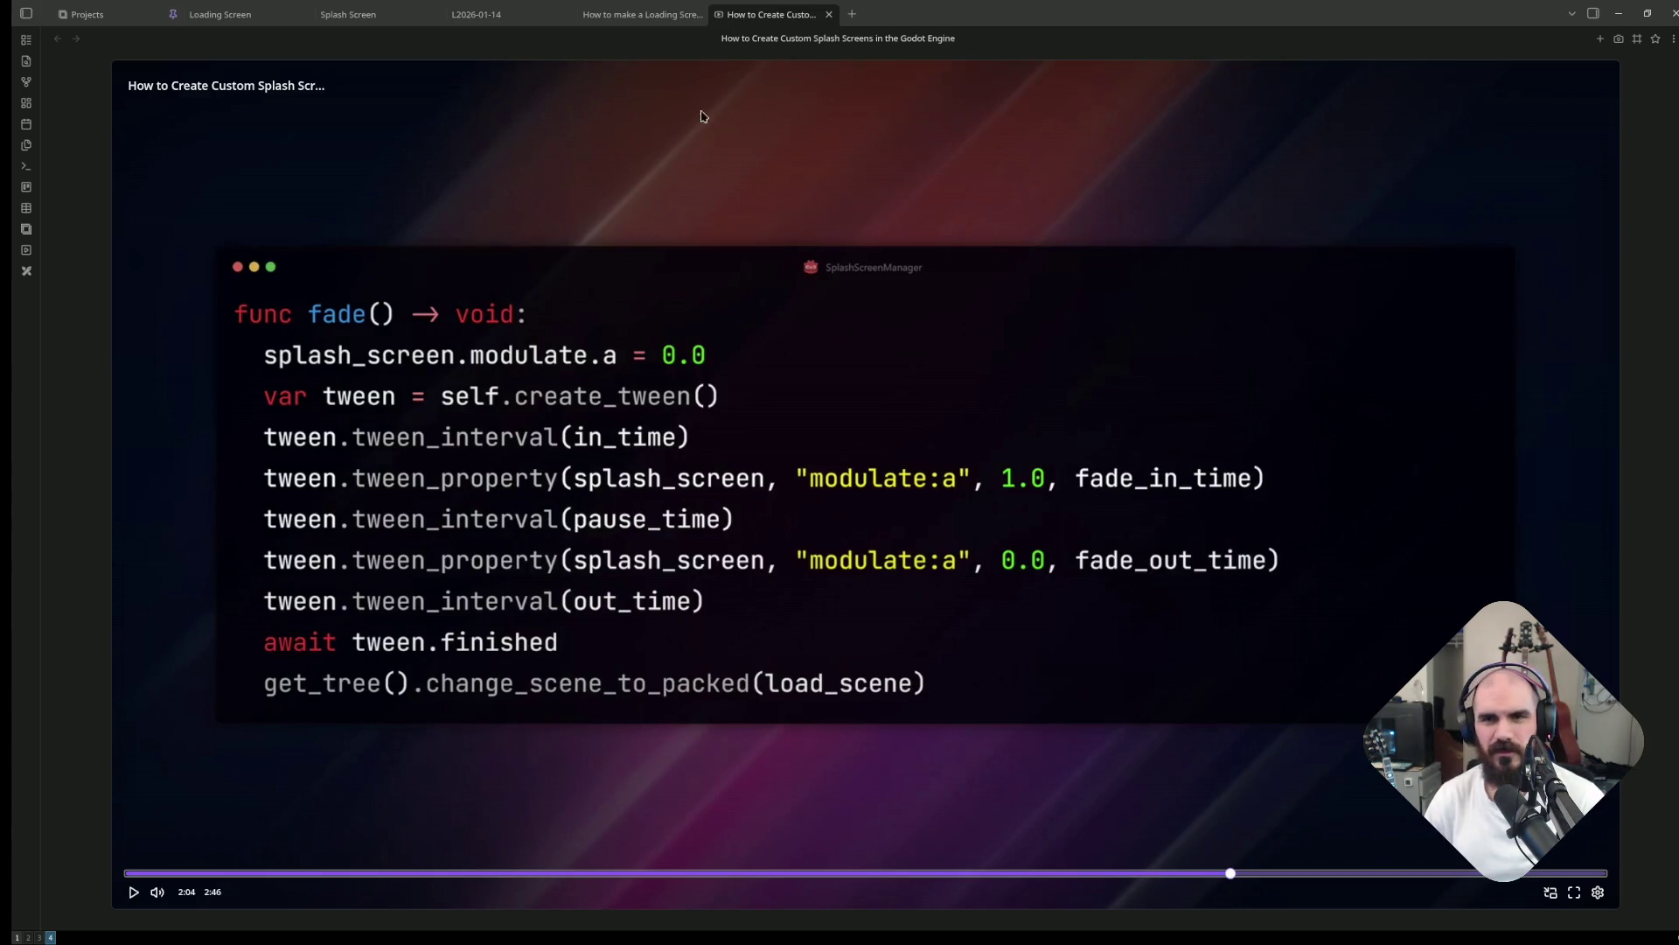
Step: Study the tutorial's fade() tween code, glancing at splash.gd before returning to it
key("super+2")
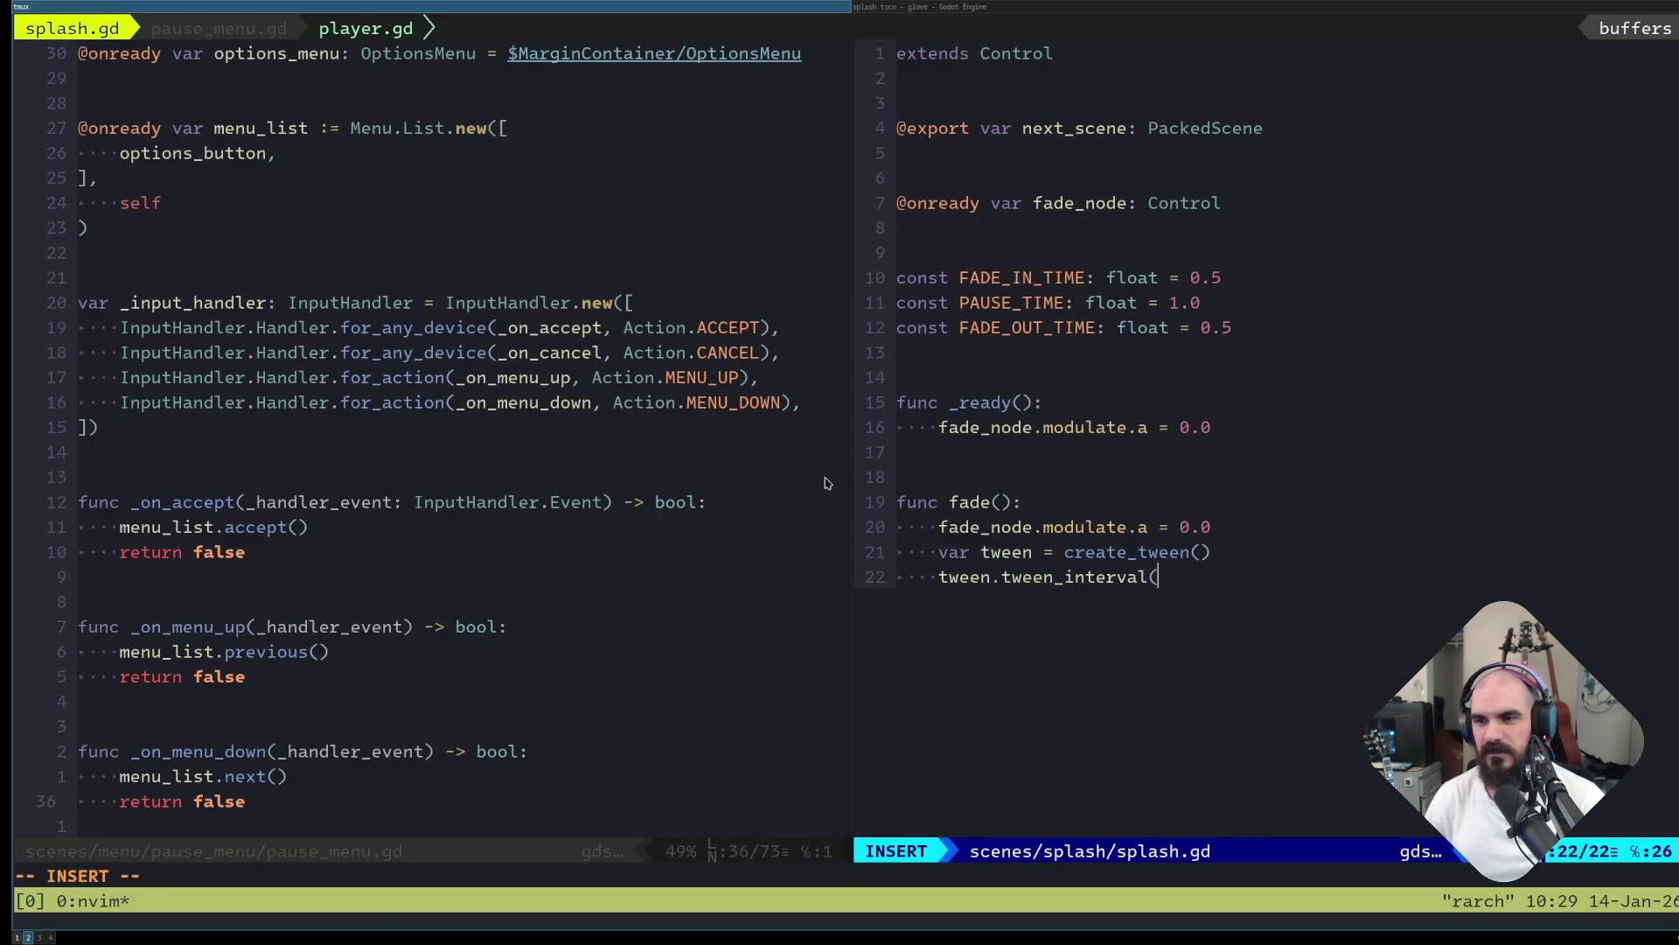
key("super+4")
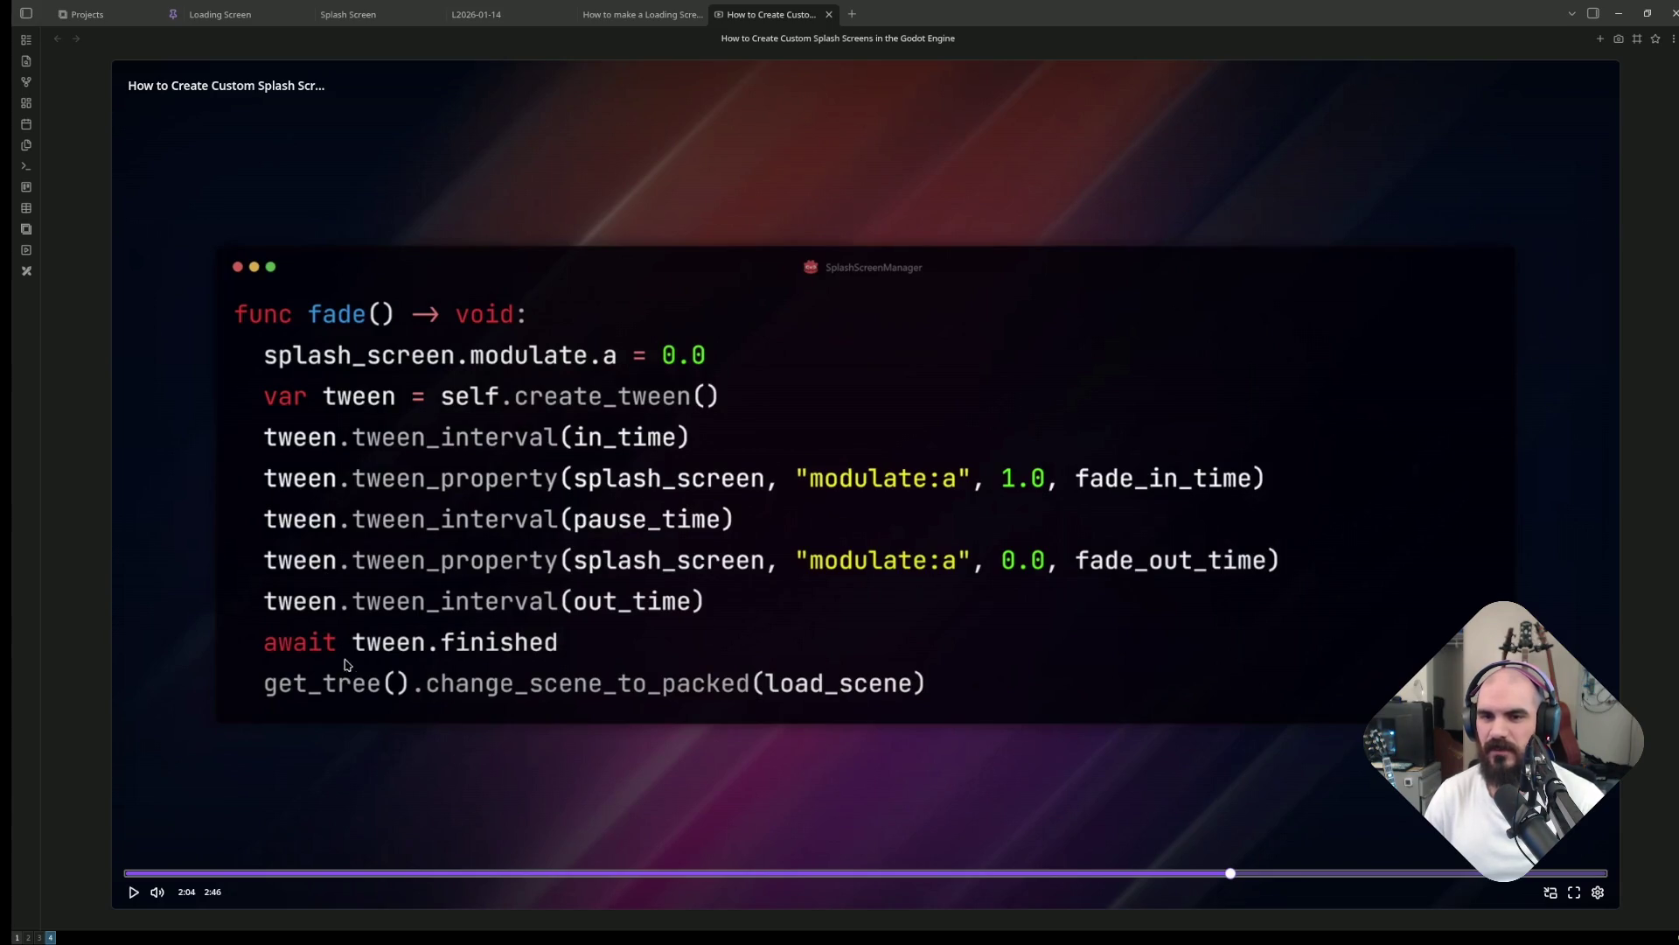
key("super+2")
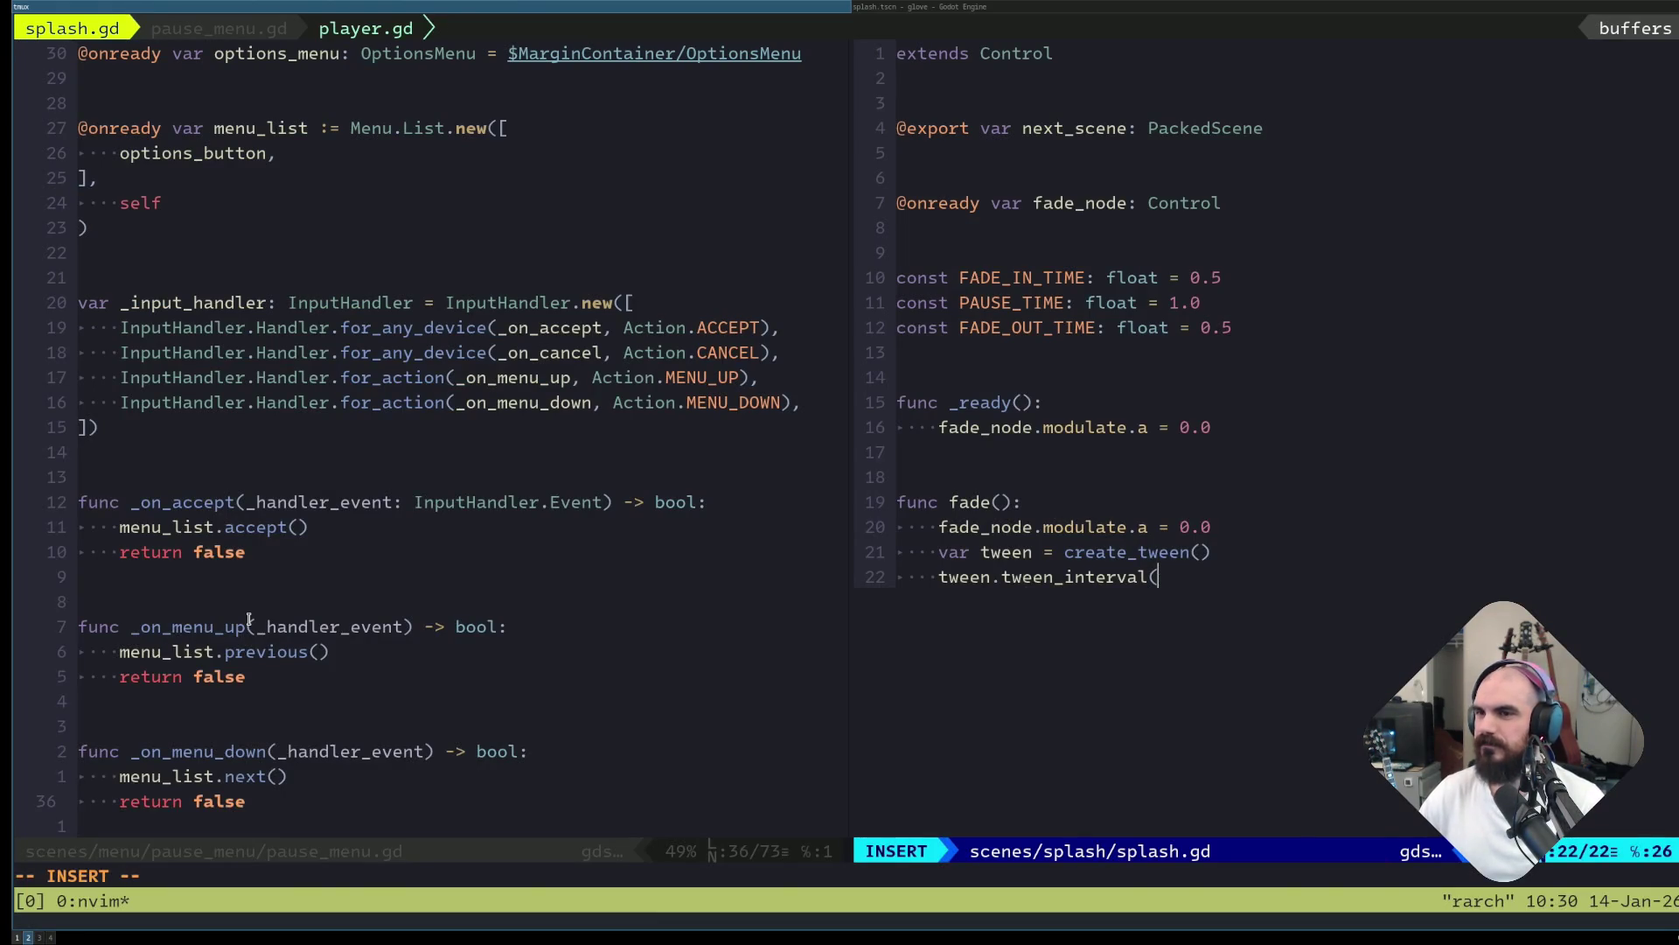
Step: Complete tween.tween_interval(FADE_IN_TIME) and begin a tween.tween_property call below it
type("F")
key("Return")
type(")")
key("Escape")
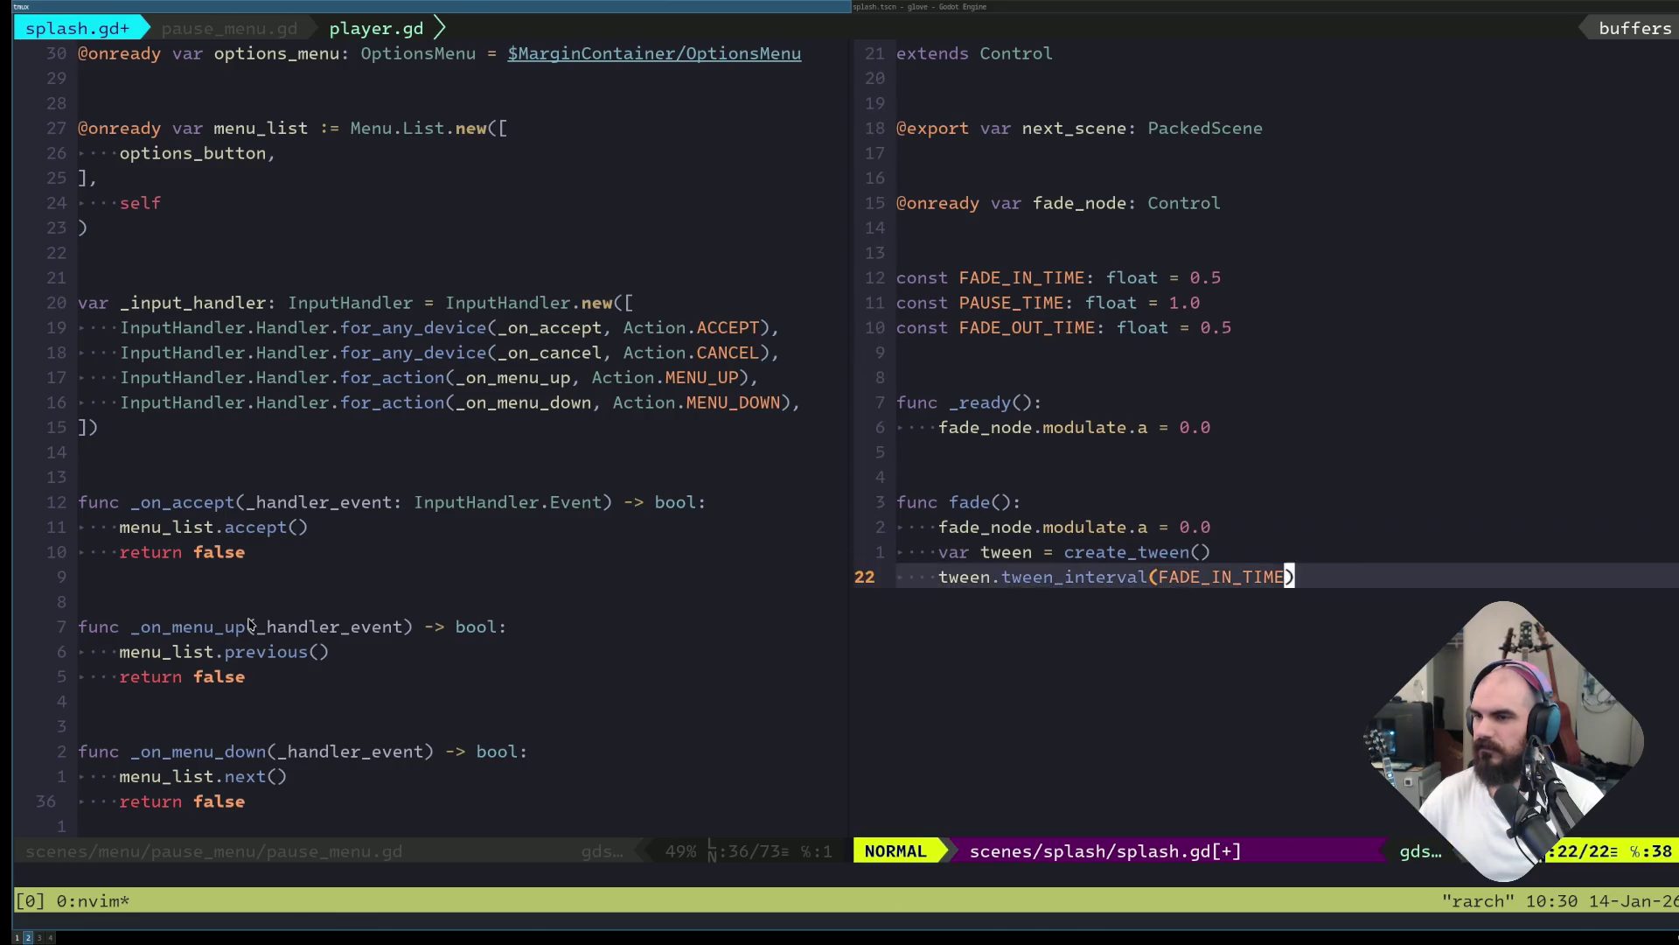
key("O")
key("Escape")
type("jotween.tween_prop")
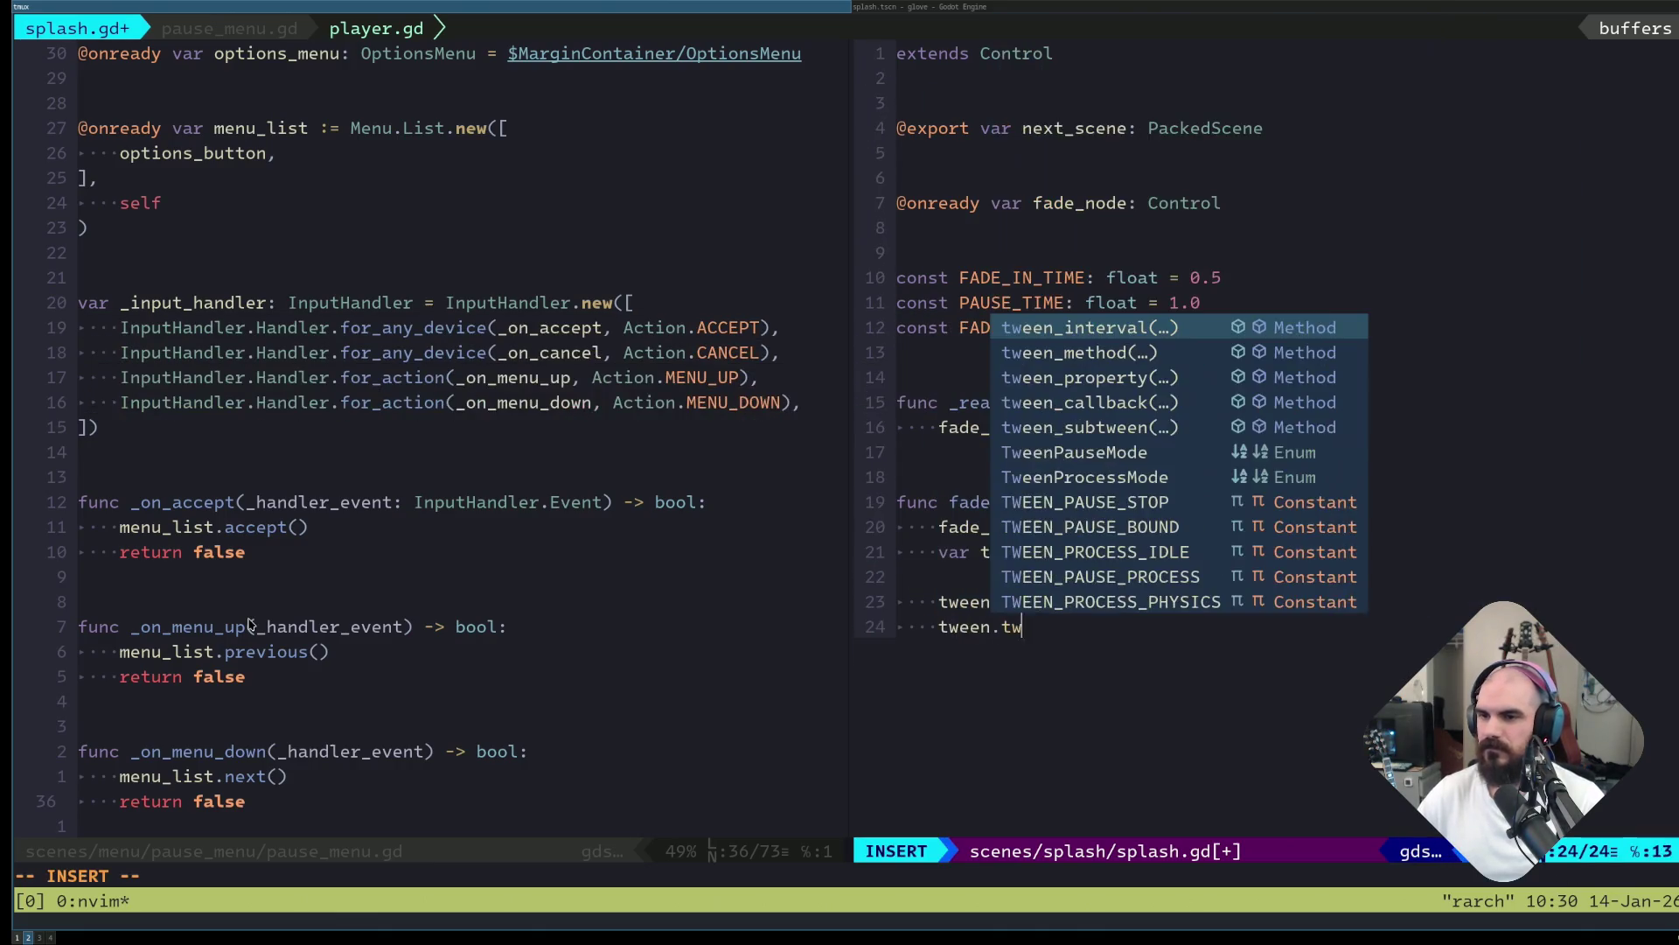
key("Return")
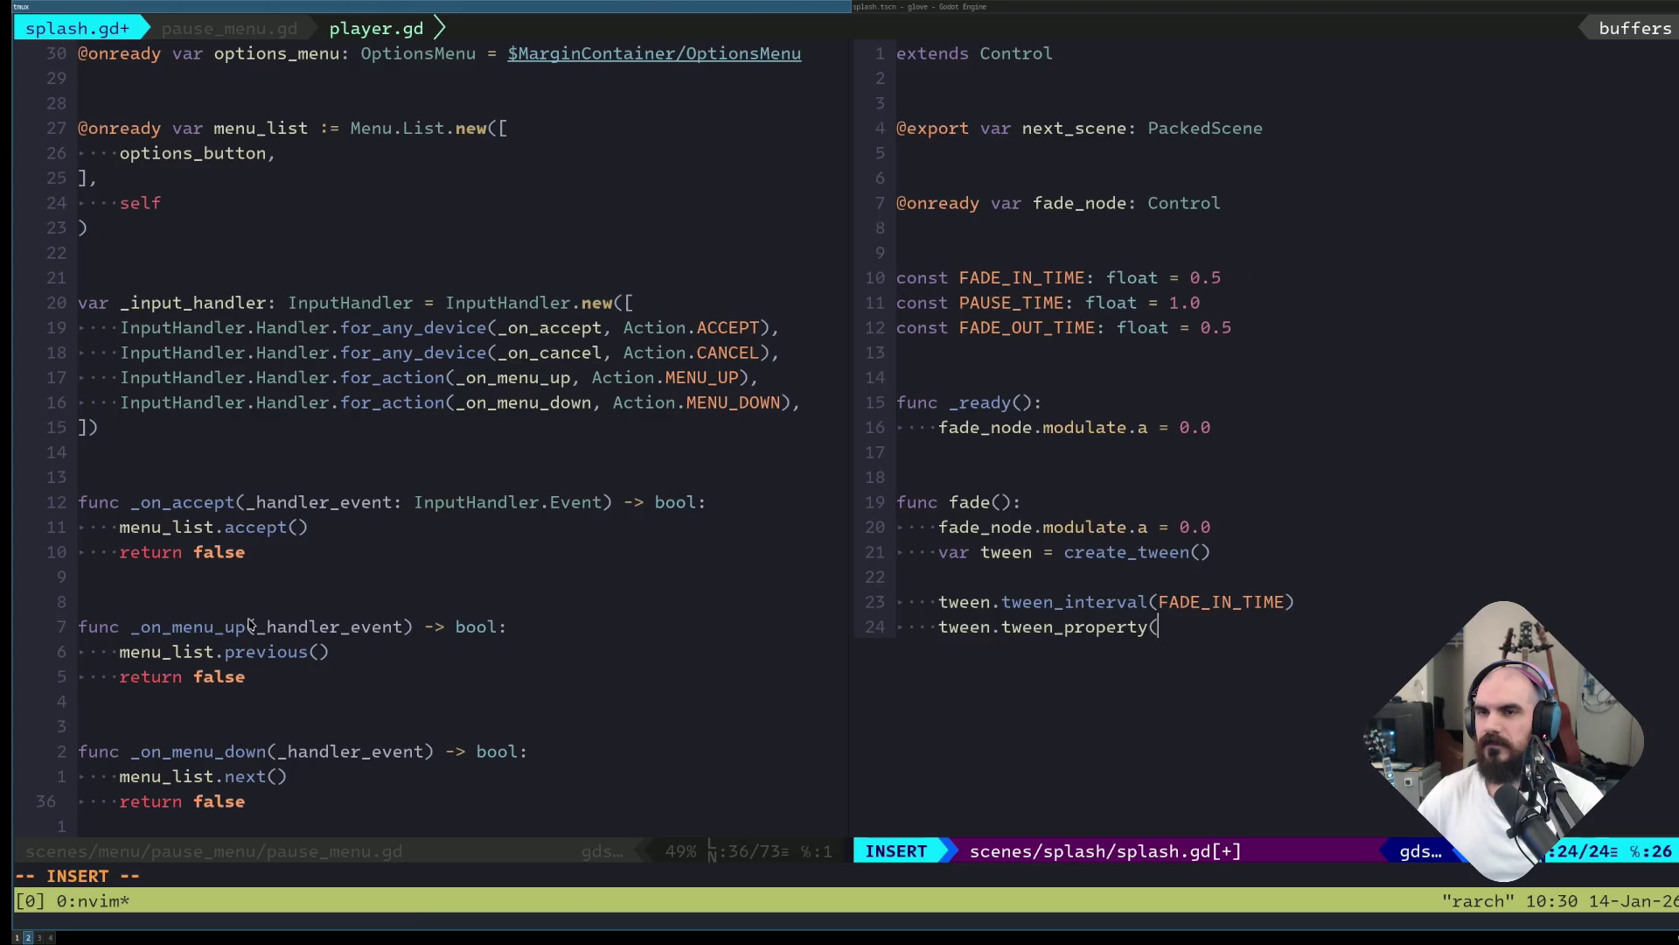
Step: Fill in tween_property to fade fade_node's 'modulate:a' to 1.0, checking the tutorial's arguments
key("super+3")
key("super+4")
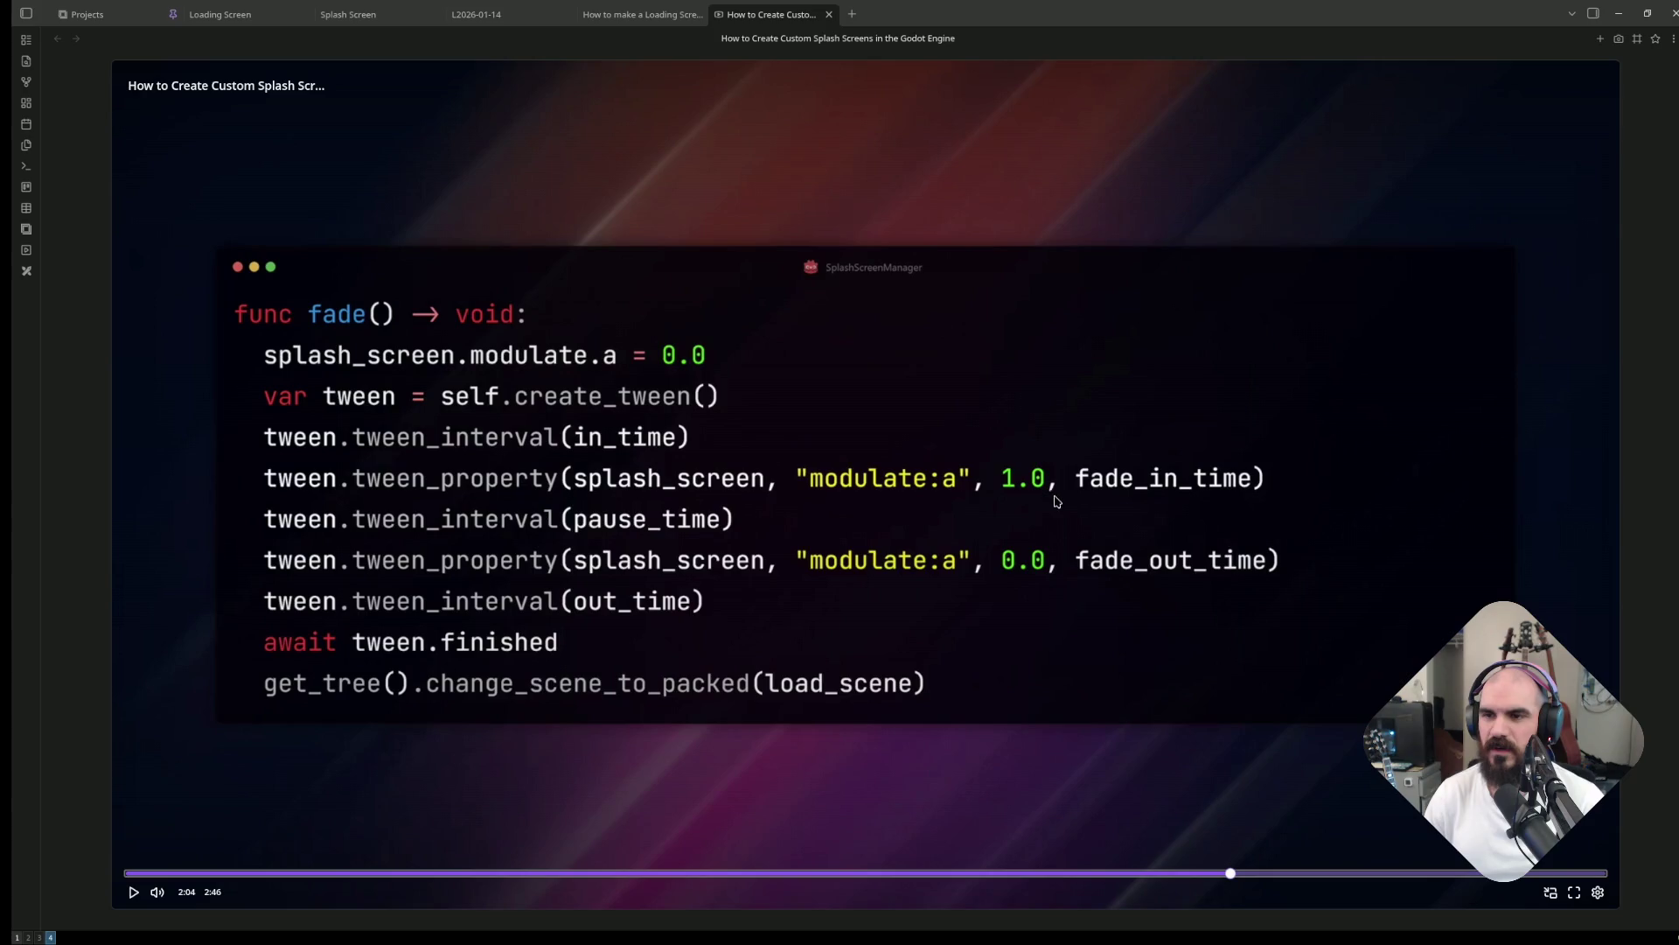
key("super+2")
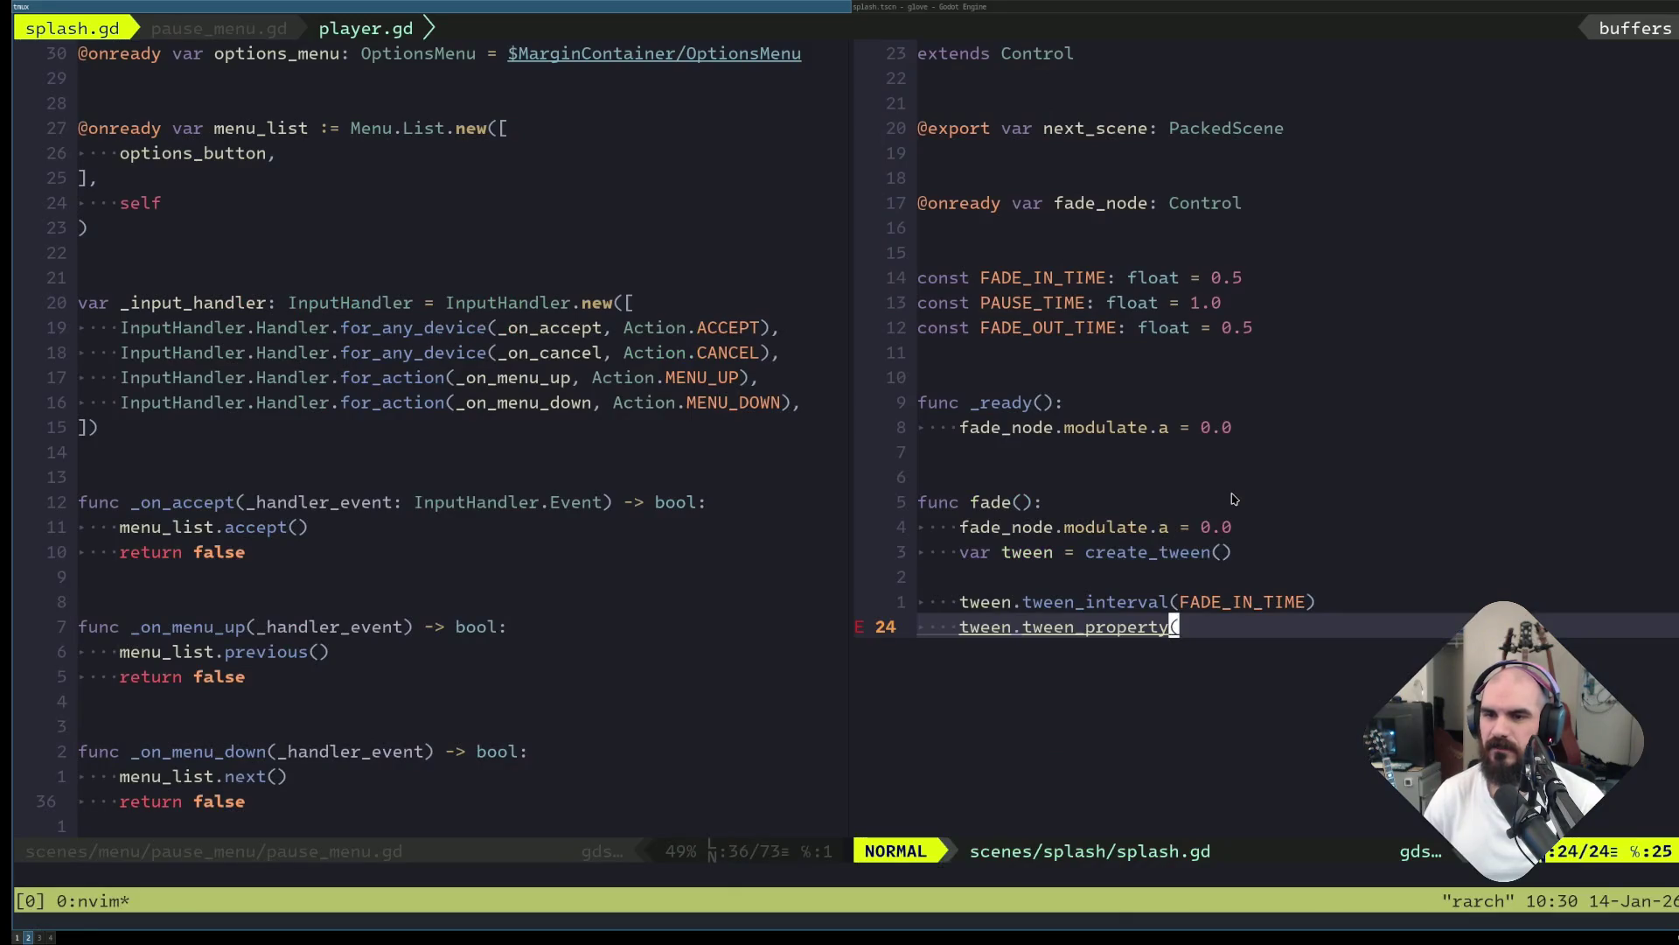
type("fade_node, ")
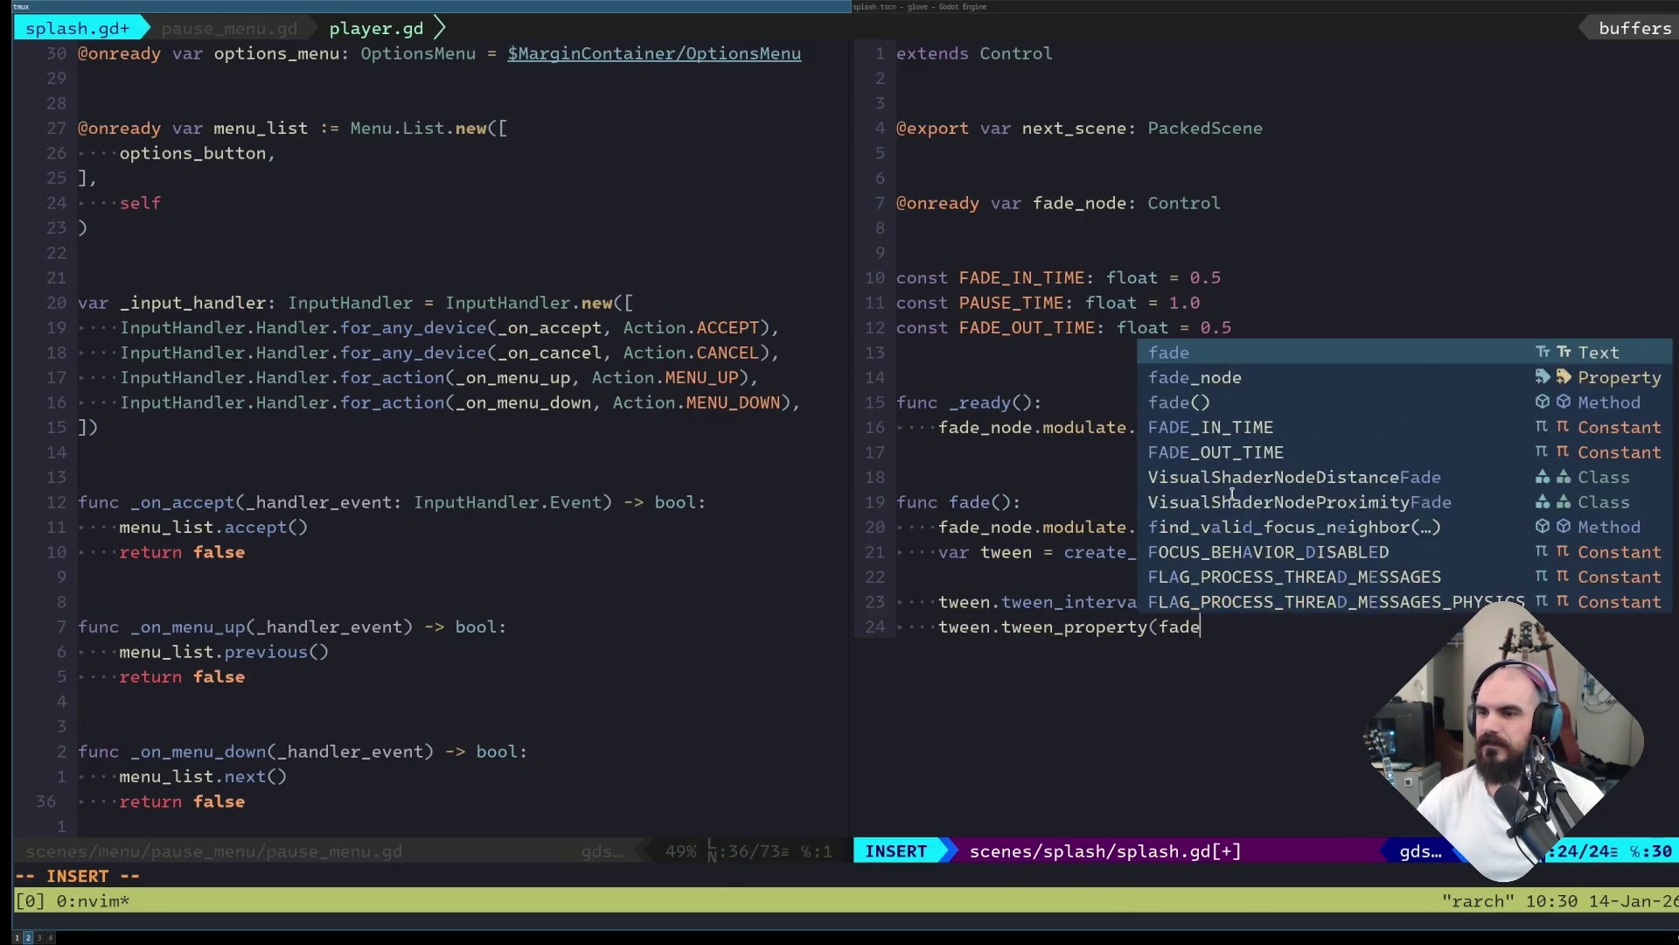
type("\"")
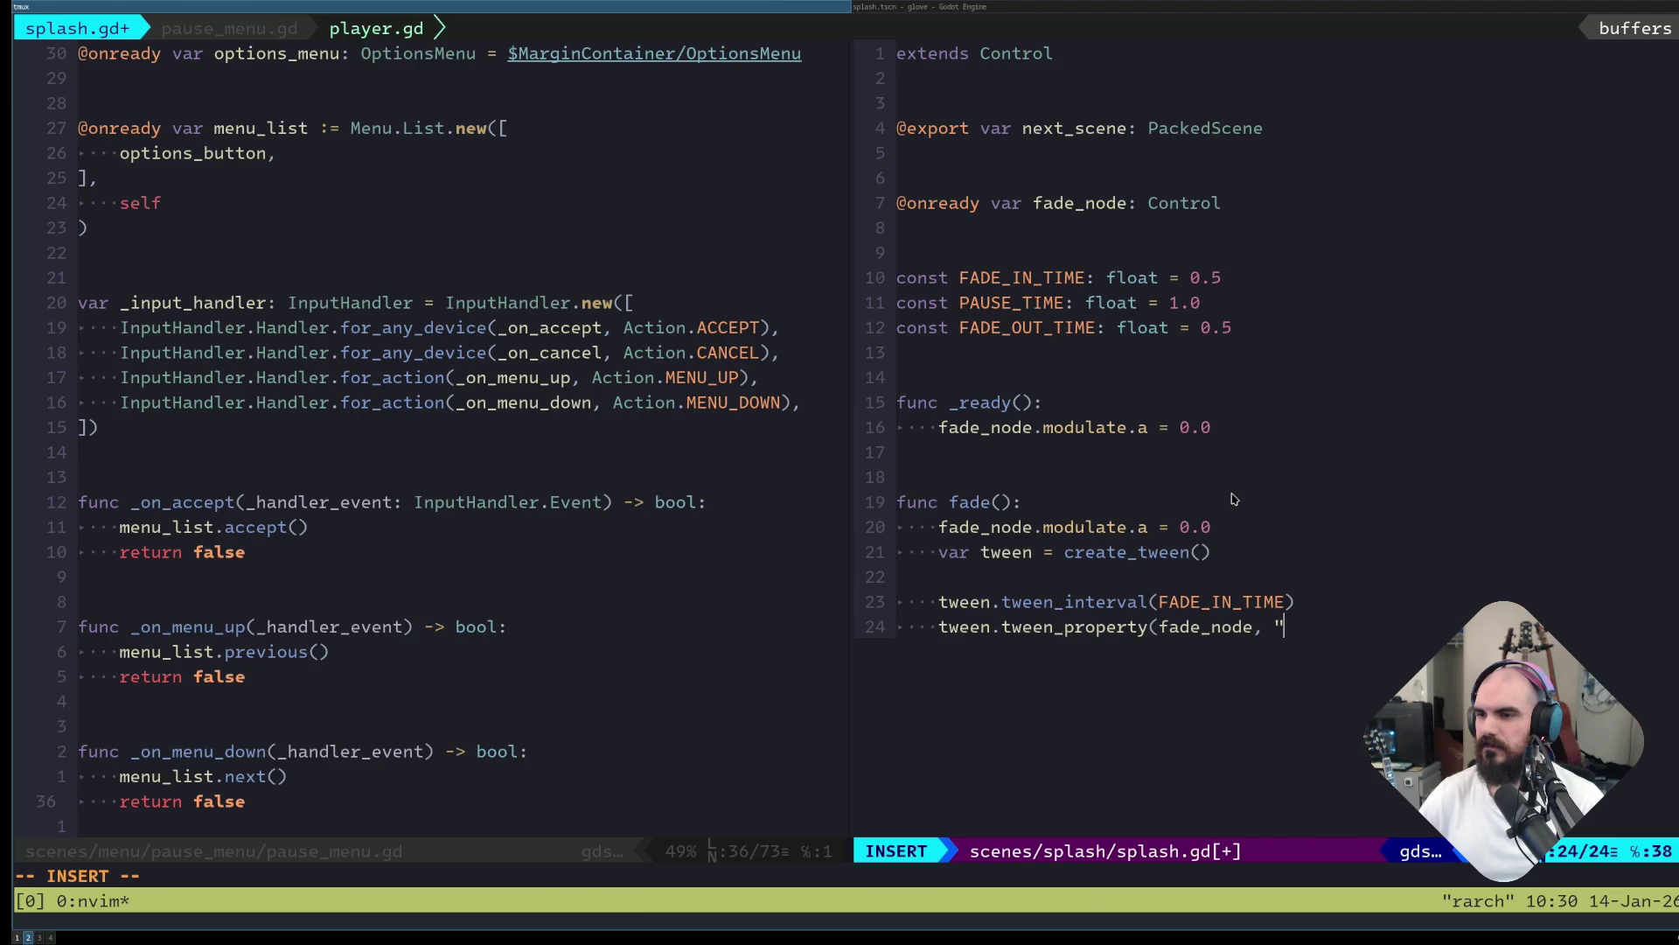
type("modulate:a")
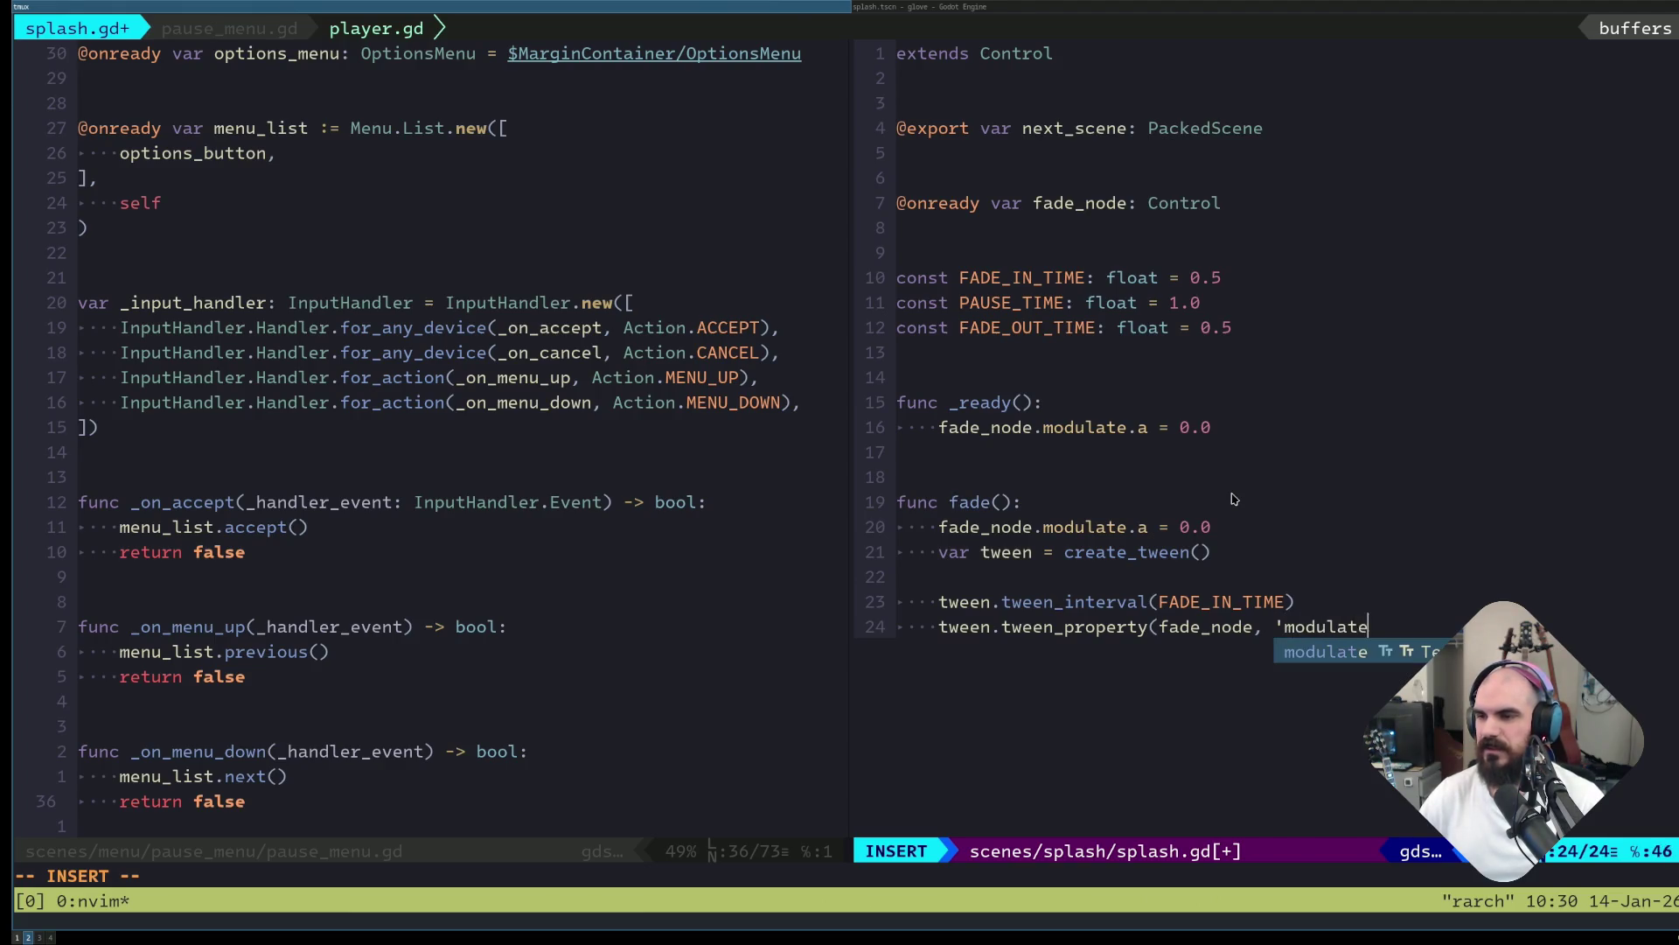
key("Return")
type(", ")
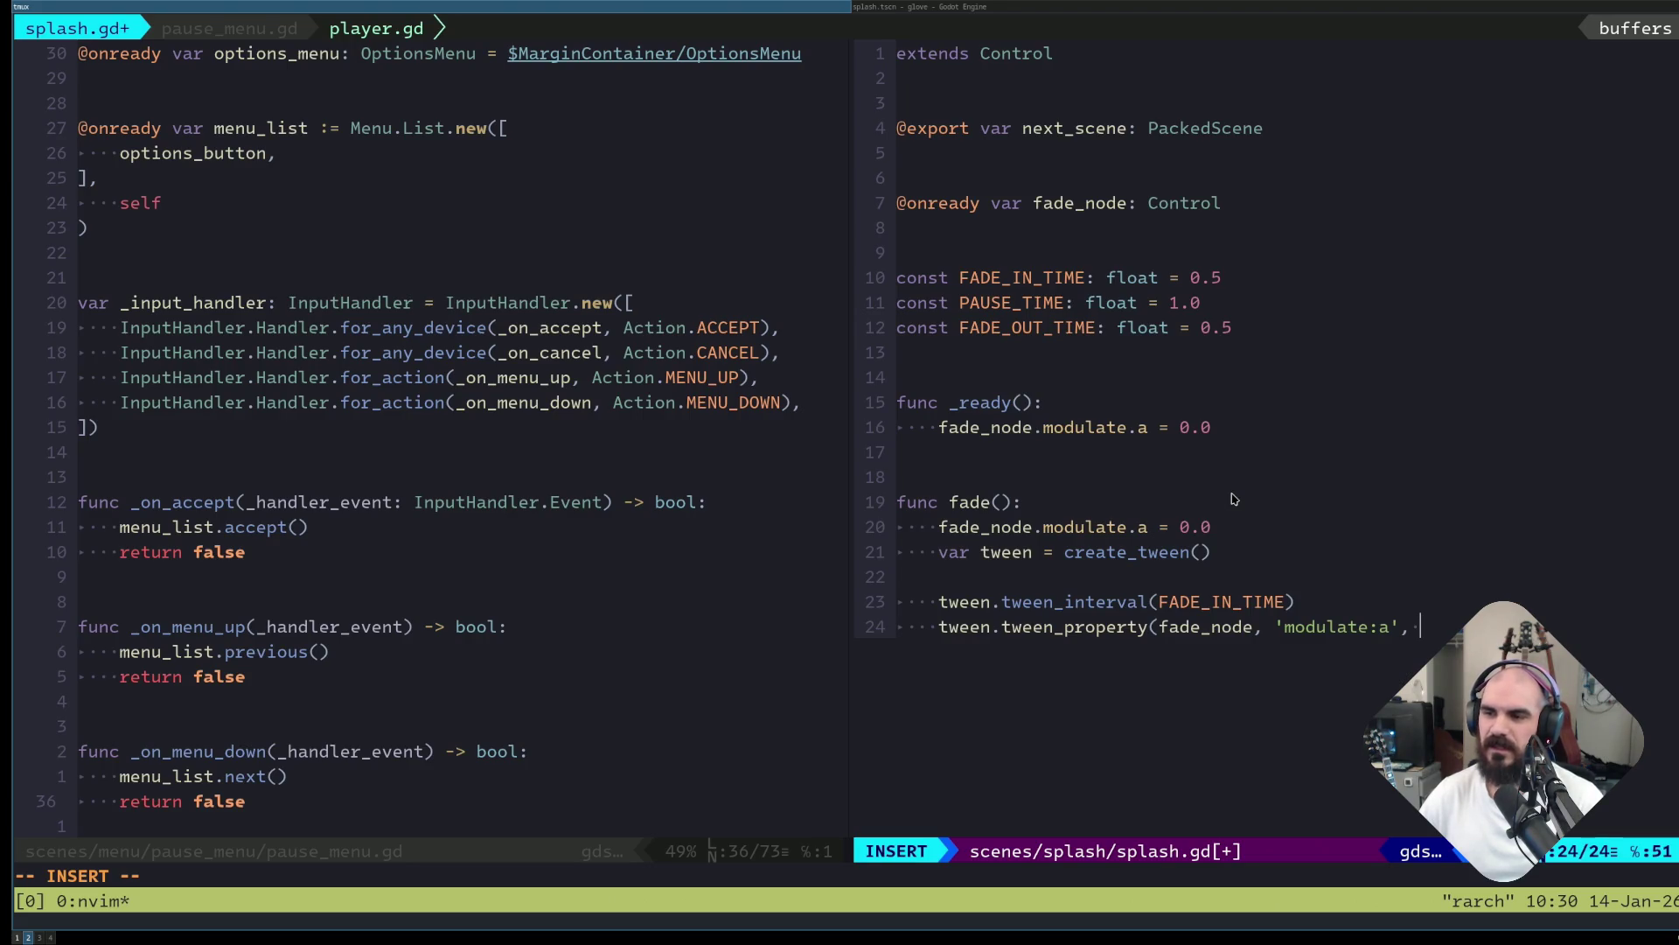
type("1.0,")
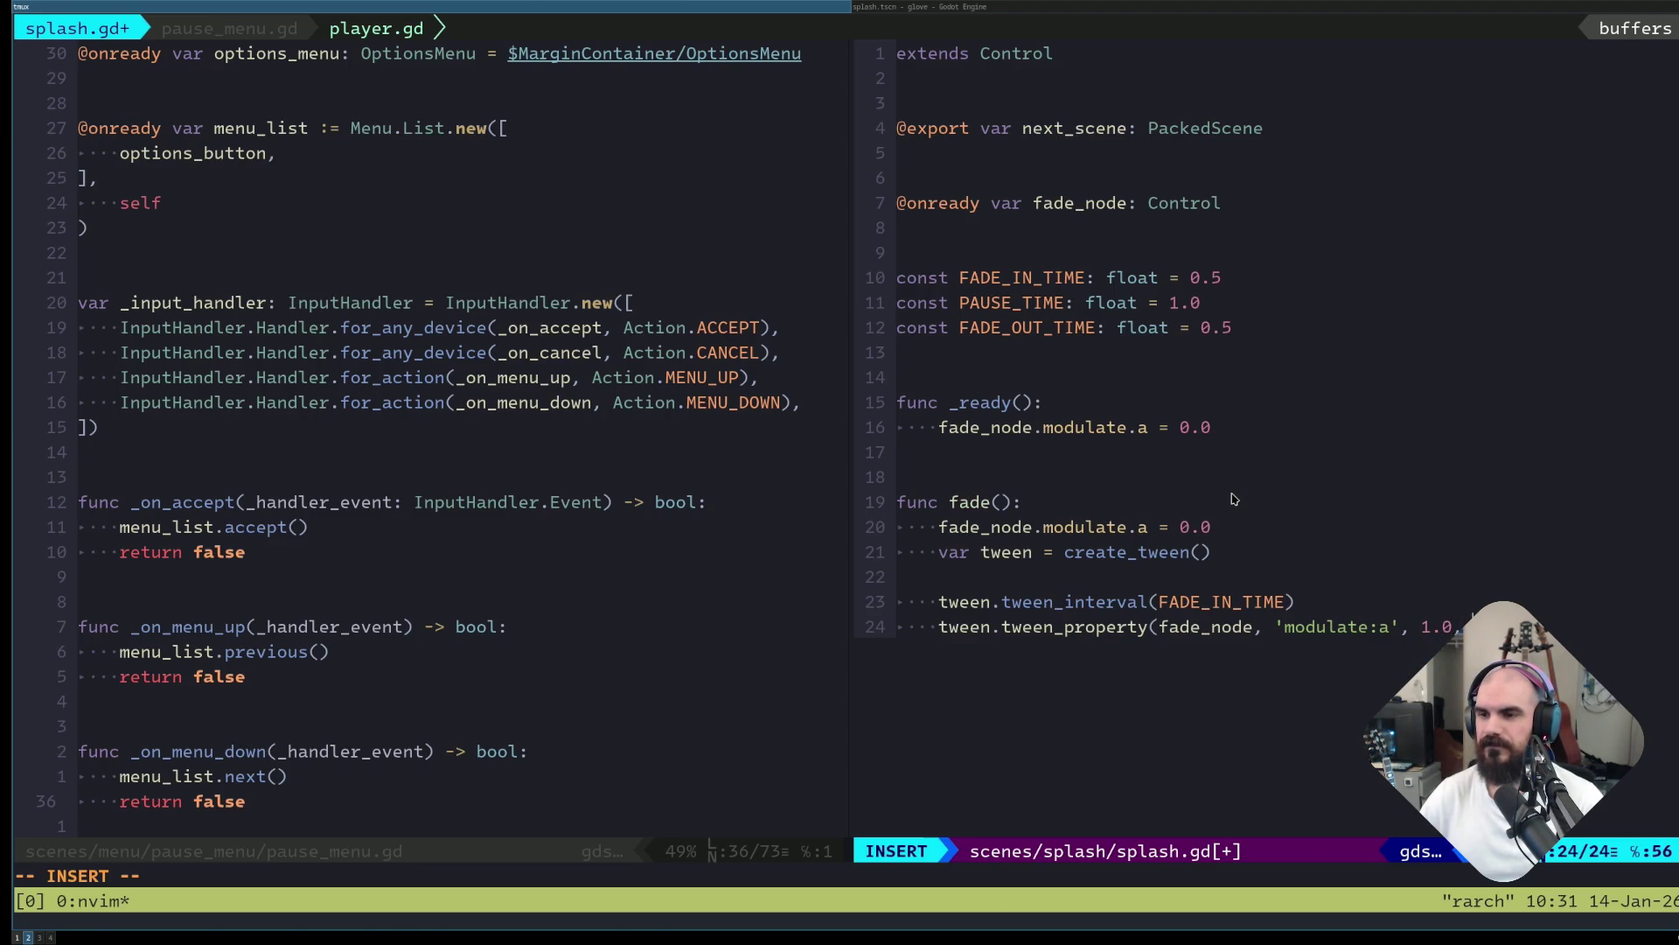
key("super+3")
key("super+2")
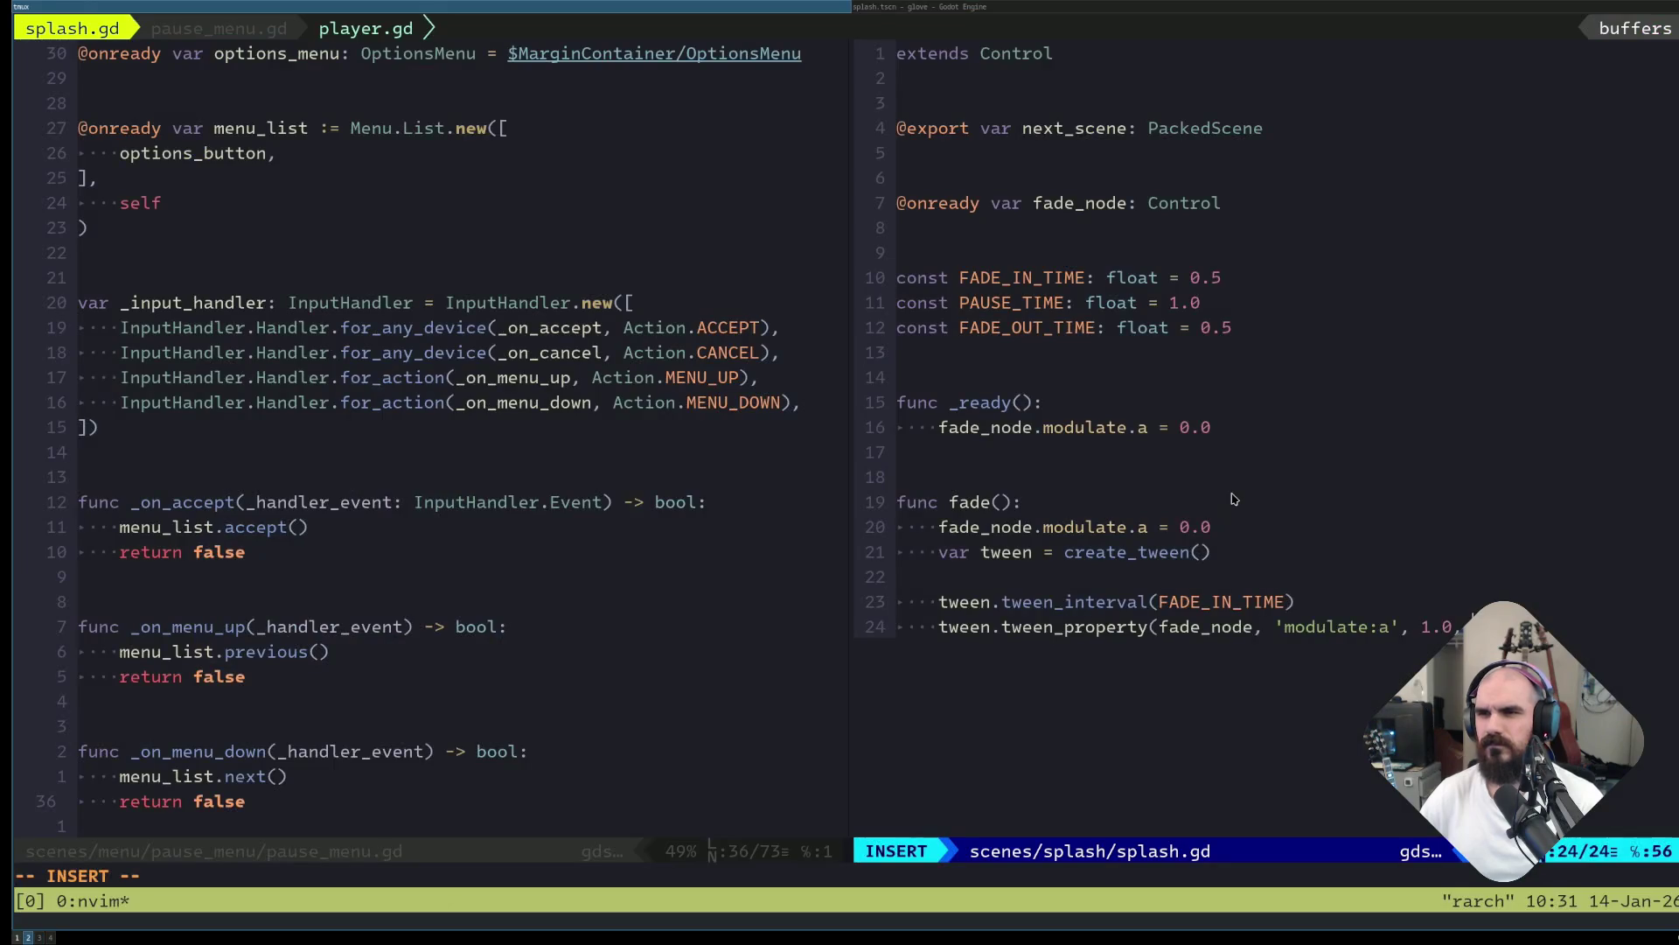
key("super+4")
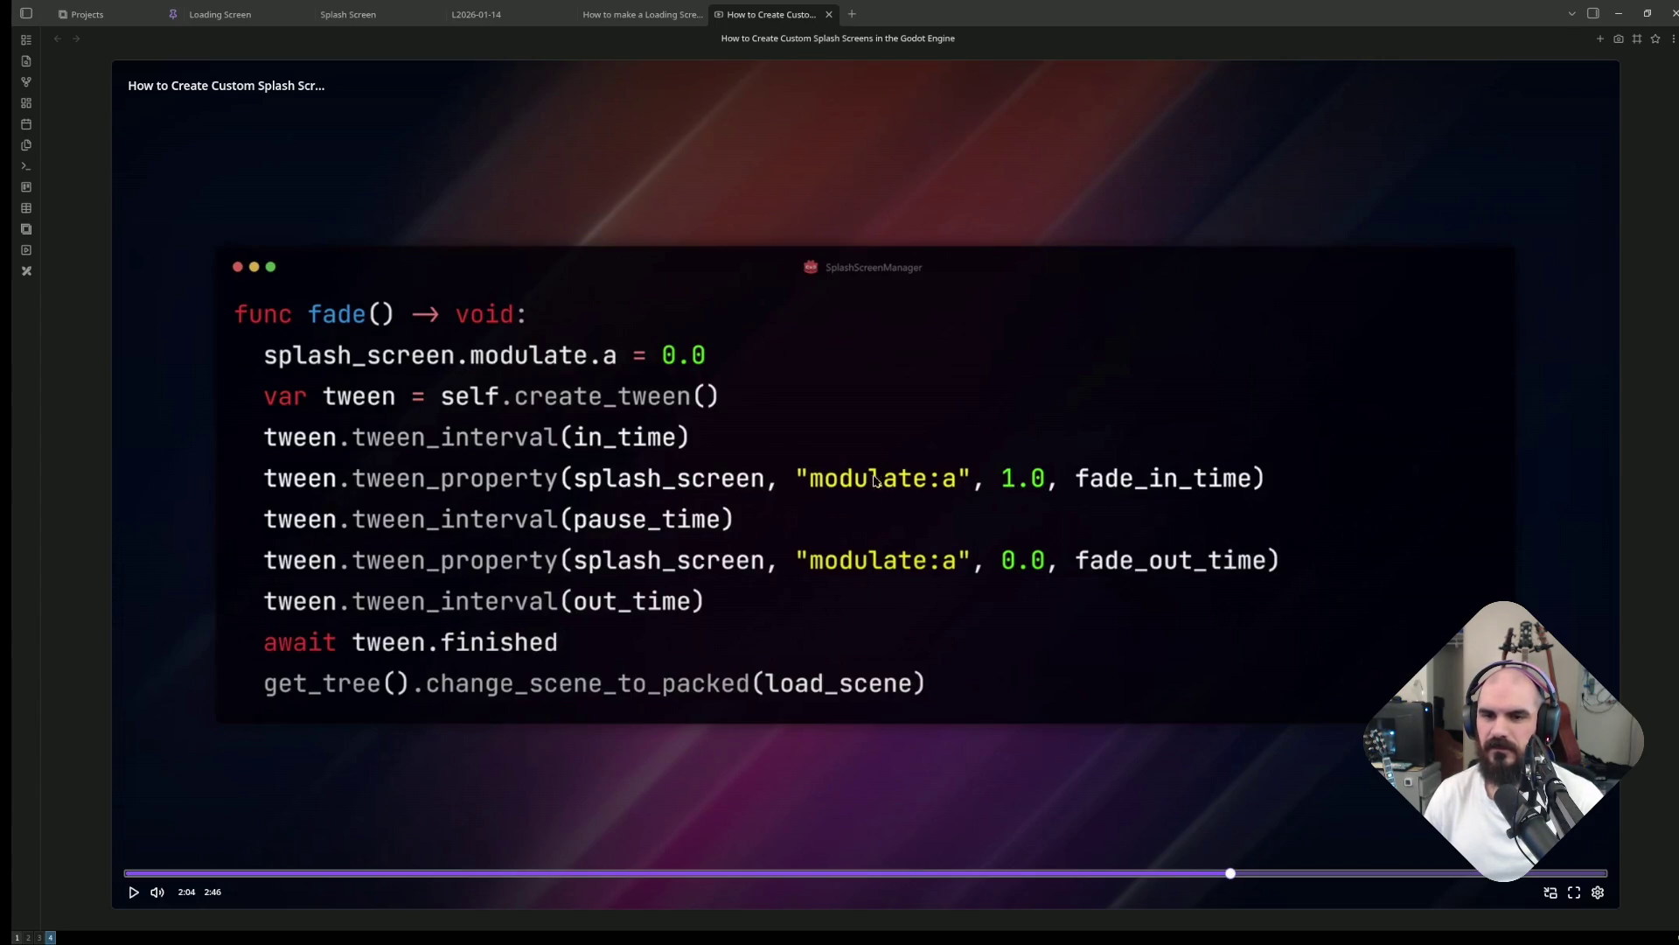
key("super+2")
key("Escape")
Step: Delete the initial wait line and finish the fade-in tween with FADE_IN_TIME
key("k")
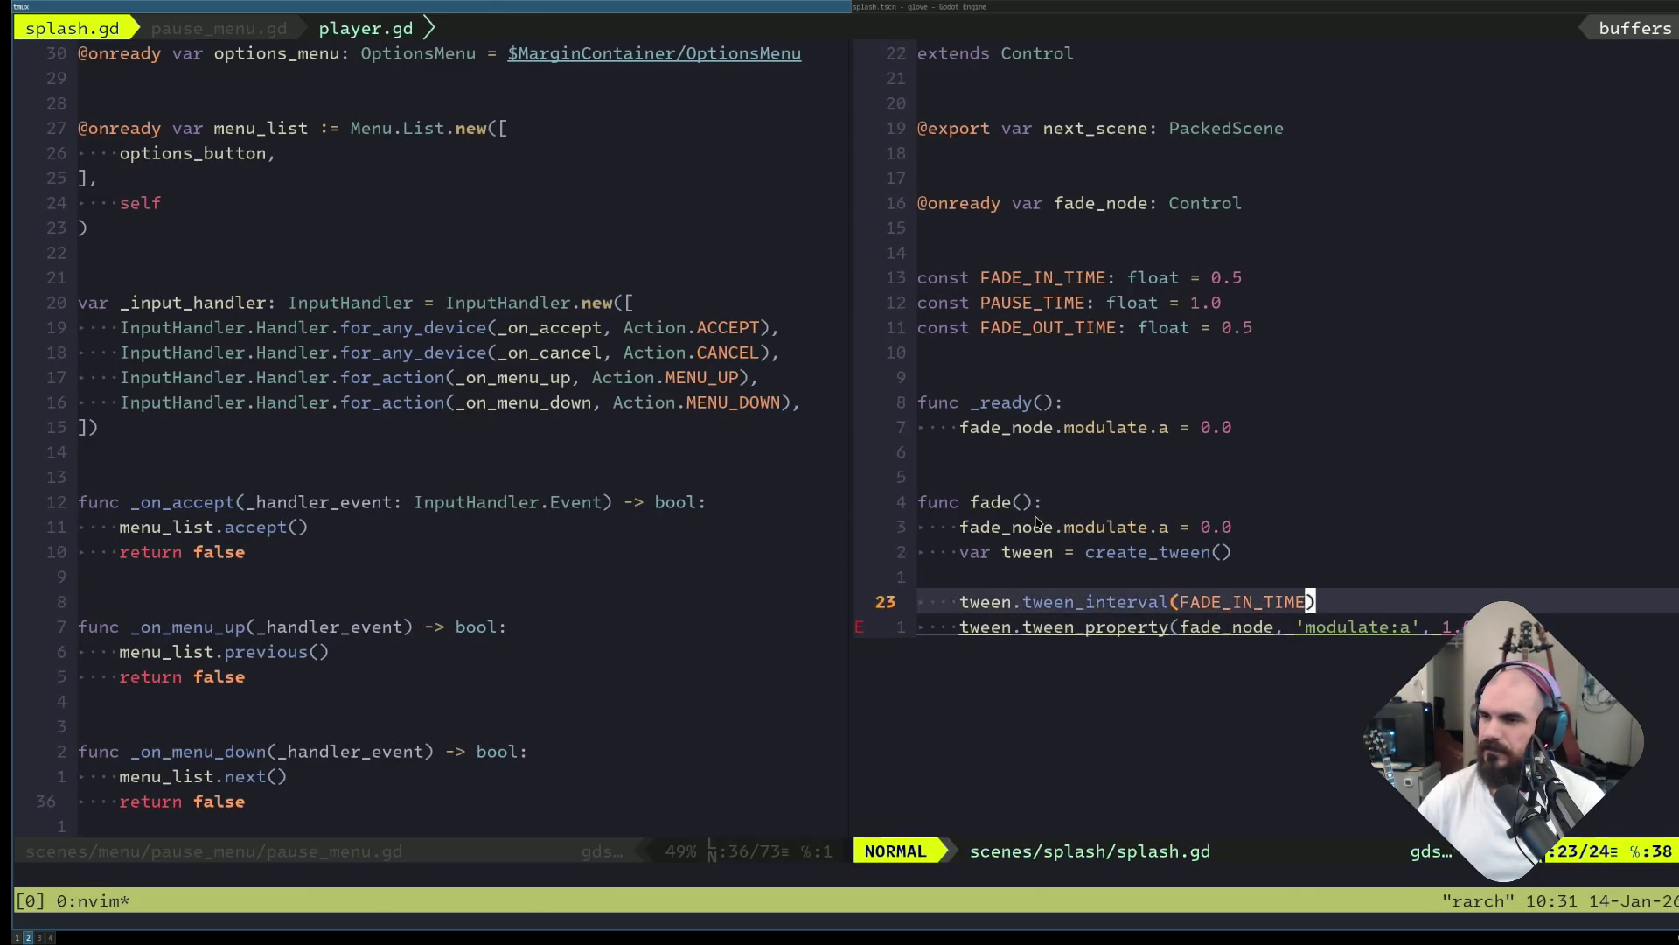
key("d")
key("d")
type("AFADE_IN_TIME")
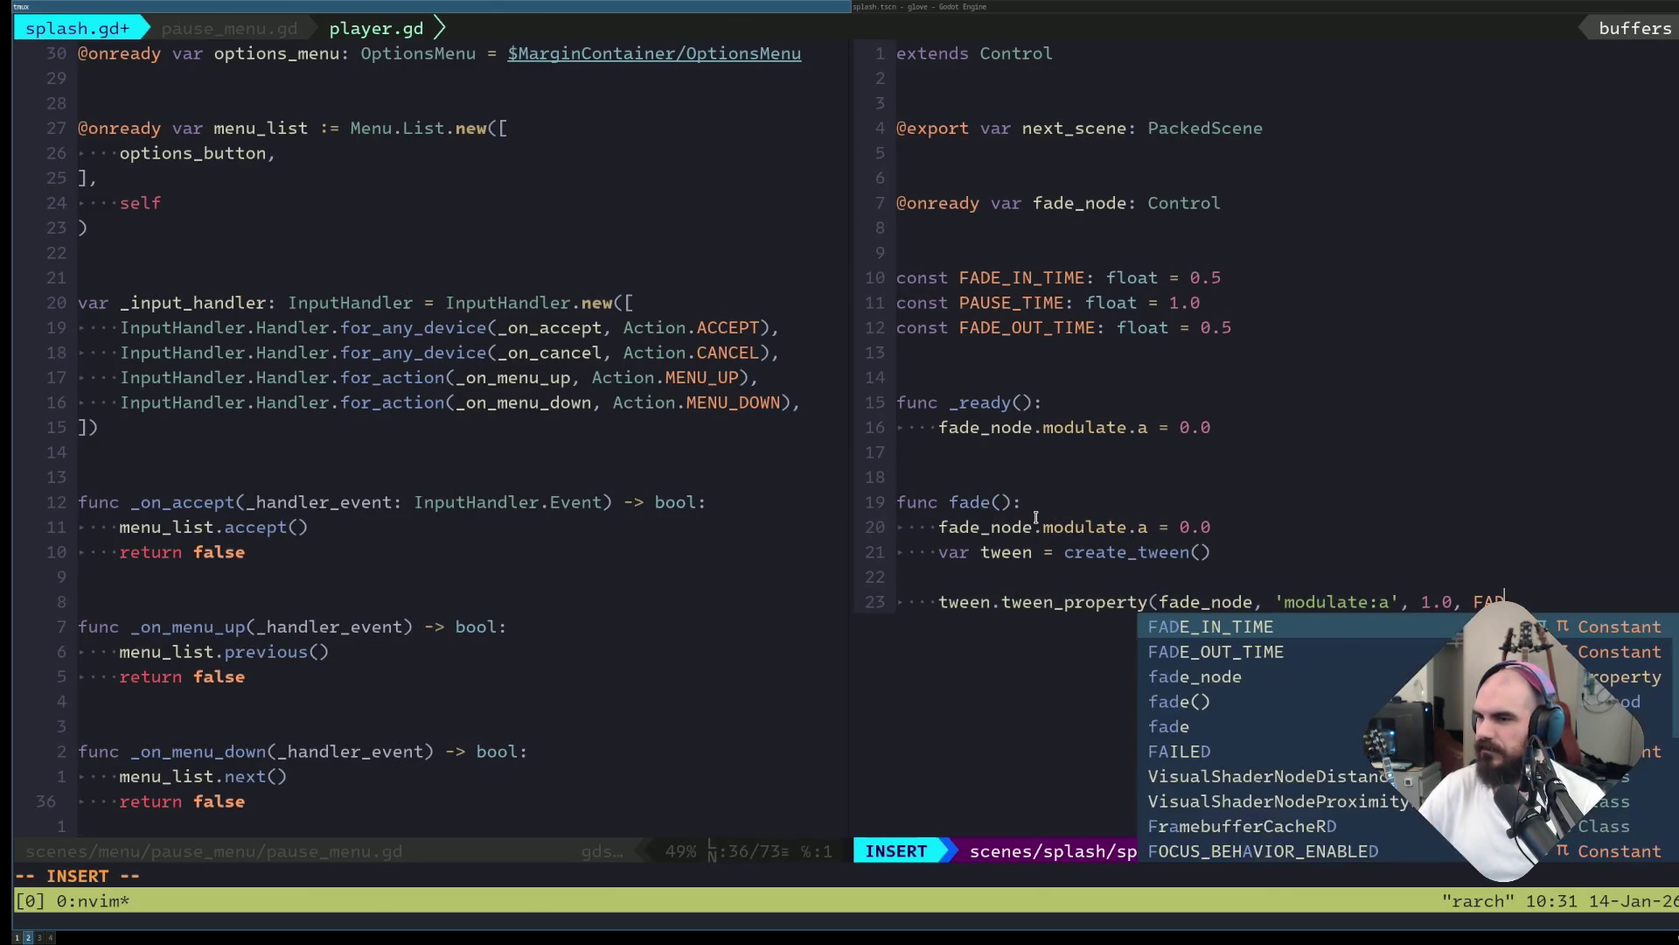
type(")")
key("Escape")
Step: Add tween_interval(PAUSE_TIME) and a tween_property fading 'modulate:a' to 0.0 over FADE_OUT_TIME
type("otween.tween_inter")
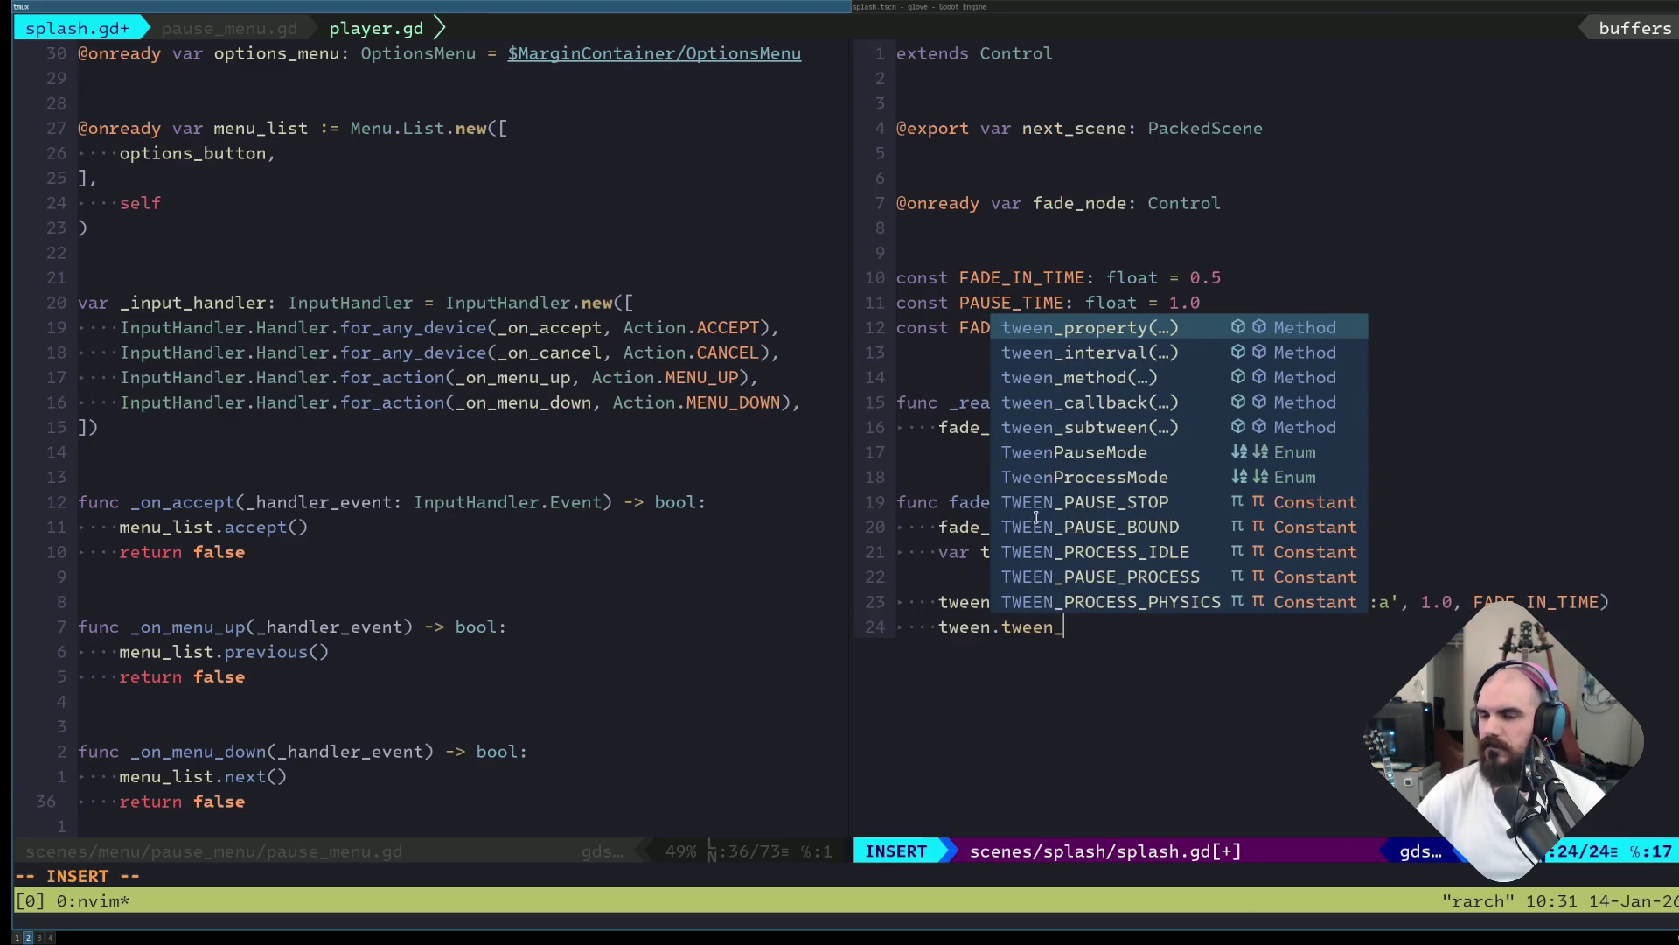
type("val(")
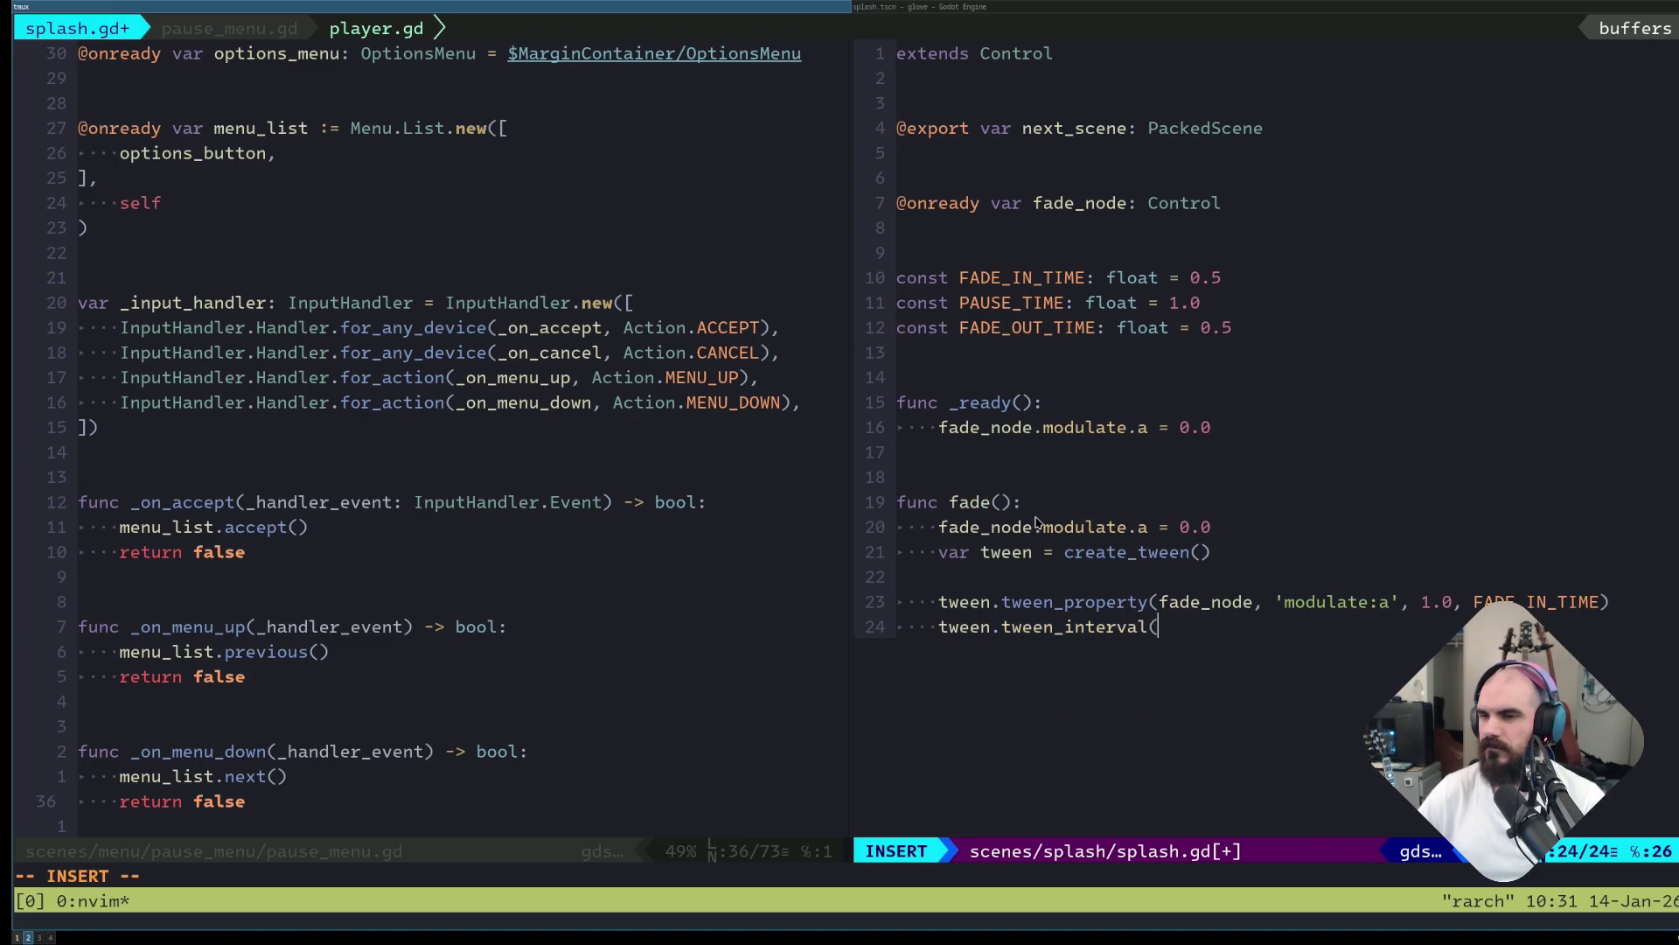
type("PAUSE_TIME)")
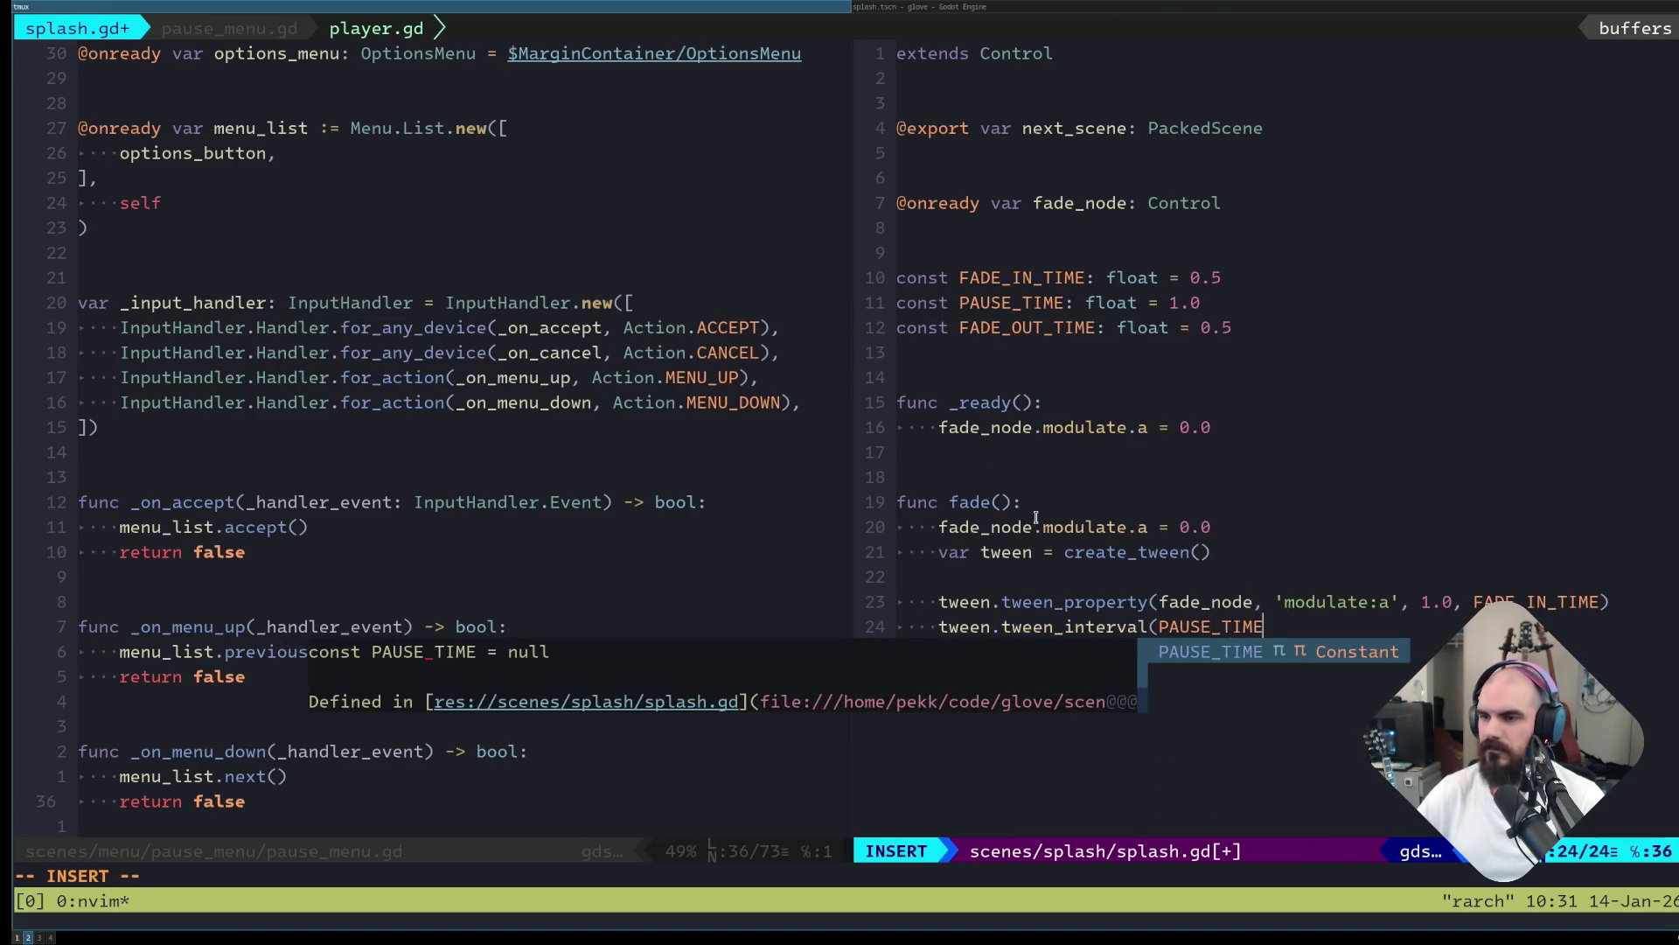
key("Return")
type("tween.tween")
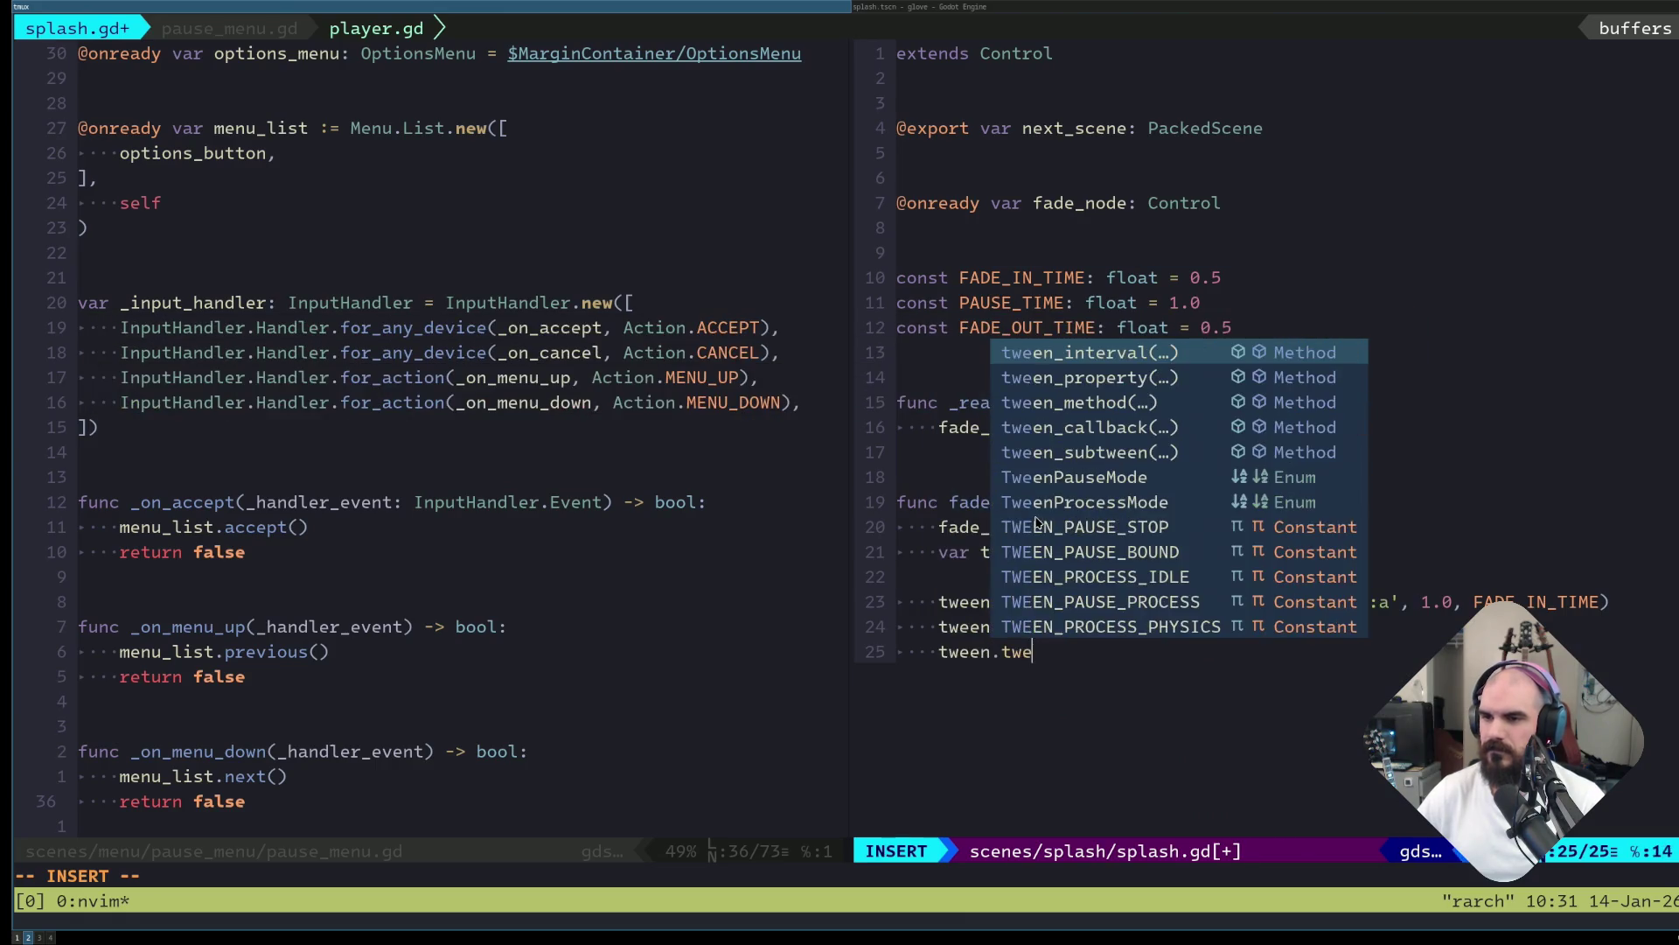
key("Down")
key("Return")
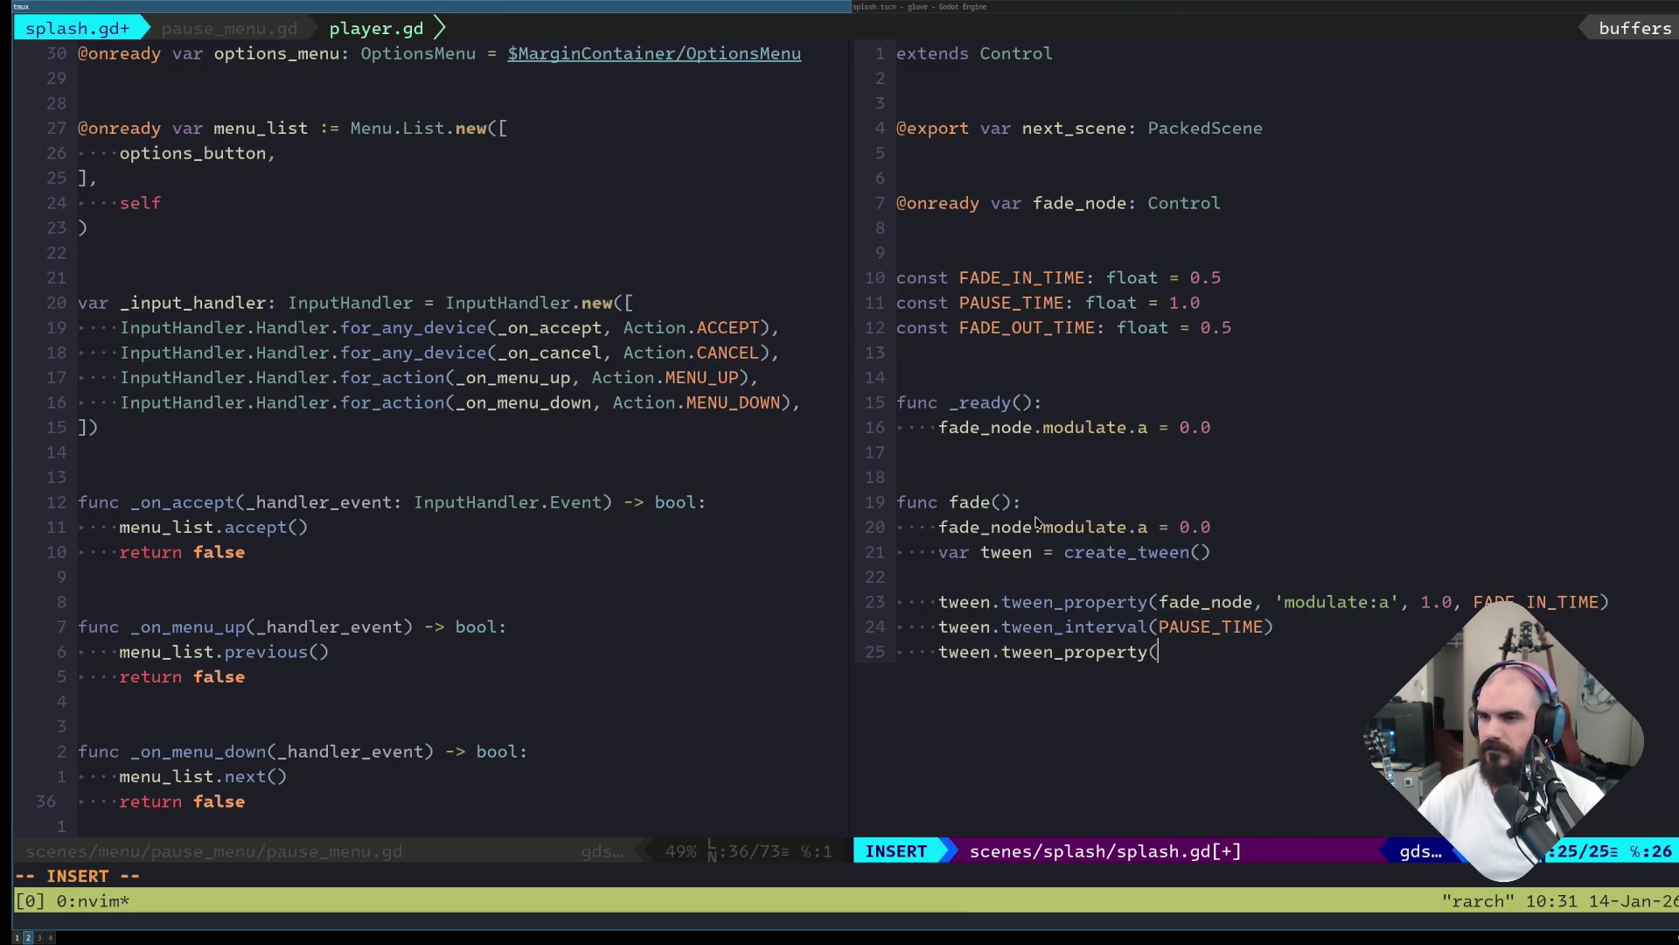
type("fade_node, 'modu")
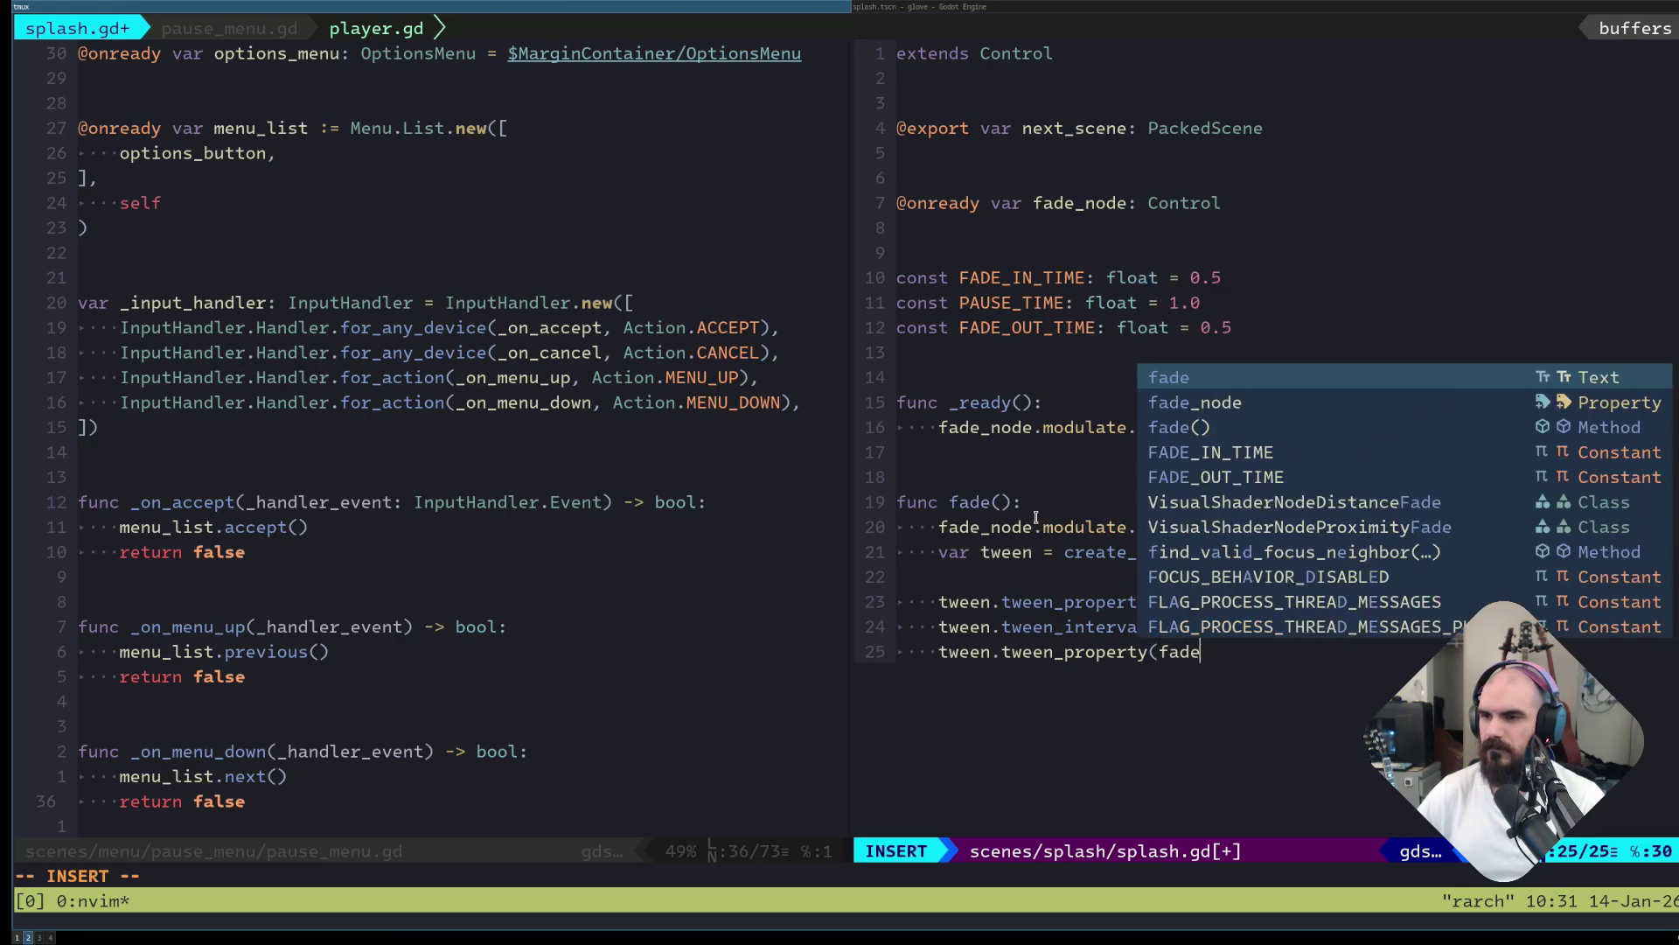
type("late:a',")
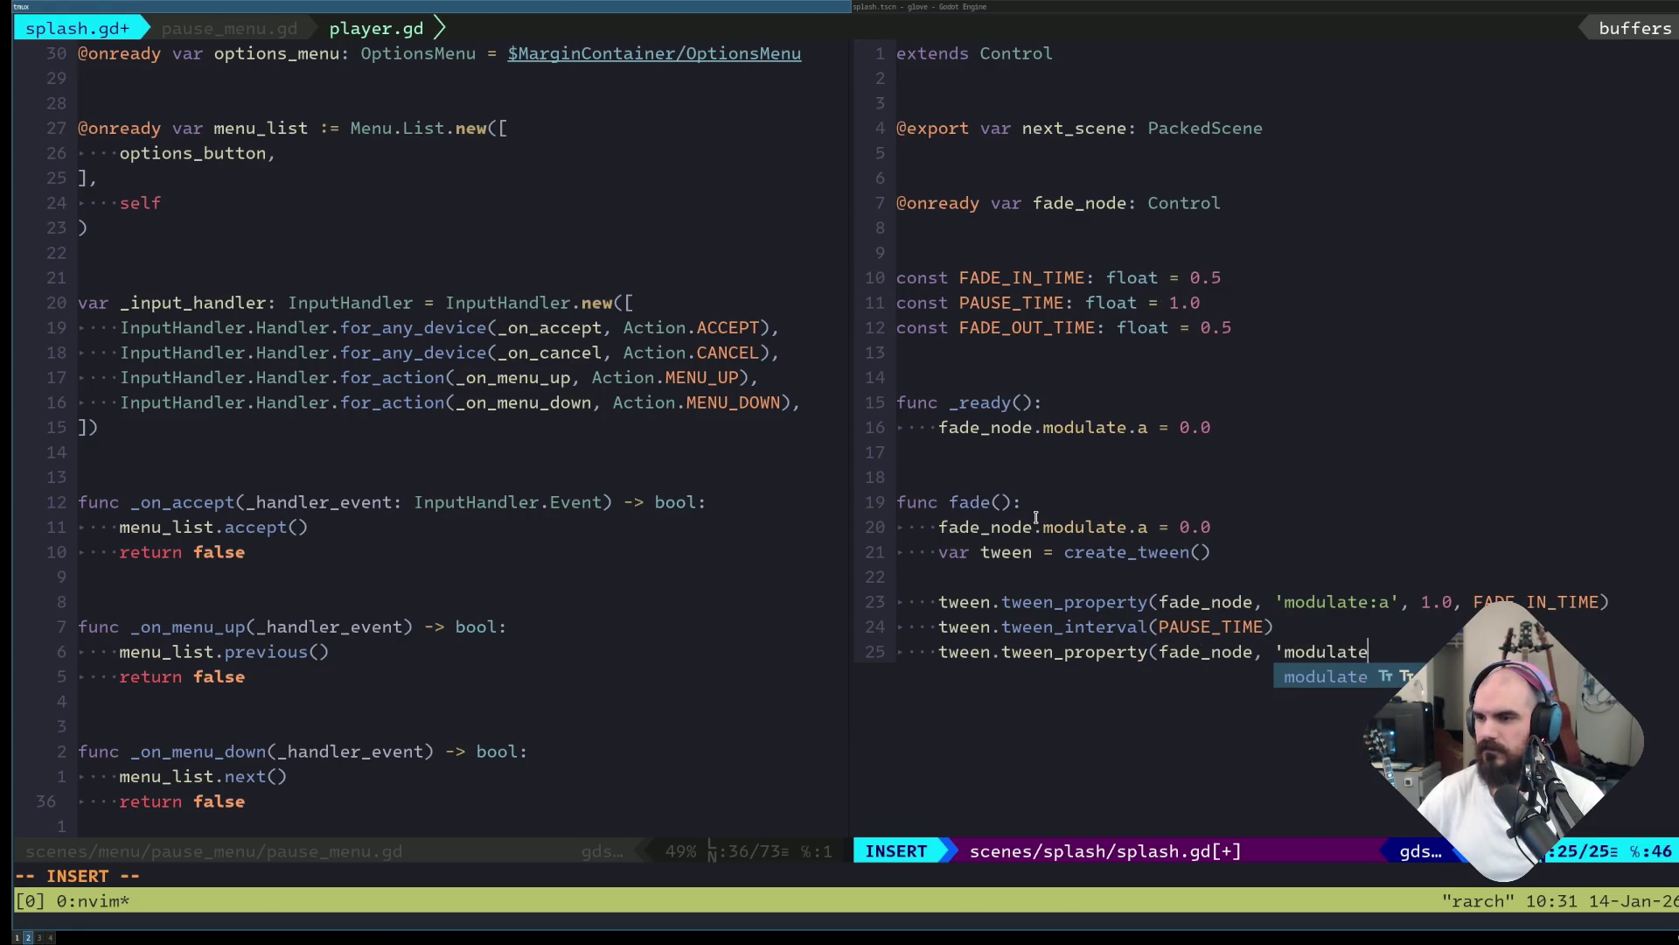
type(" 0.0,")
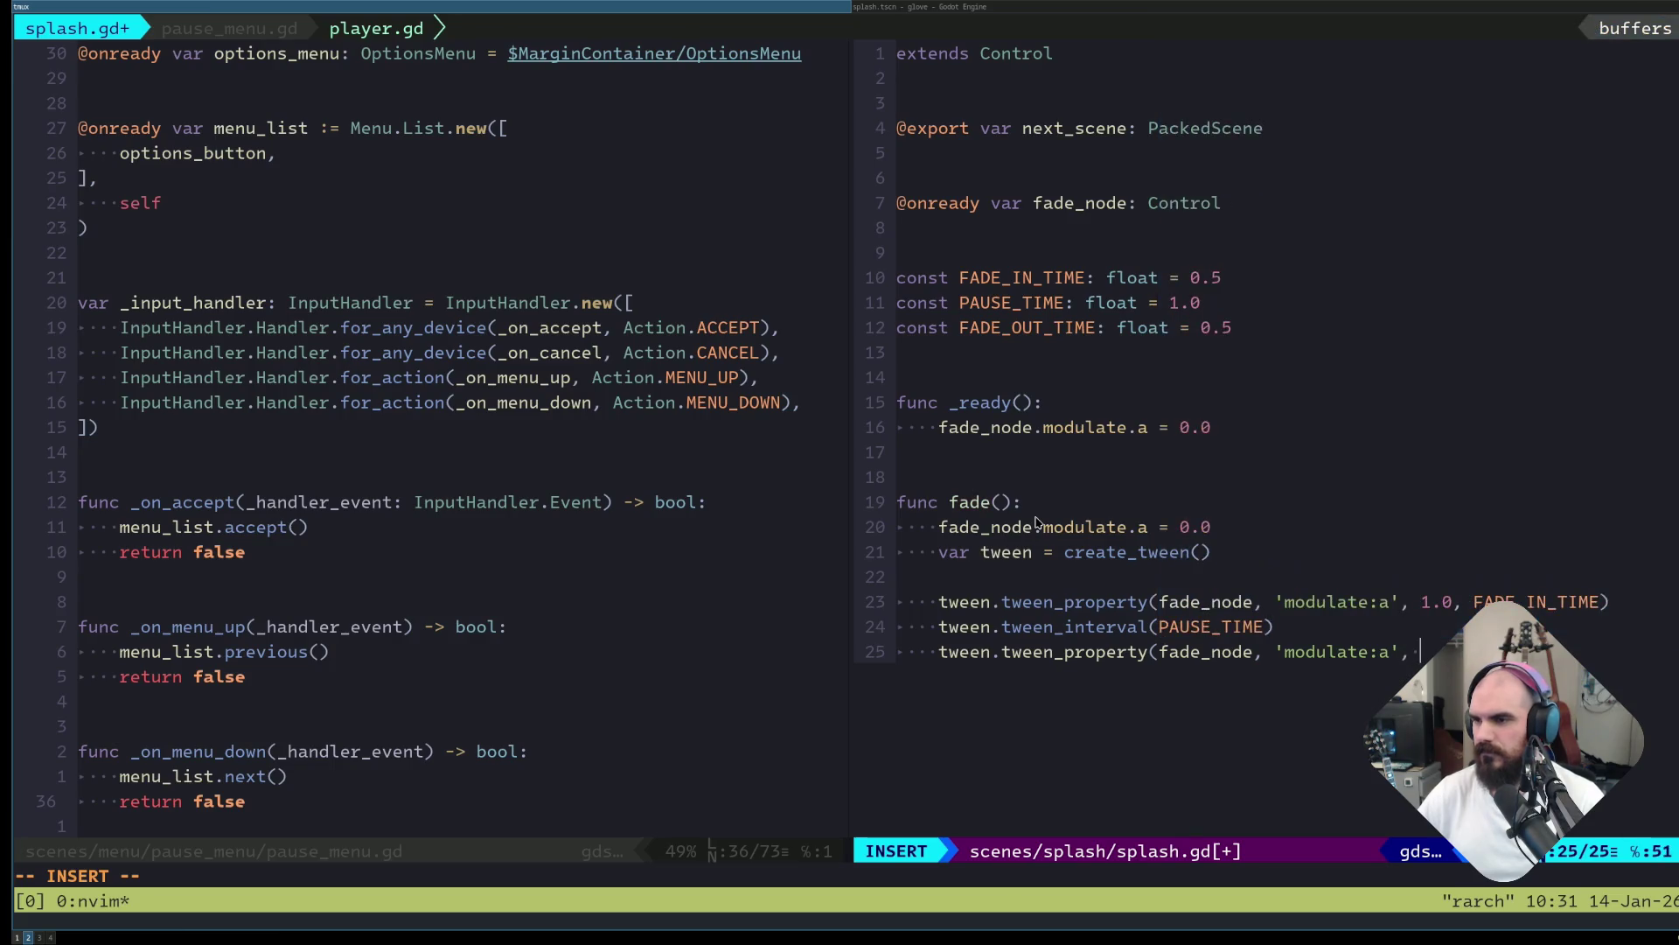
type(" FADE_OUT_TIME)")
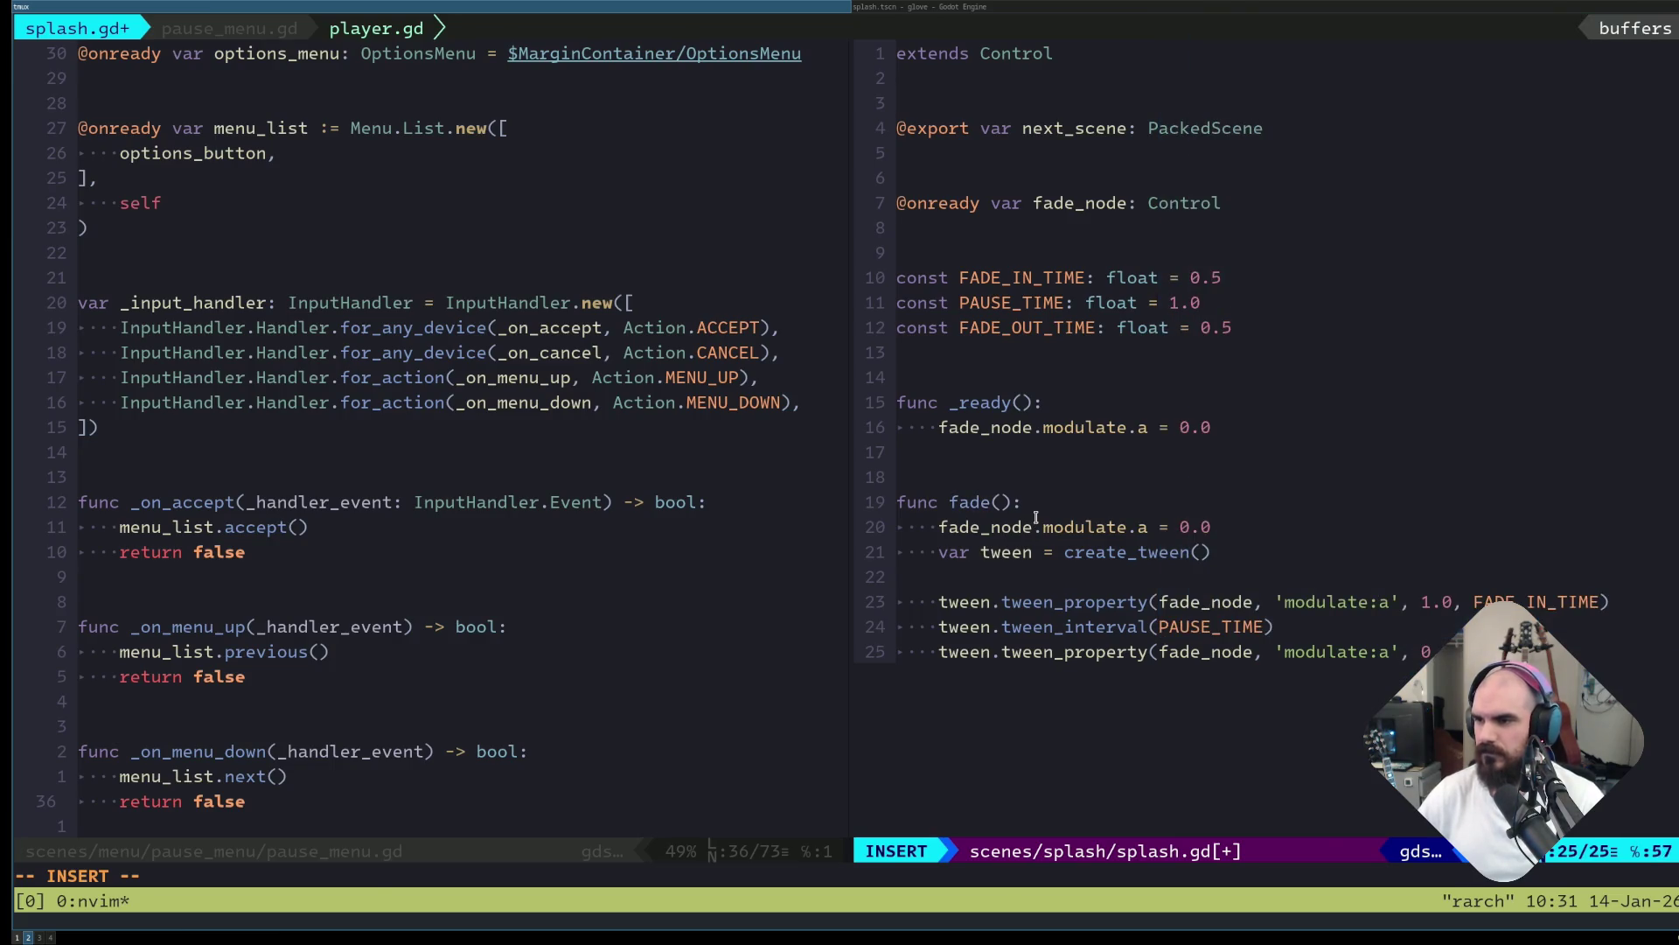
key("Escape")
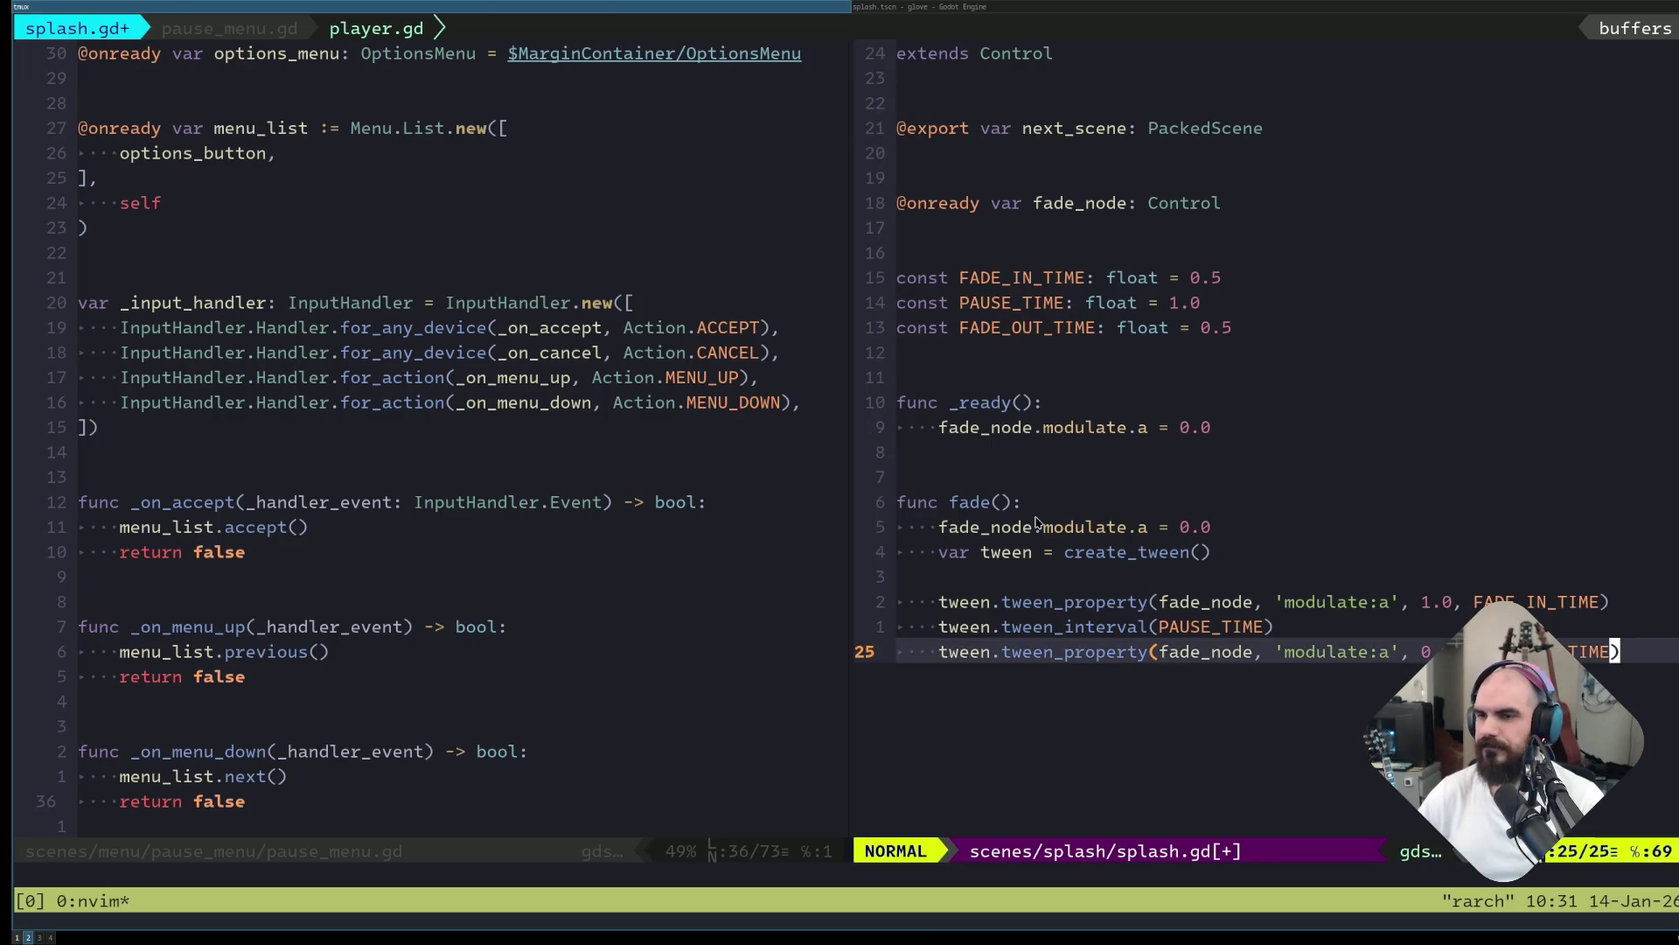
Step: Open a blank line after the fade-out tween and consult the tutorial's ending code
key("k")
key("j")
key("o")
key("Return")
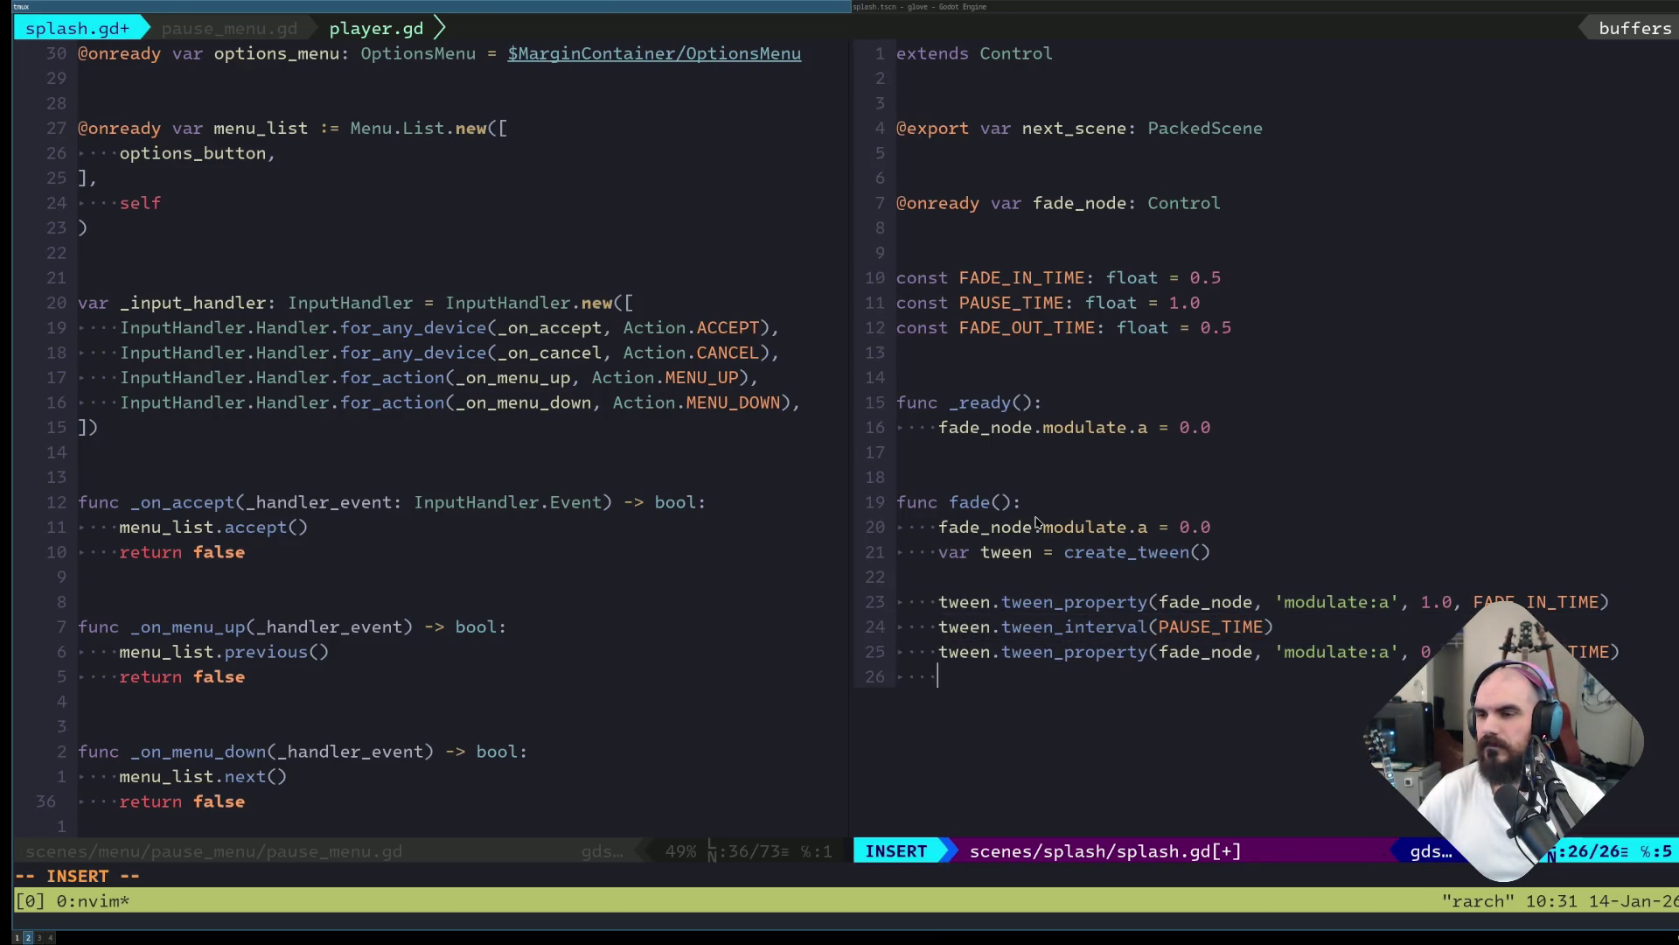
key("alt+Tab")
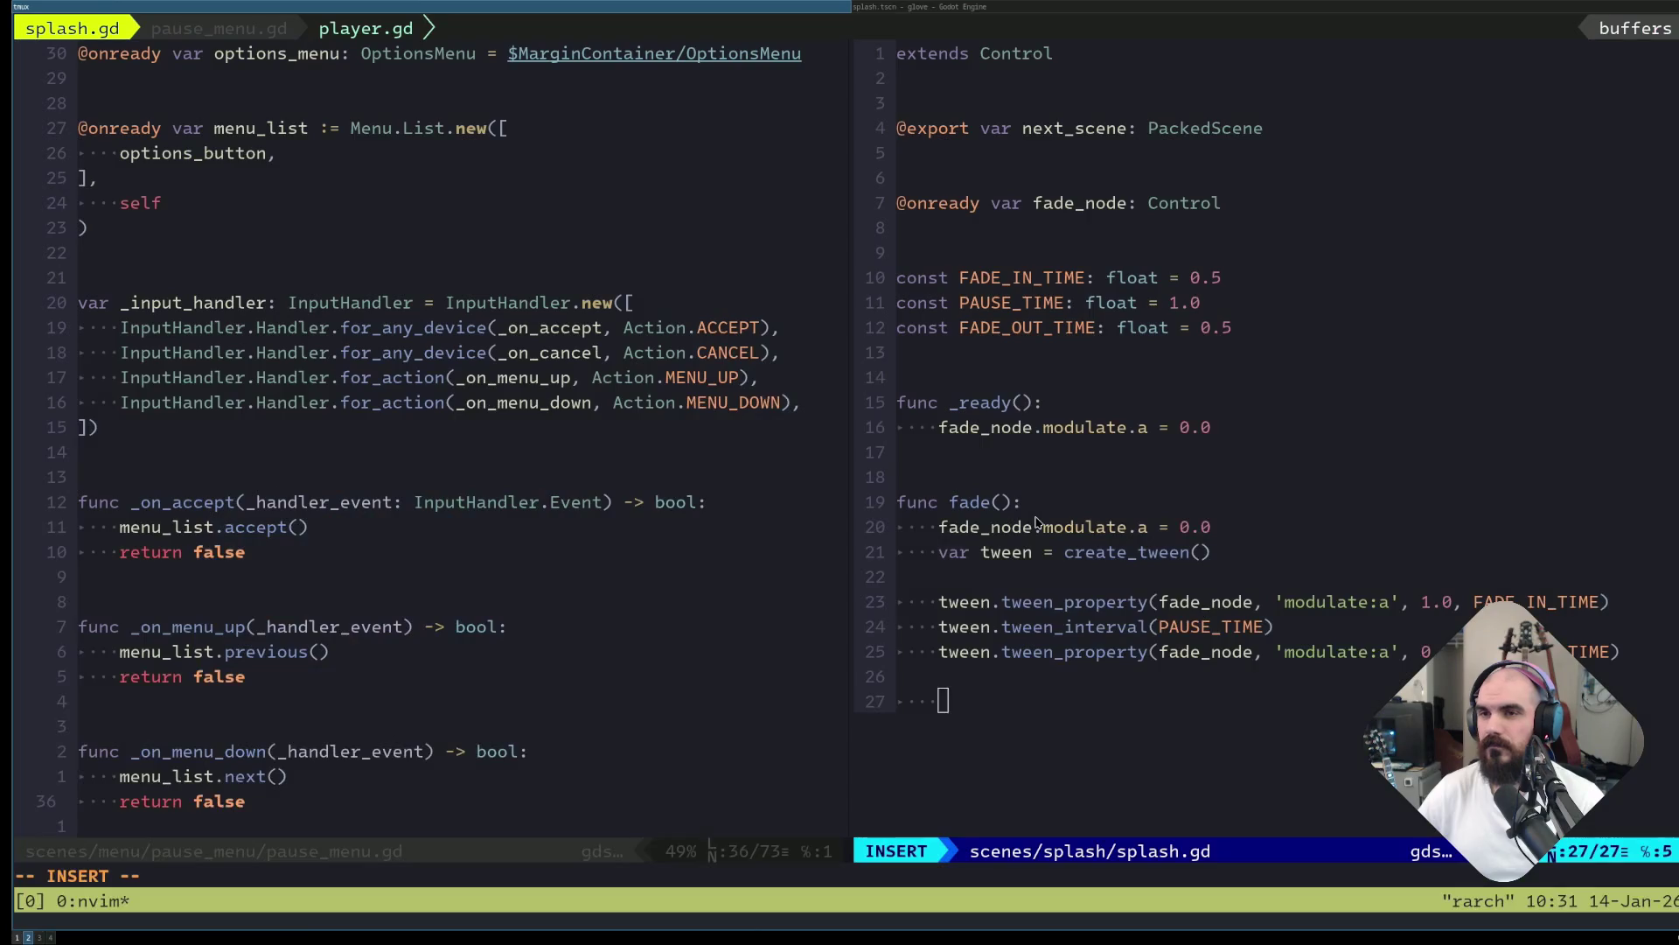
key("alt+Tab")
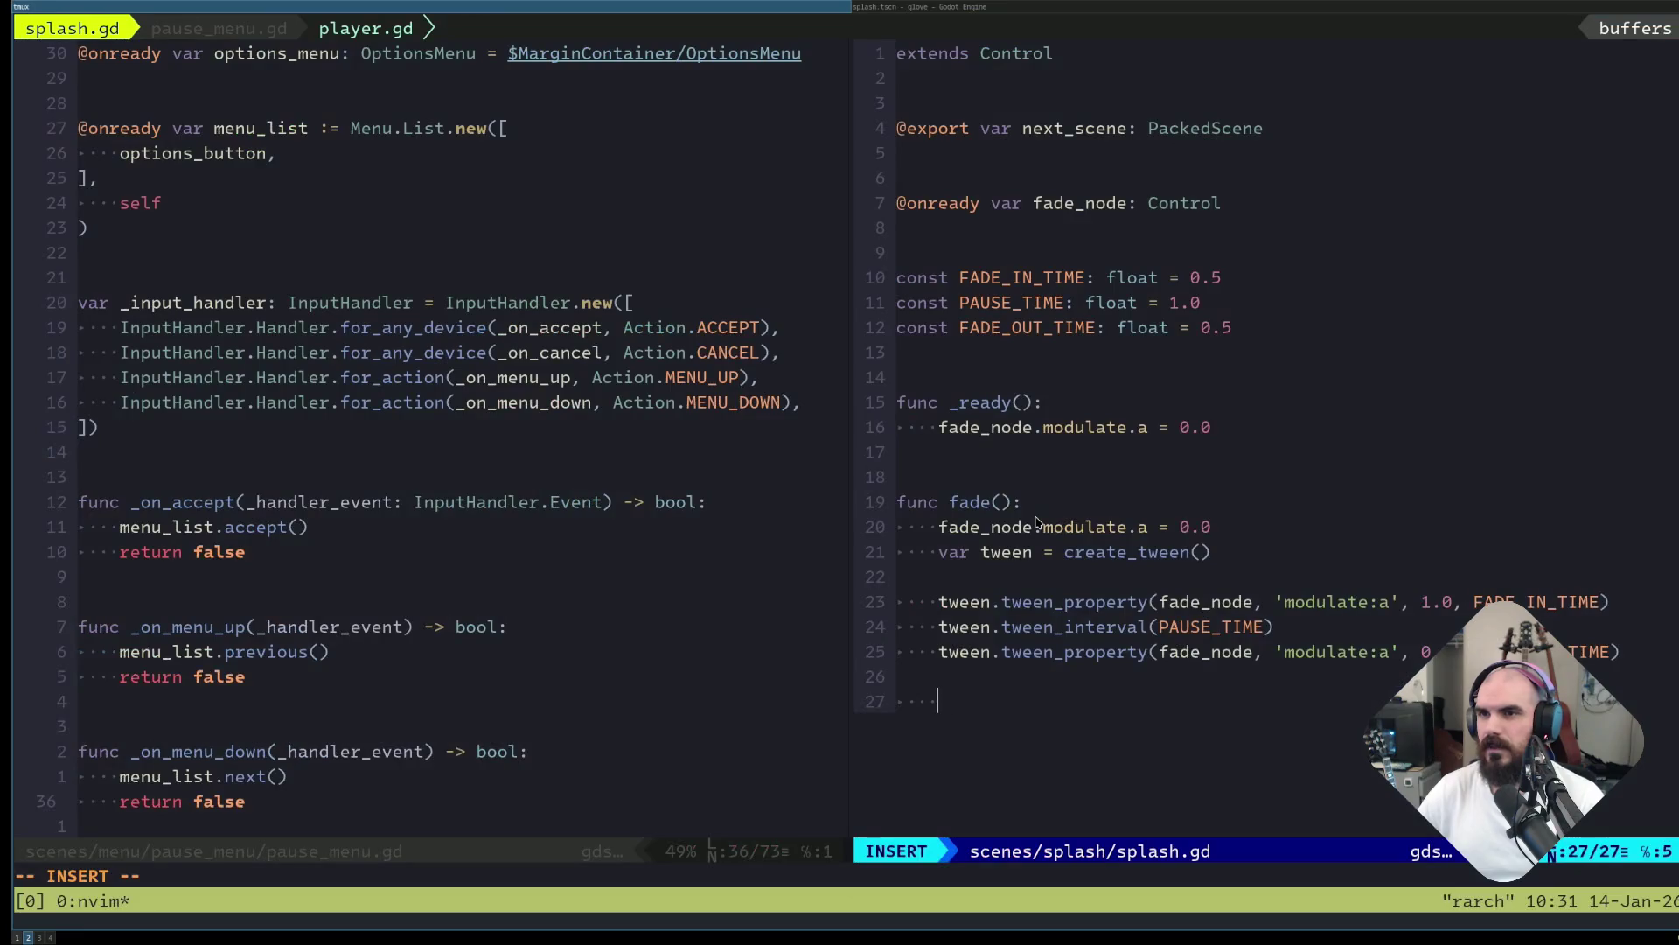
key("alt+Tab")
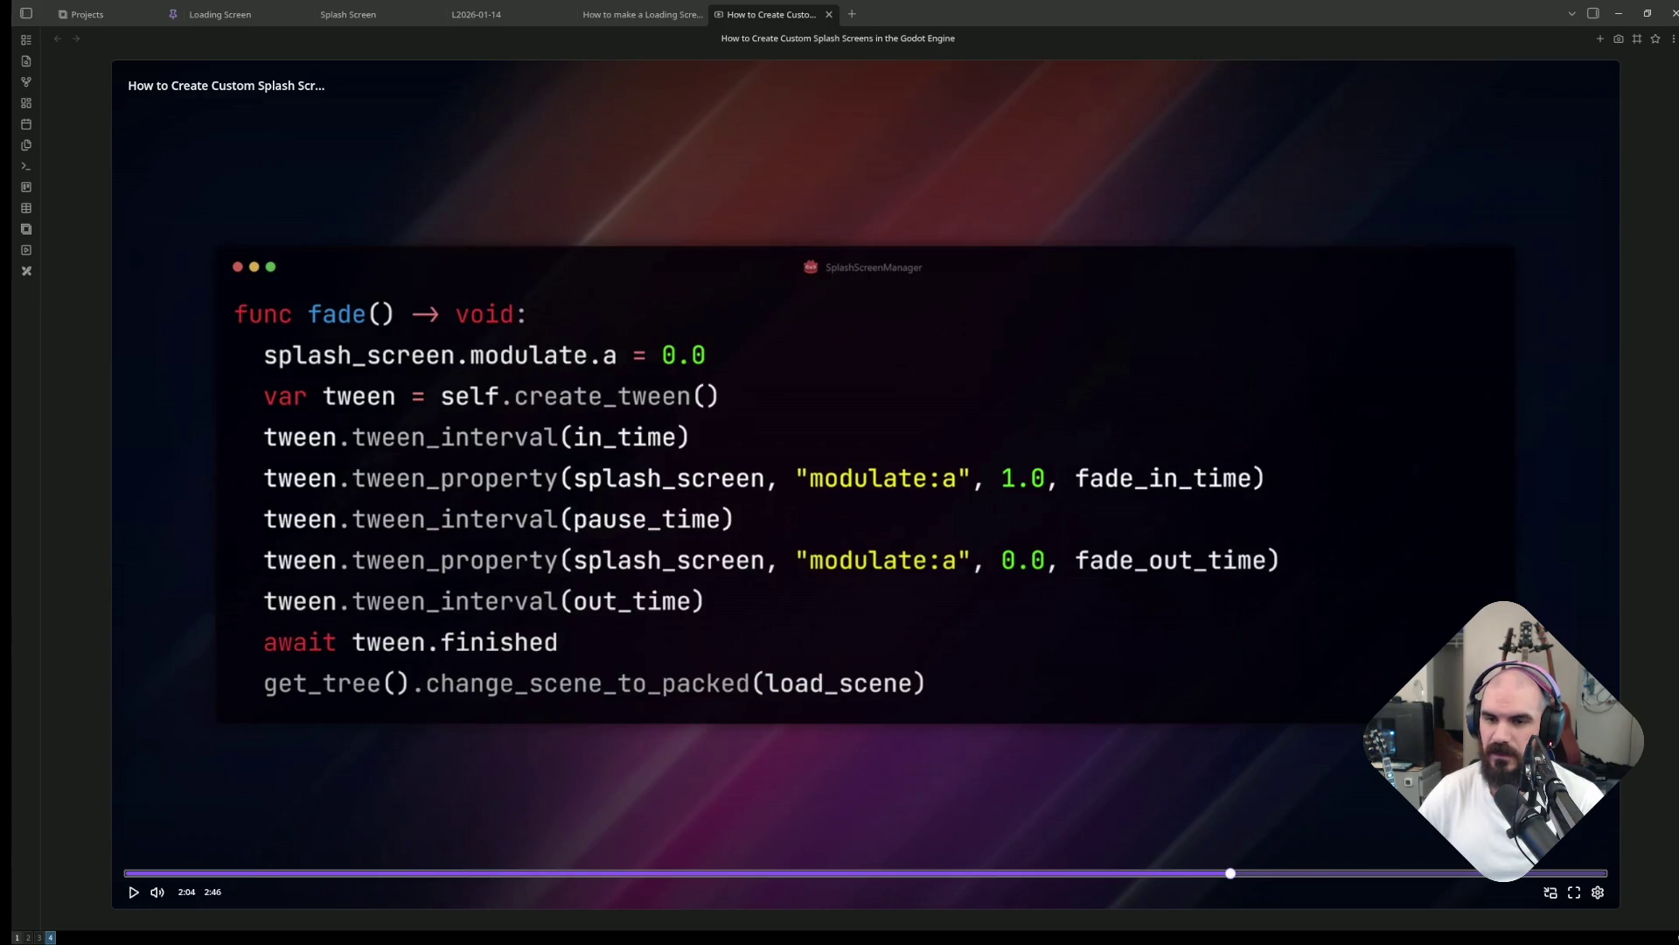
key("super+2")
Step: Add 'await tween.finished()' and get_tree().change_scene_to_packed(next_scene) at the end of fade()
type("await tween.finish")
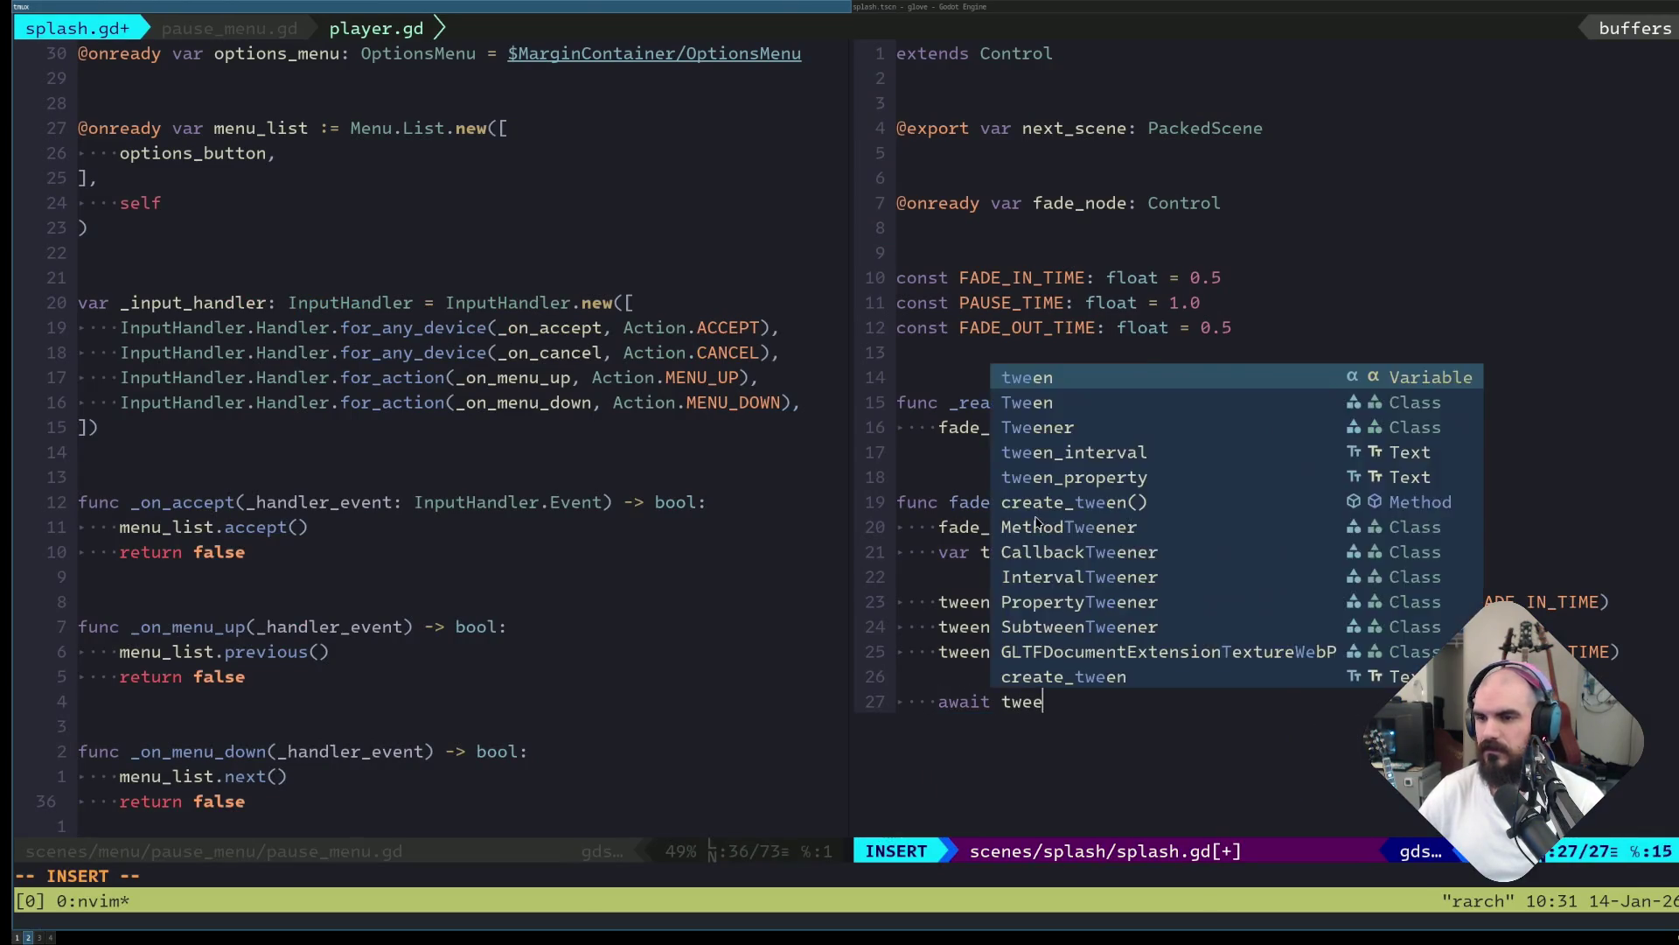
type("ed()")
key("Return")
type("get_tree().")
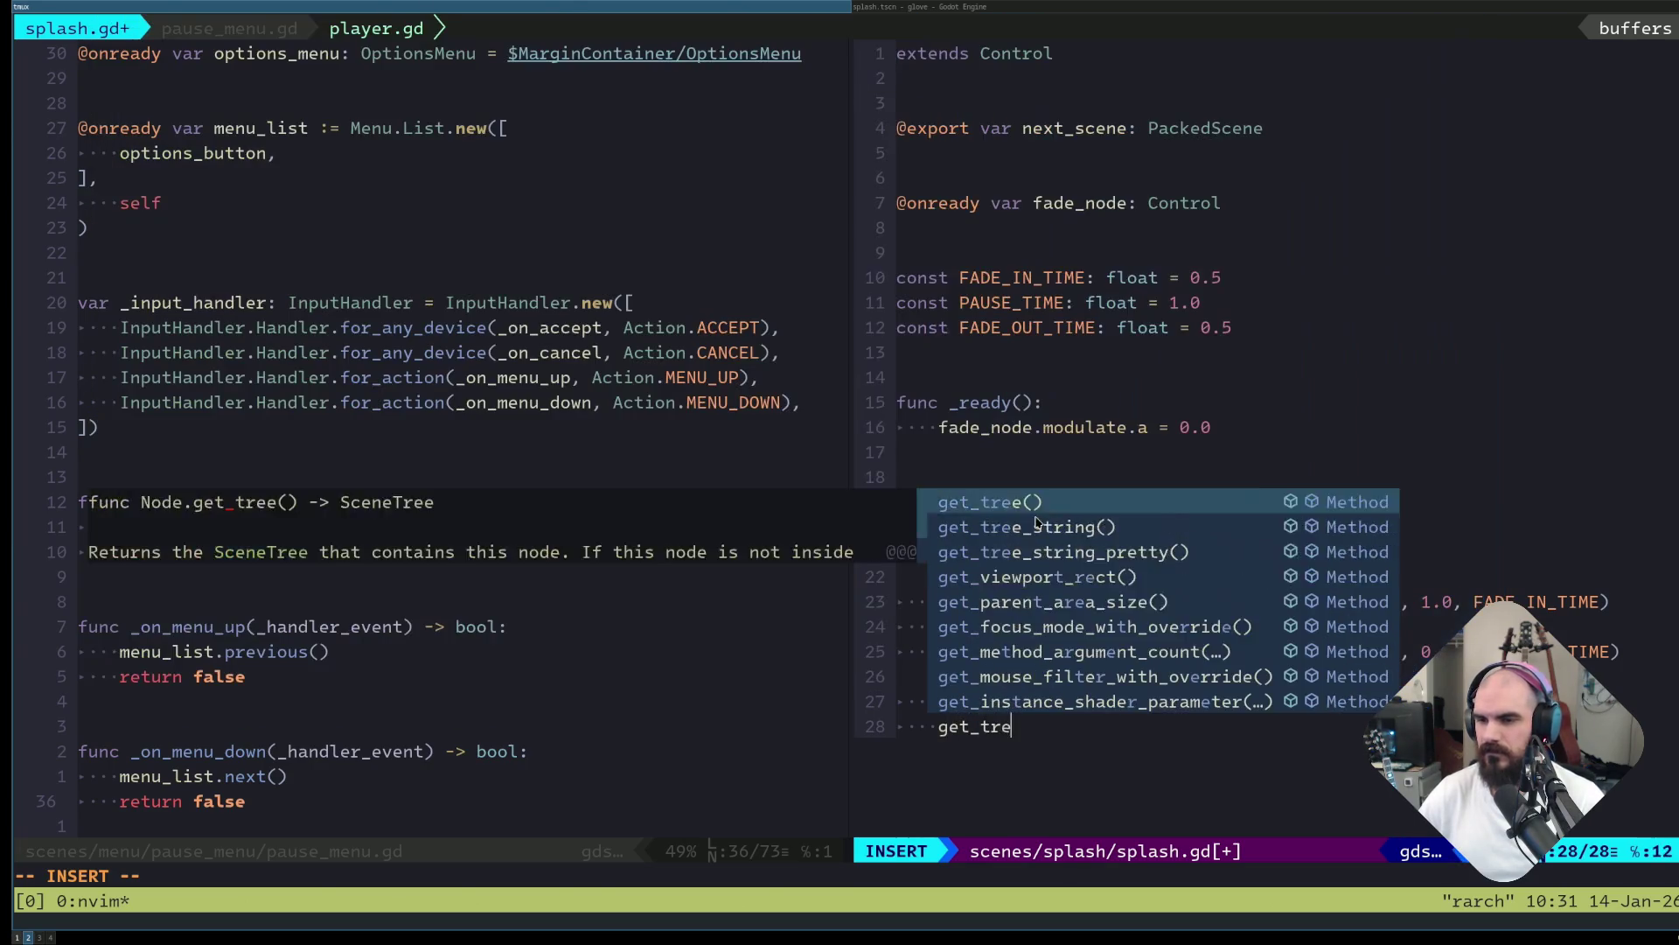
type("ch")
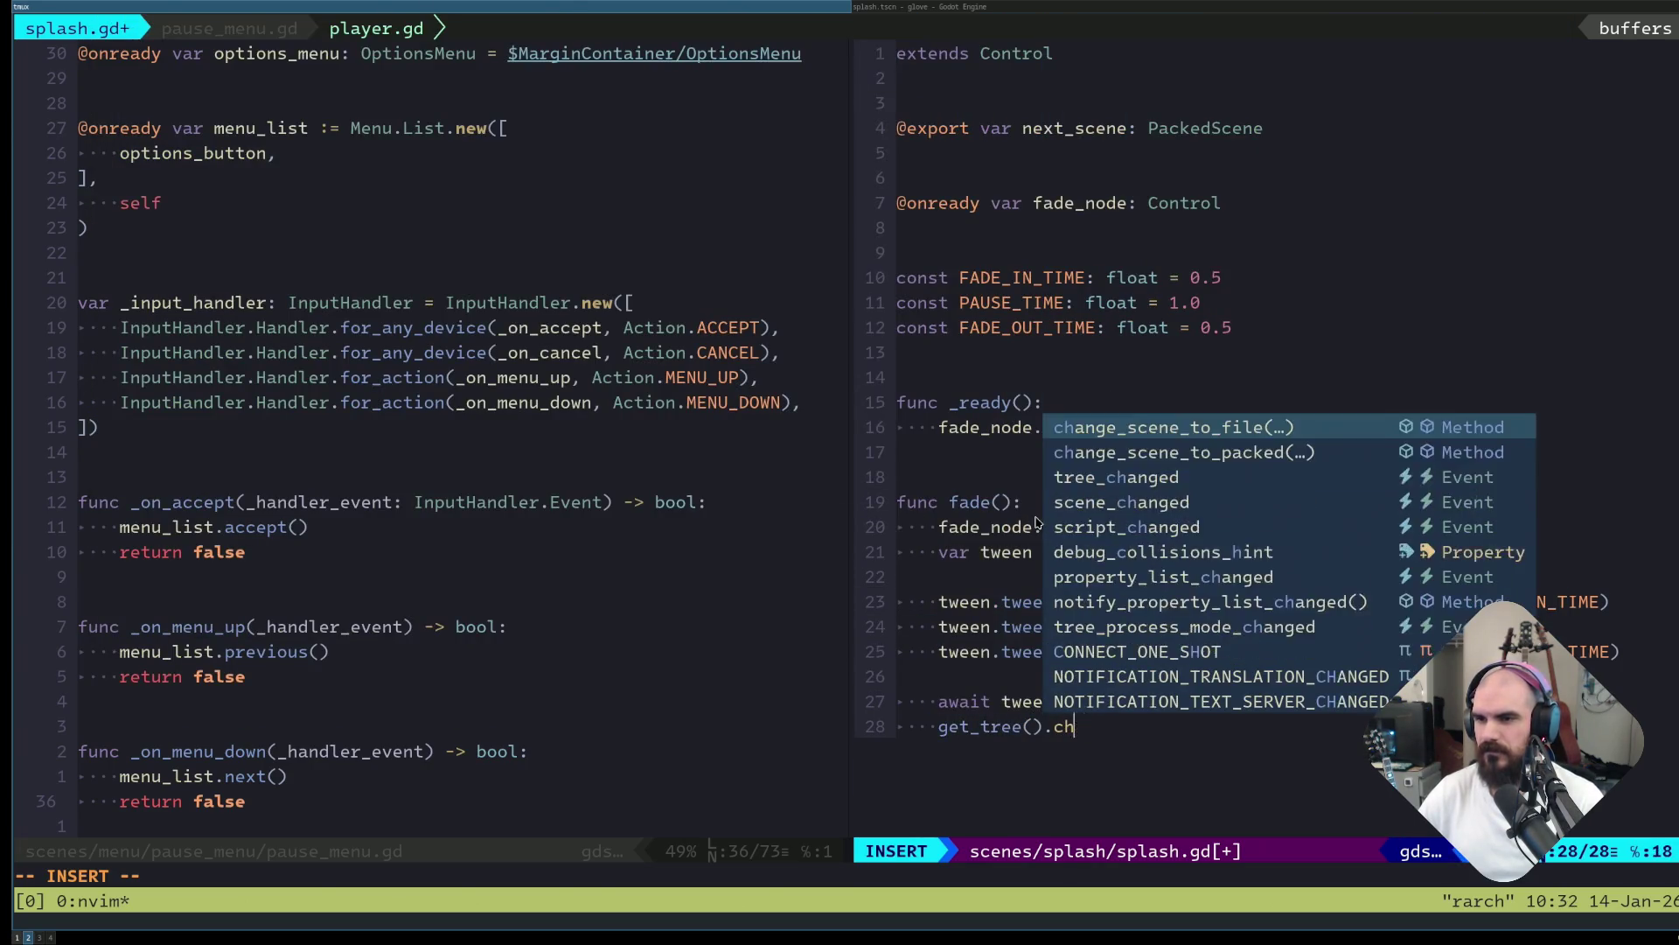
type("ange")
key("Down")
key("Return")
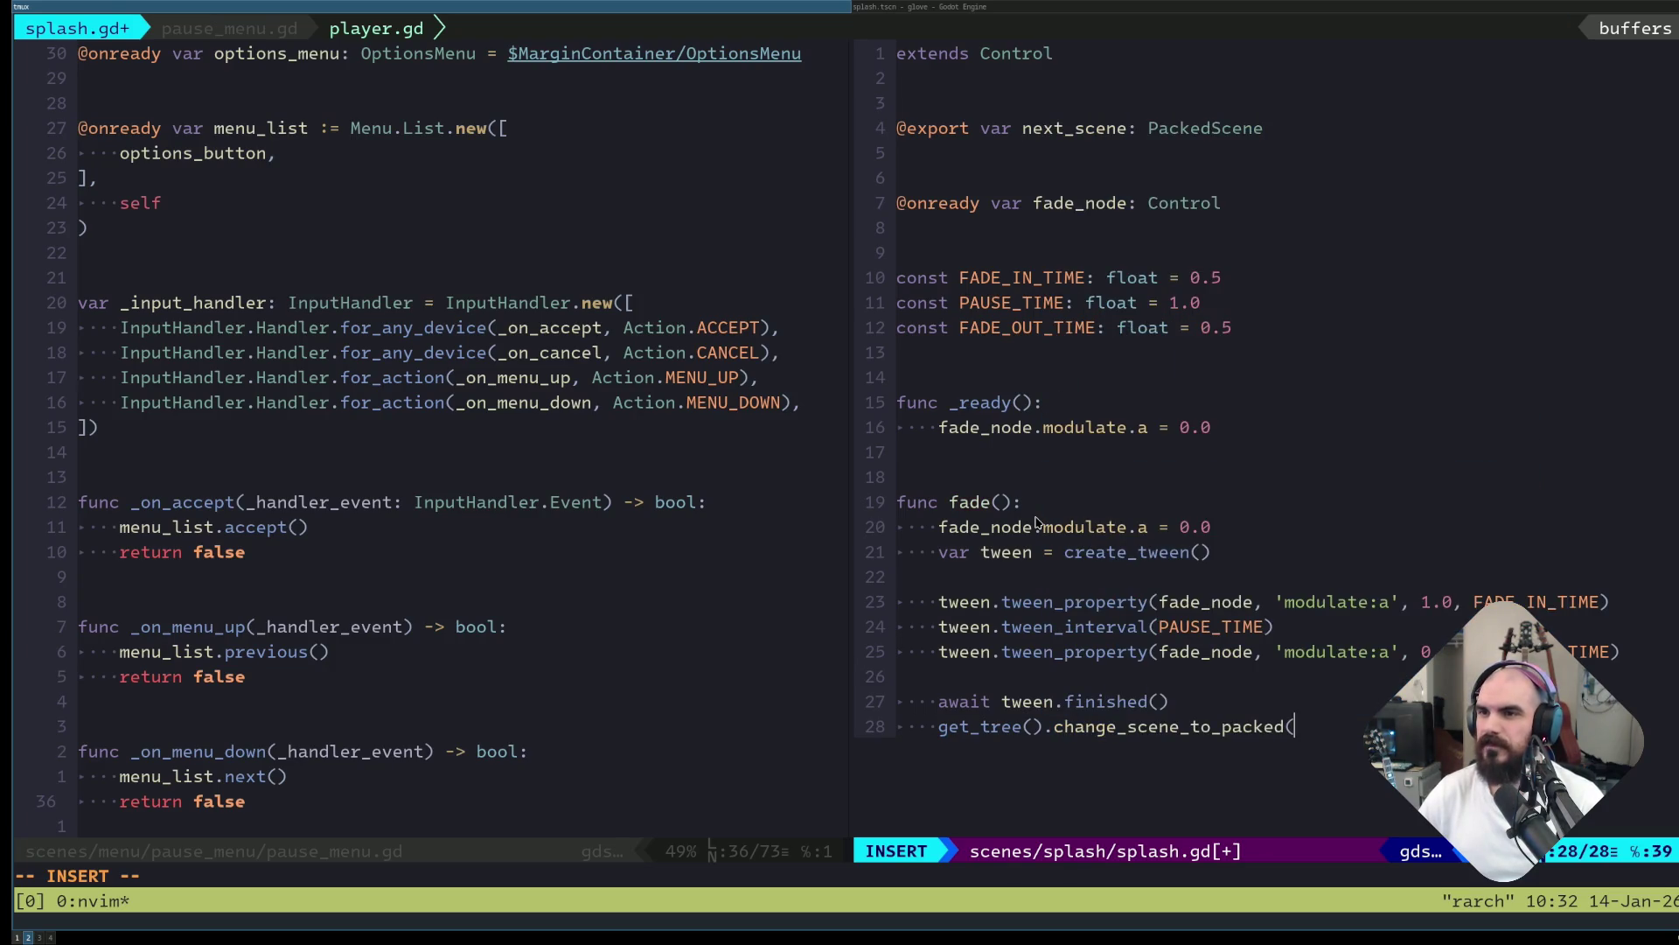
type("next_scene")
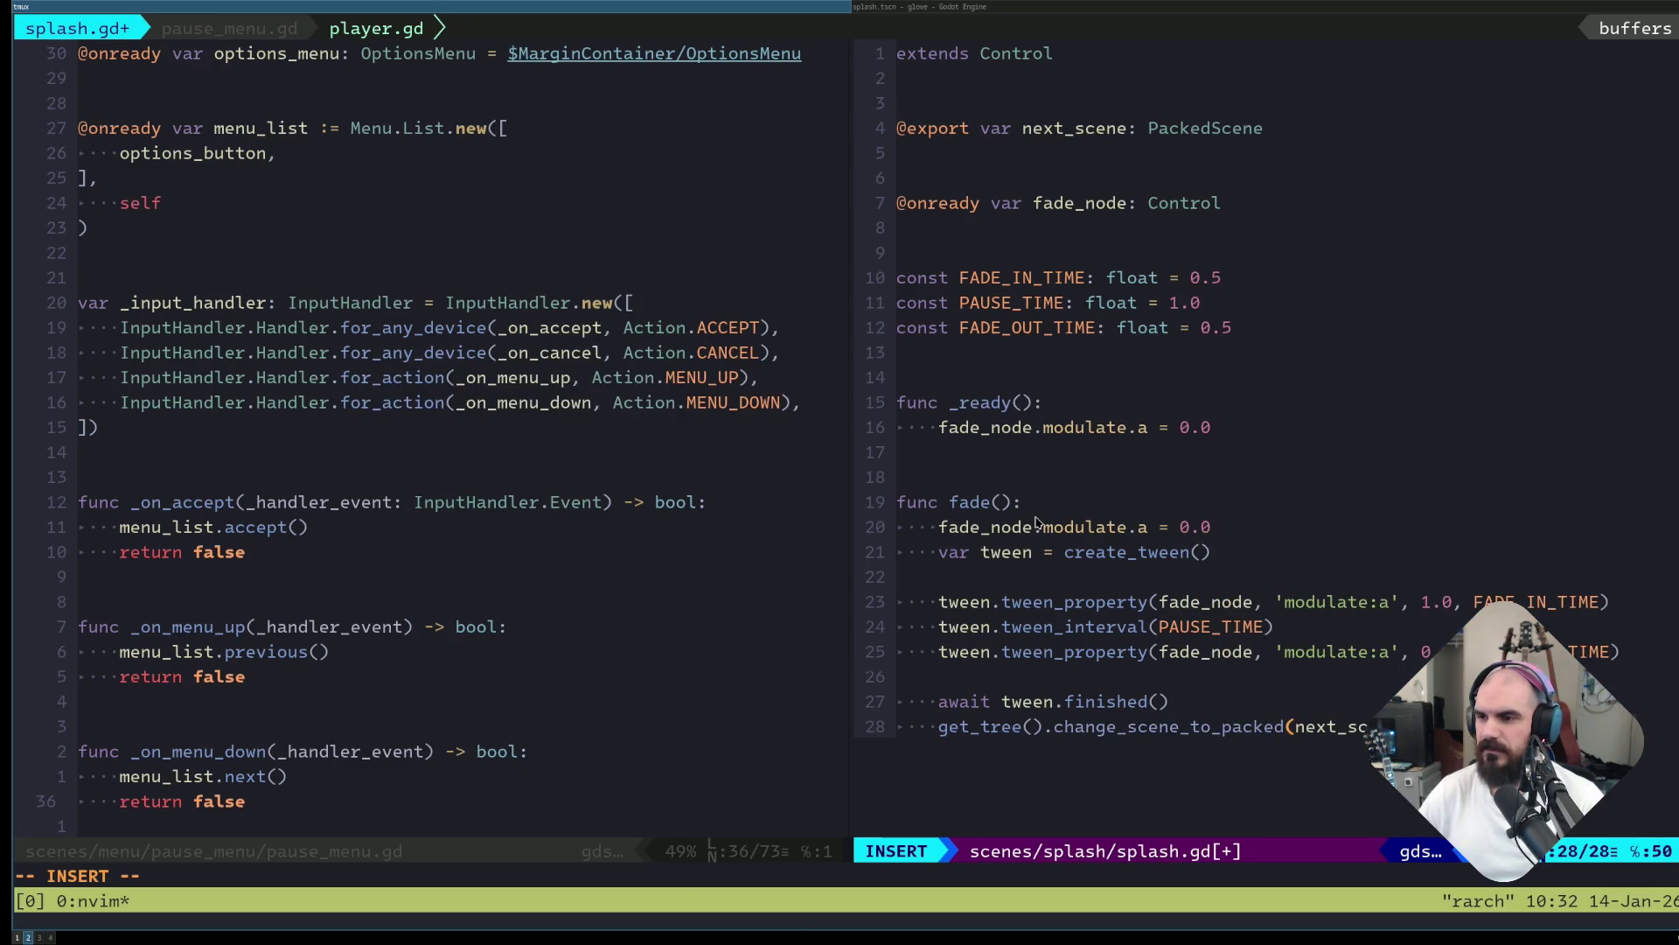
key("Escape")
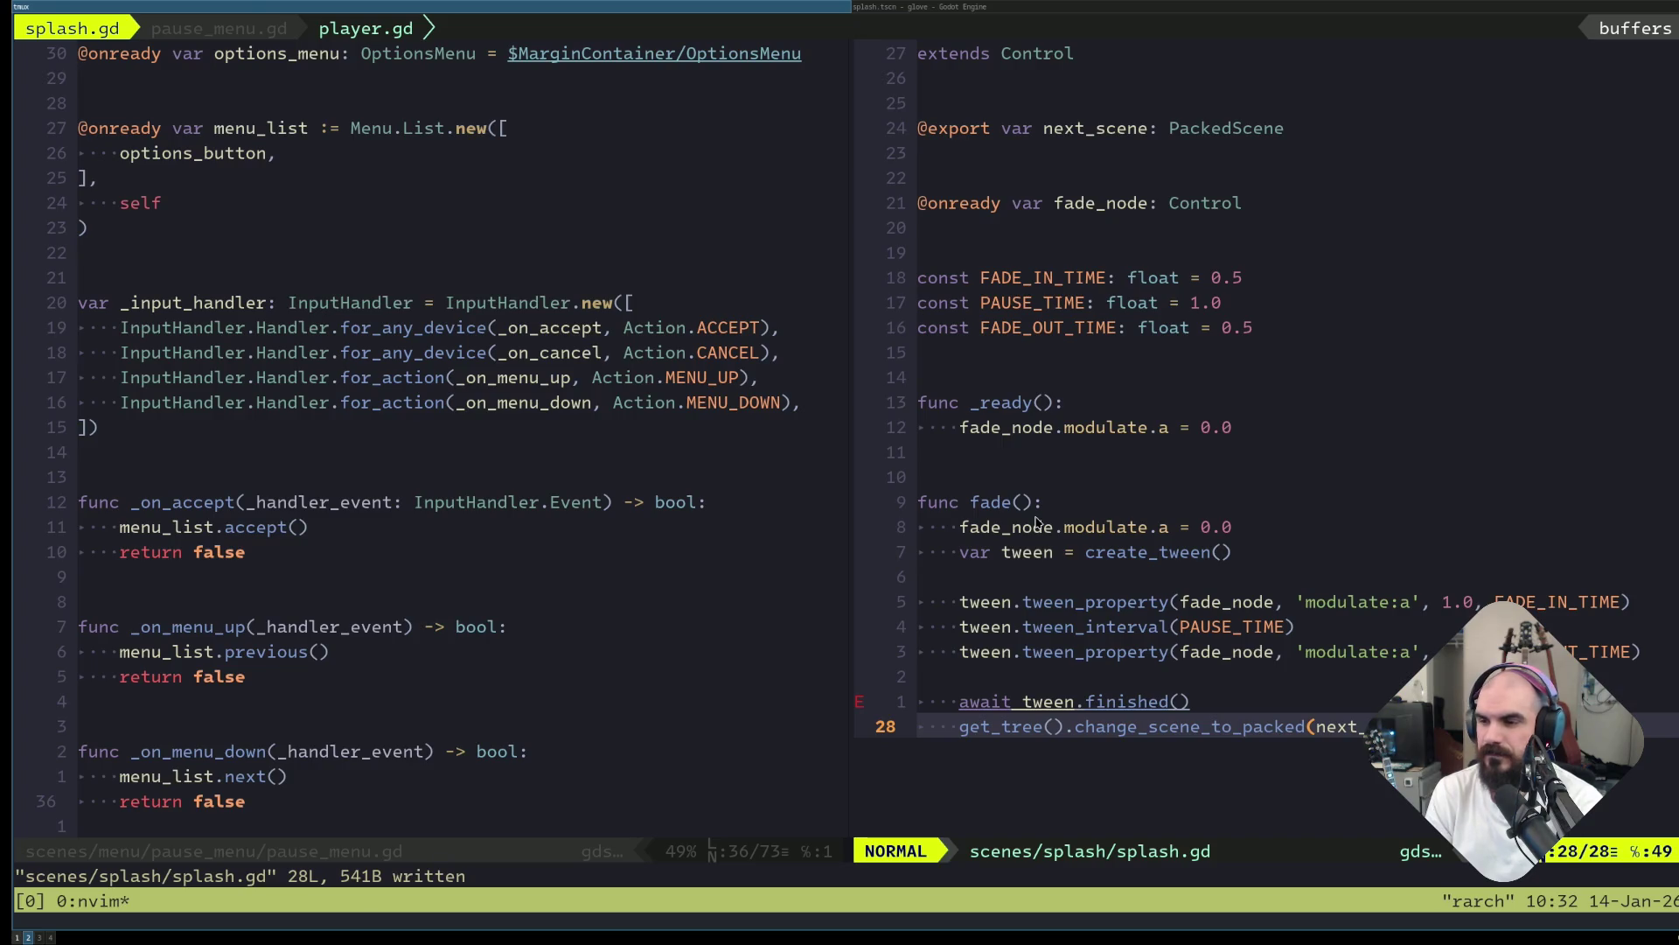
Step: Fix the await error by removing the () after tween.finished, and save splash.gd
key("k")
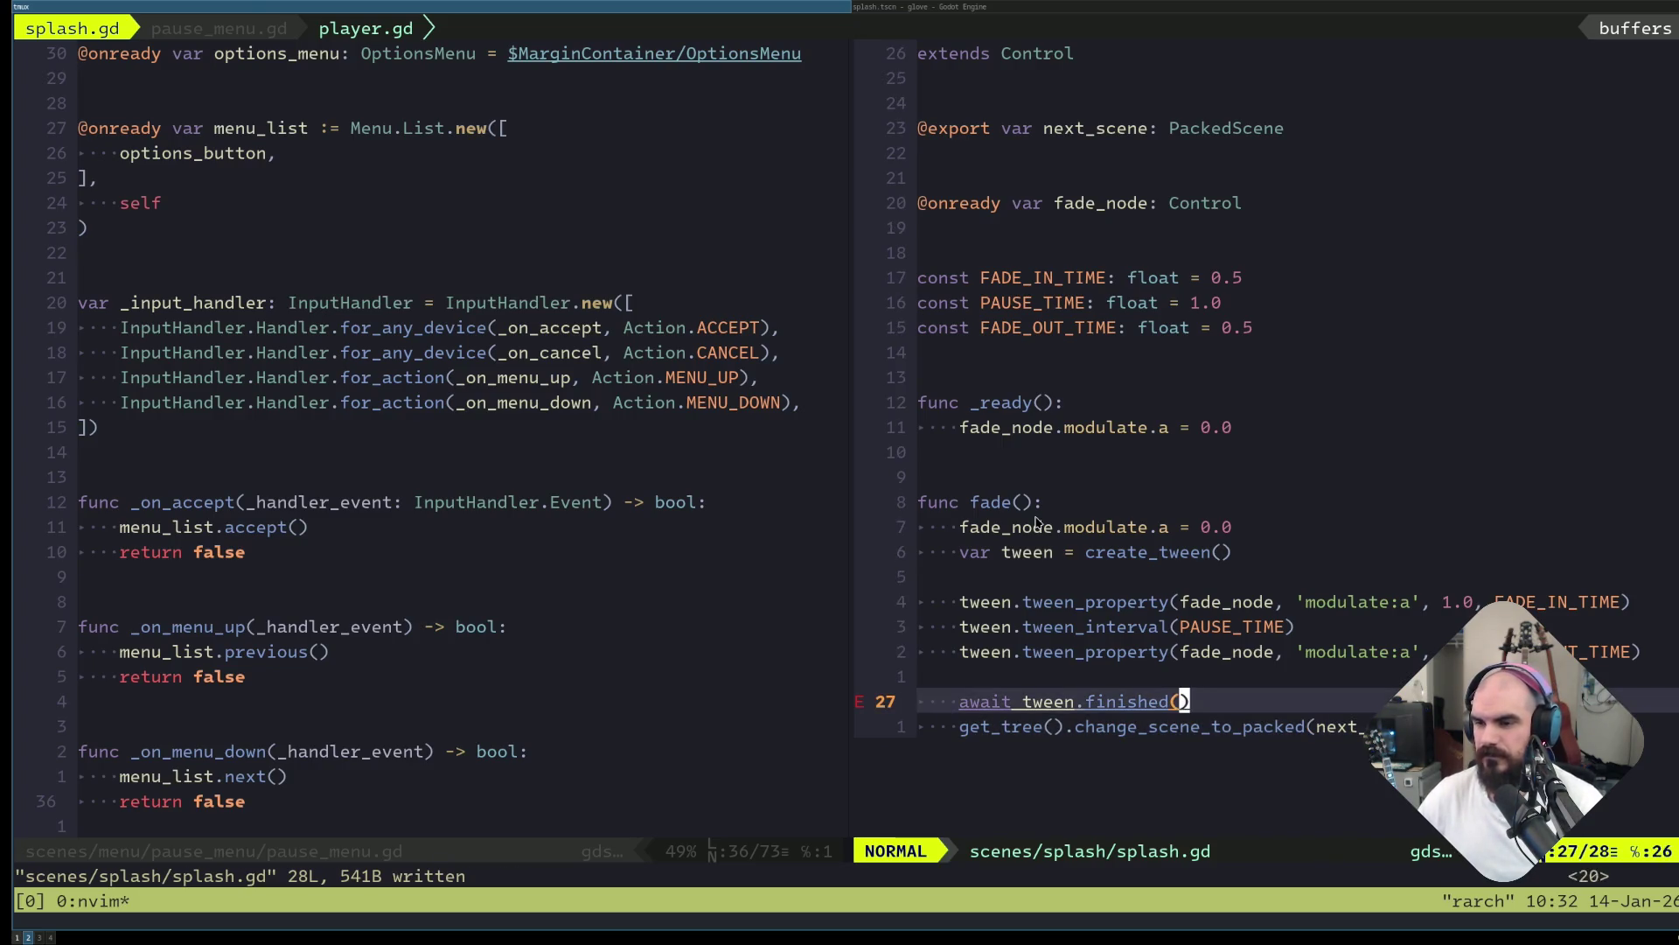
key("g")
key("l")
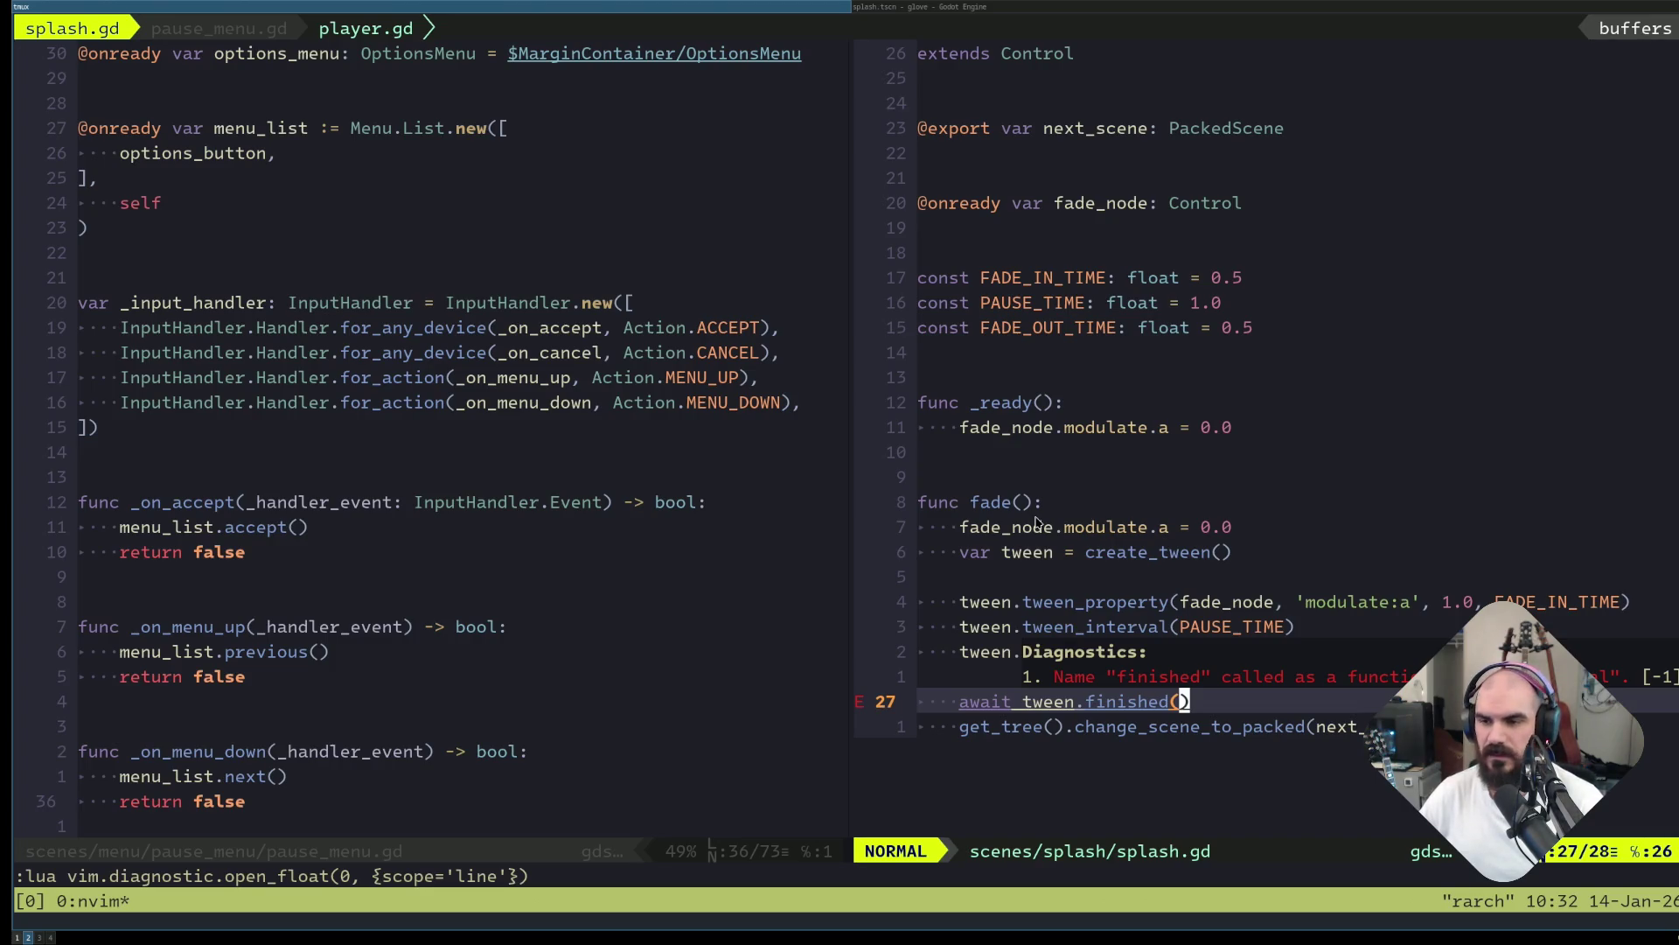
key("a")
key("BackSpace")
key("BackSpace")
key("Escape")
key("ctrl+s")
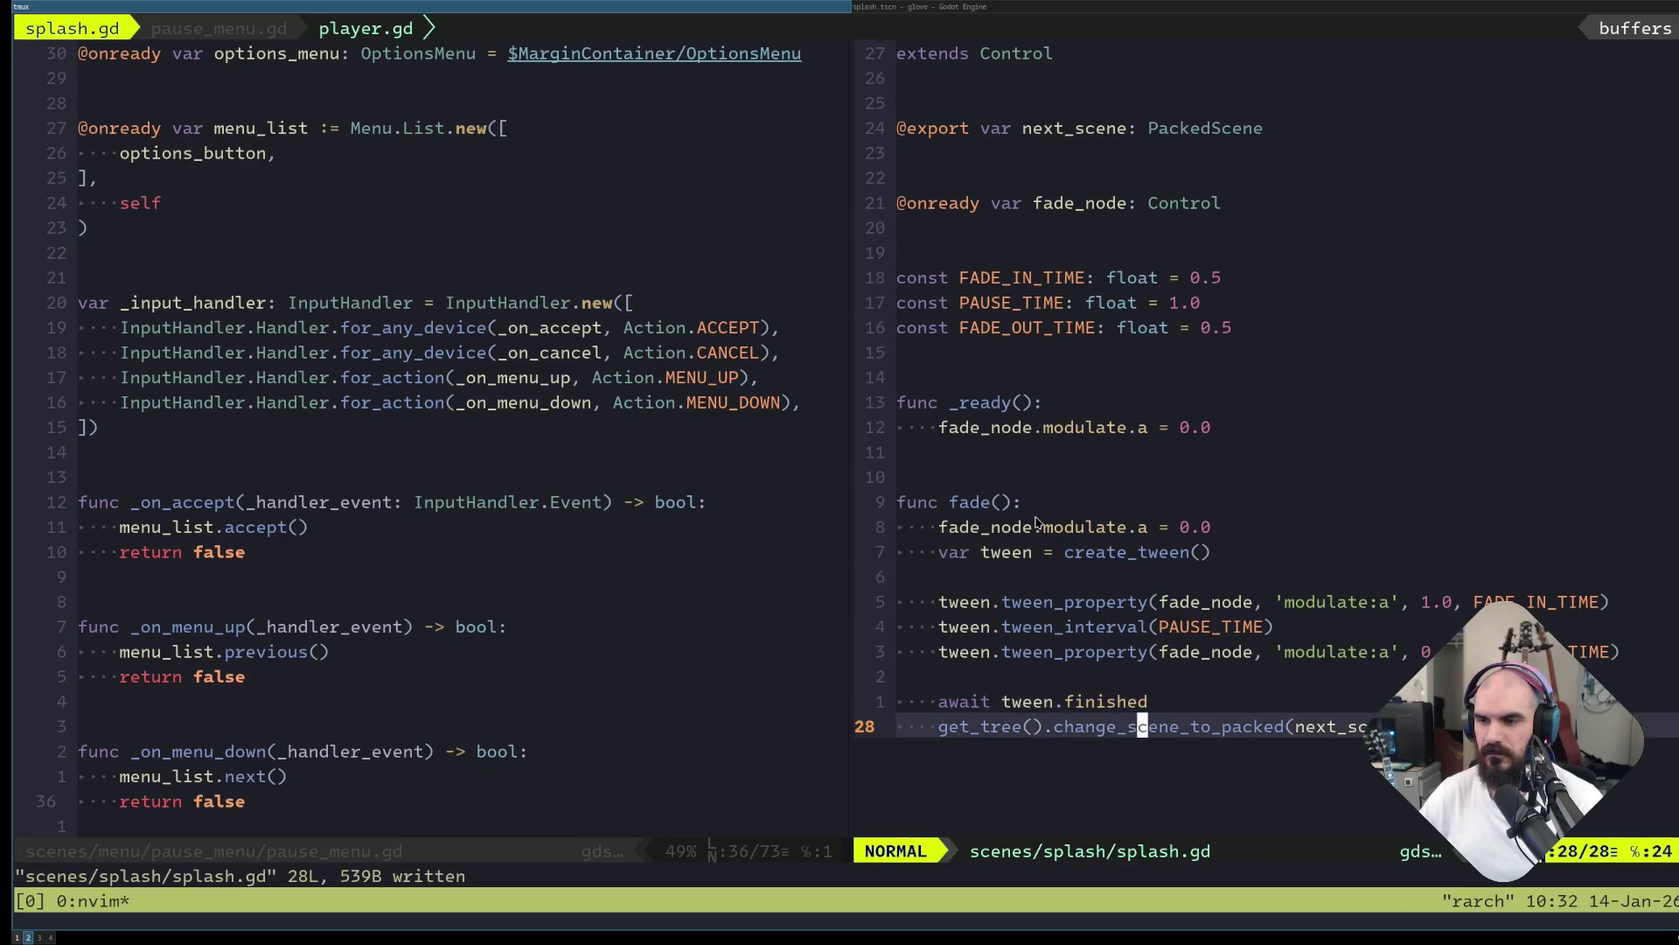
key("super+3")
key("super+4")
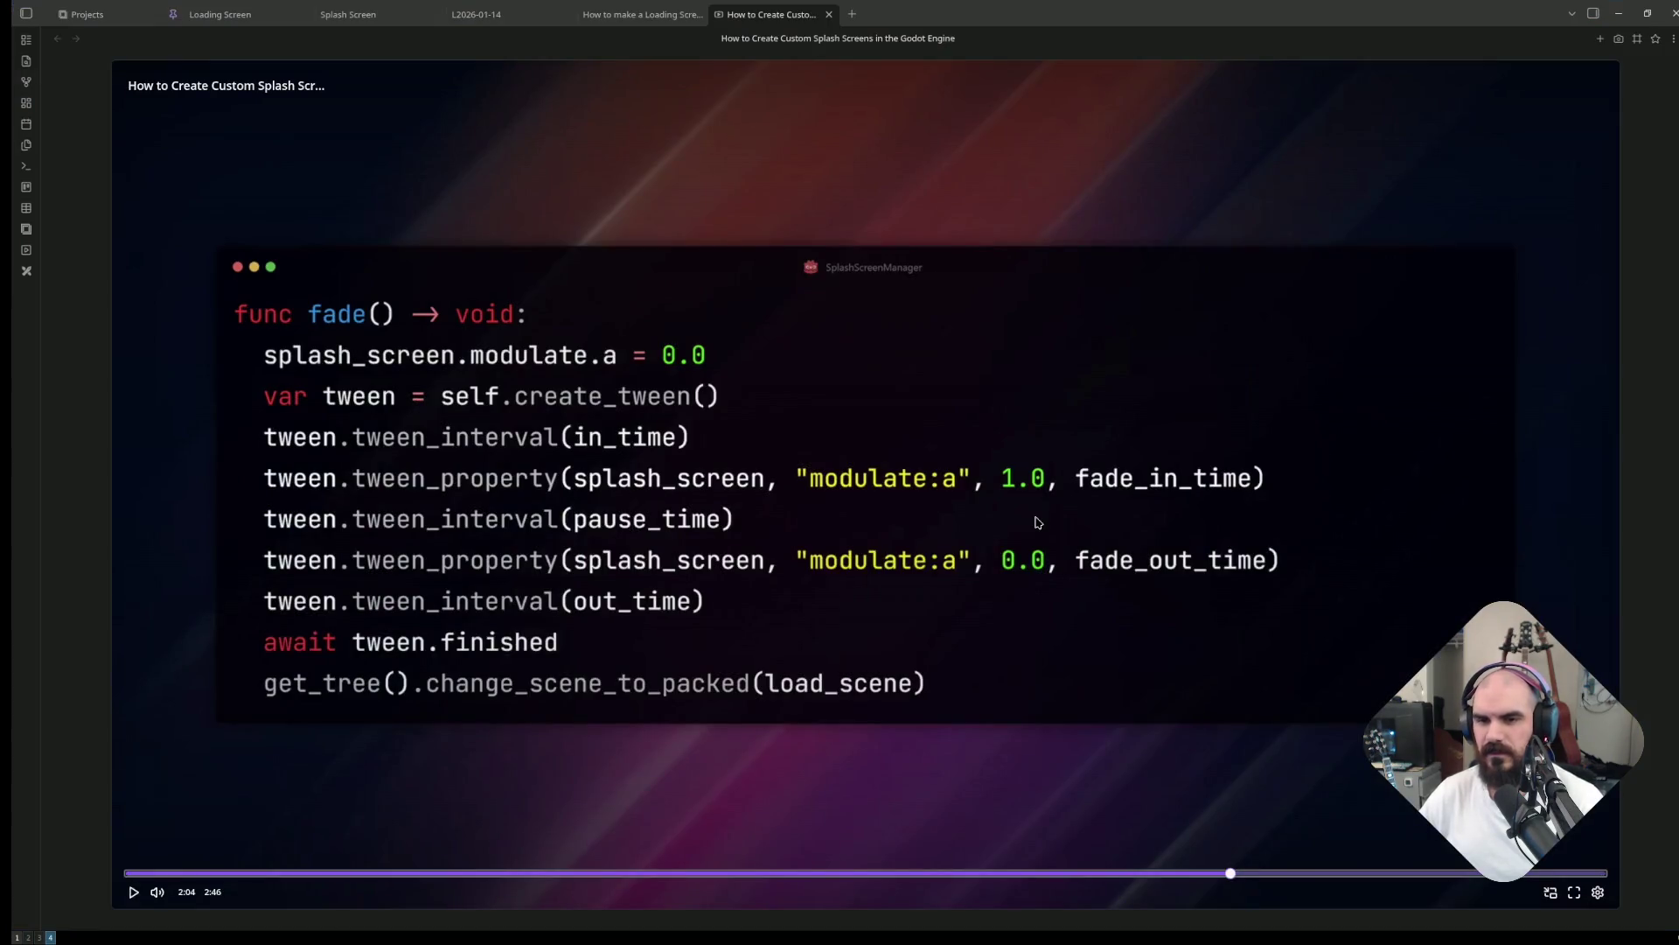
Step: Review the fade-in, pause, fade-out and scene-change lines, write splash.gd with :w, and switch to Godot
key("super+2")
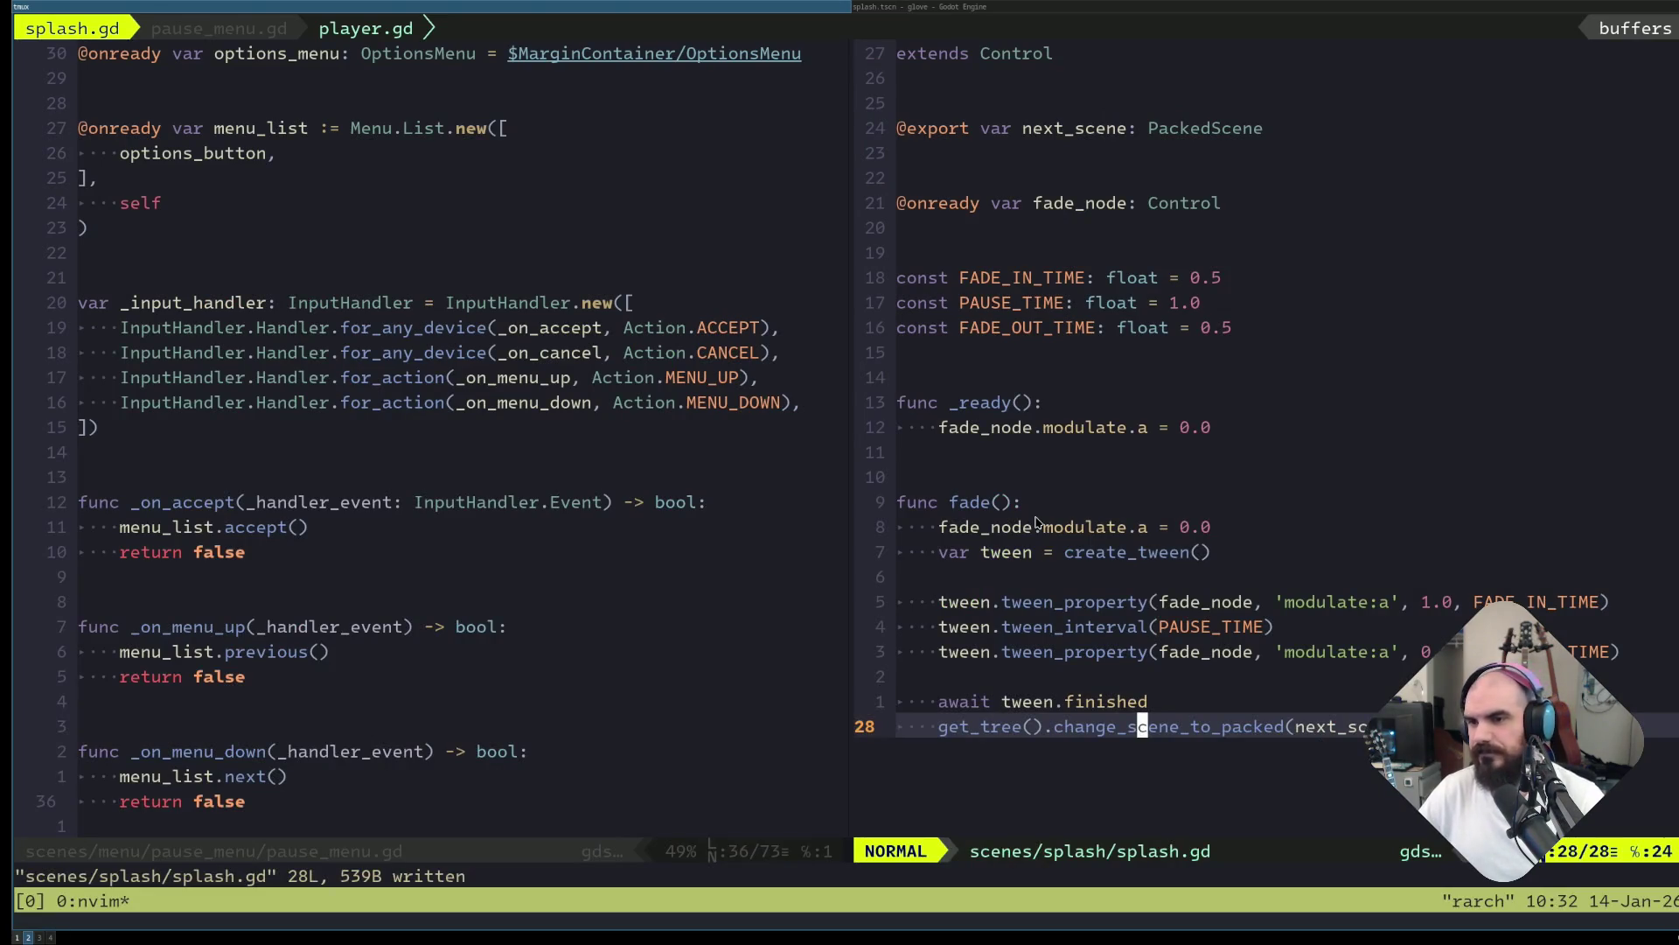
key("k")
key("k")
key("k")
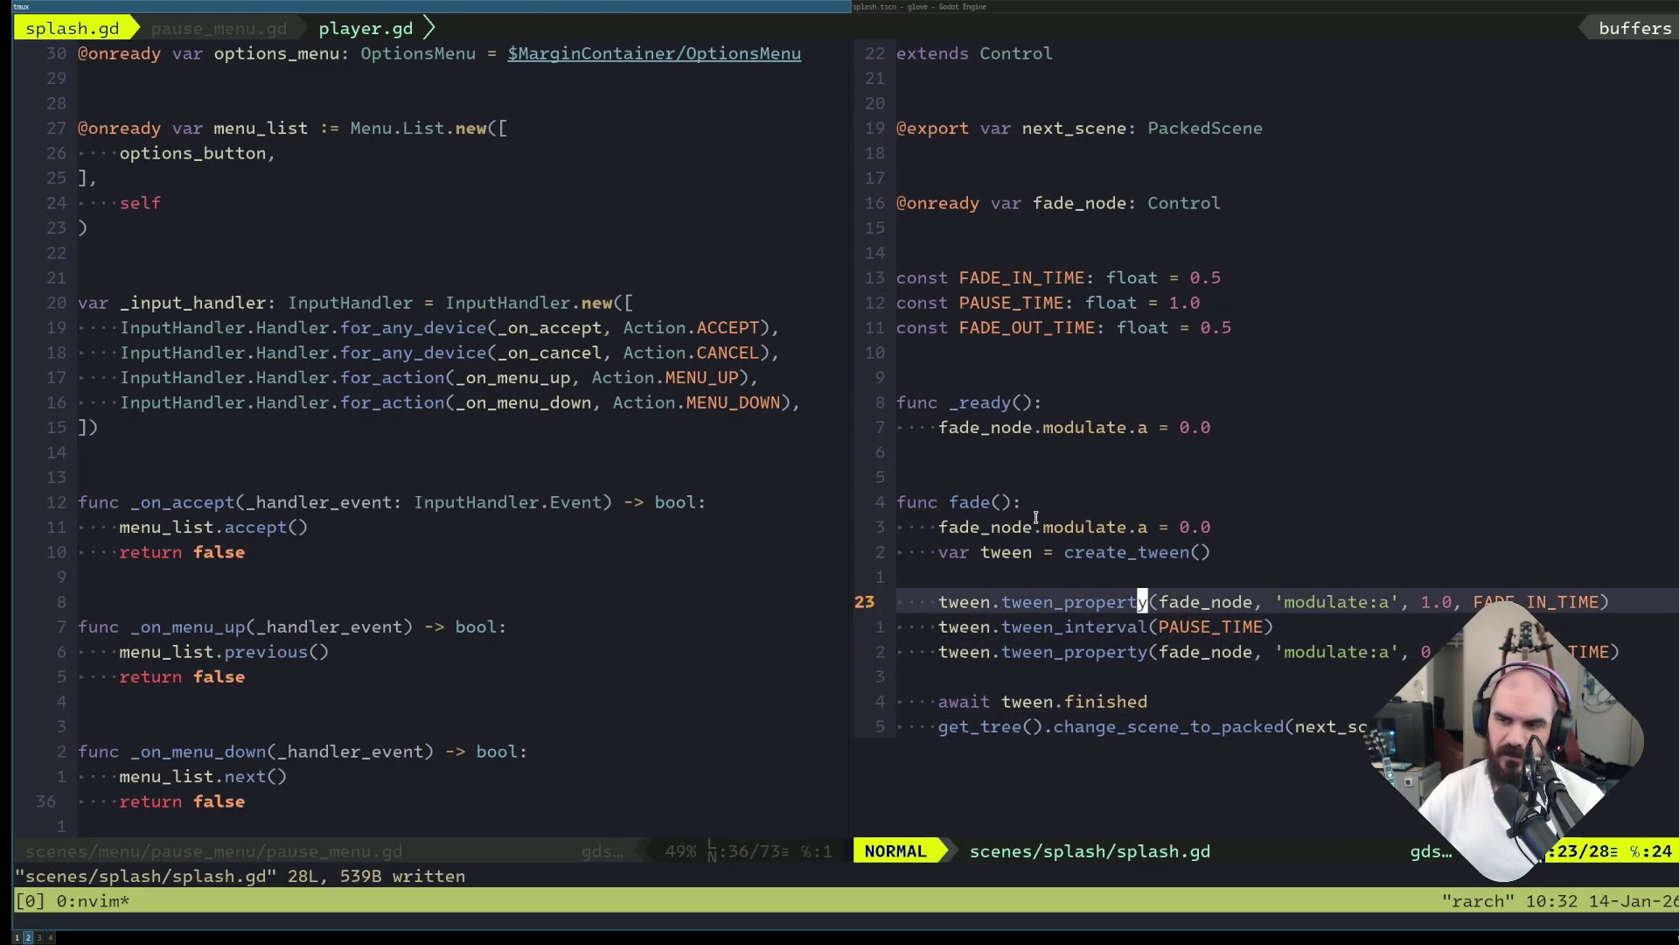
key("shift+v")
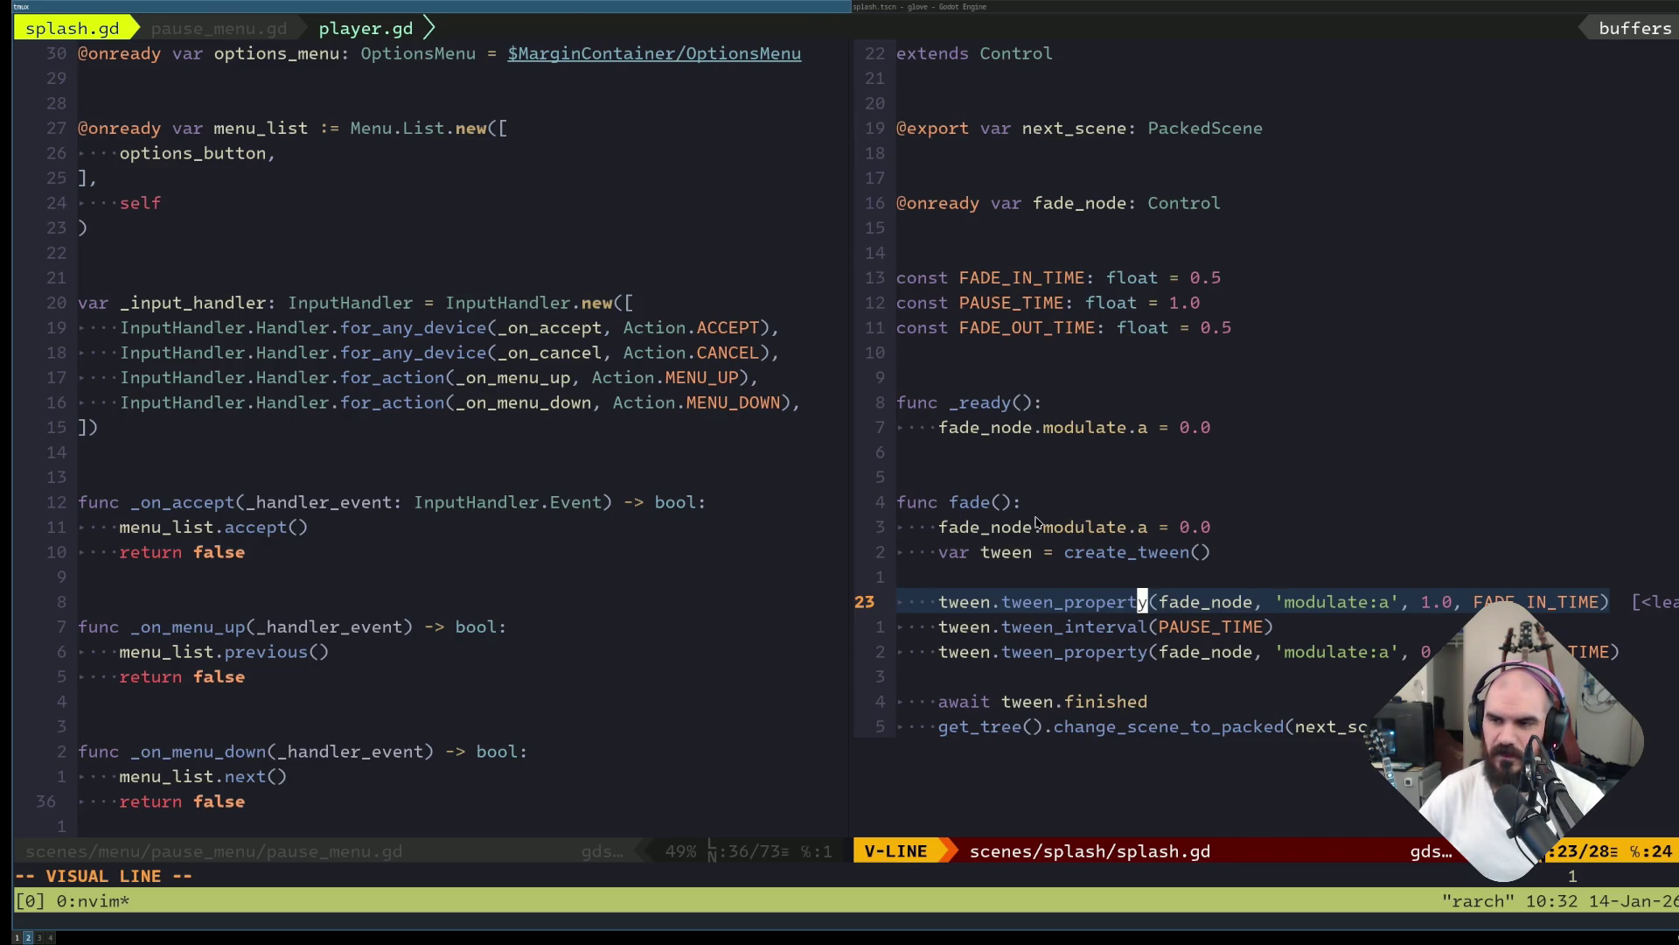
key("Escape")
key("j")
key("j")
key("j")
key("k")
key("k")
key("k")
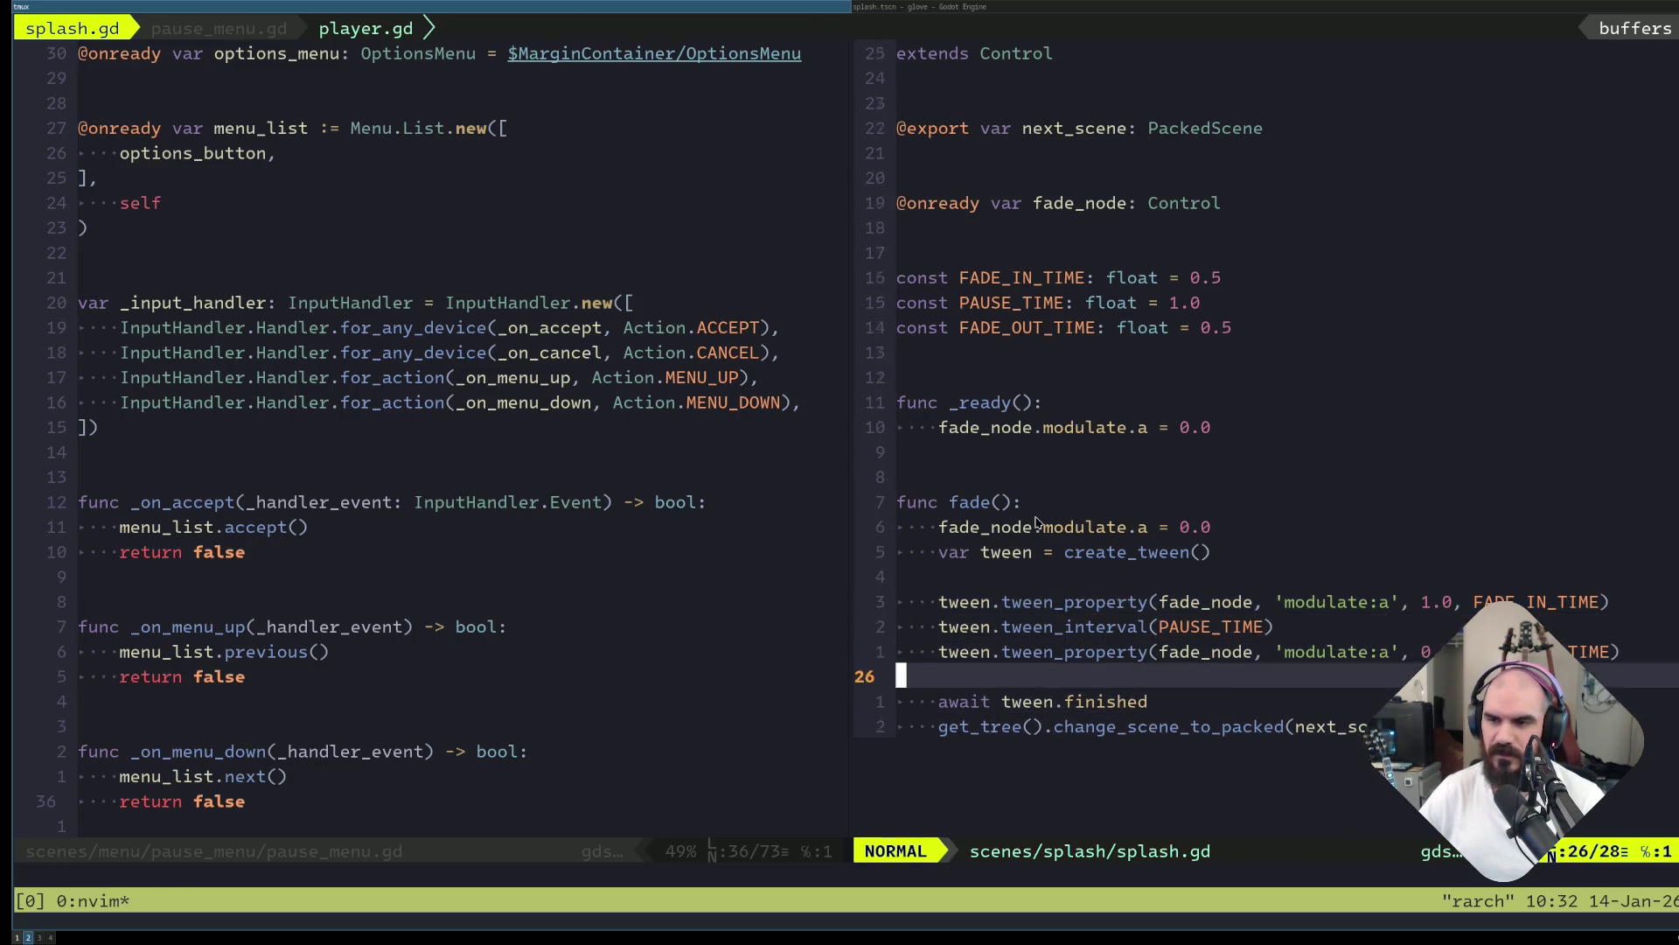
key("j")
key("j")
key("j")
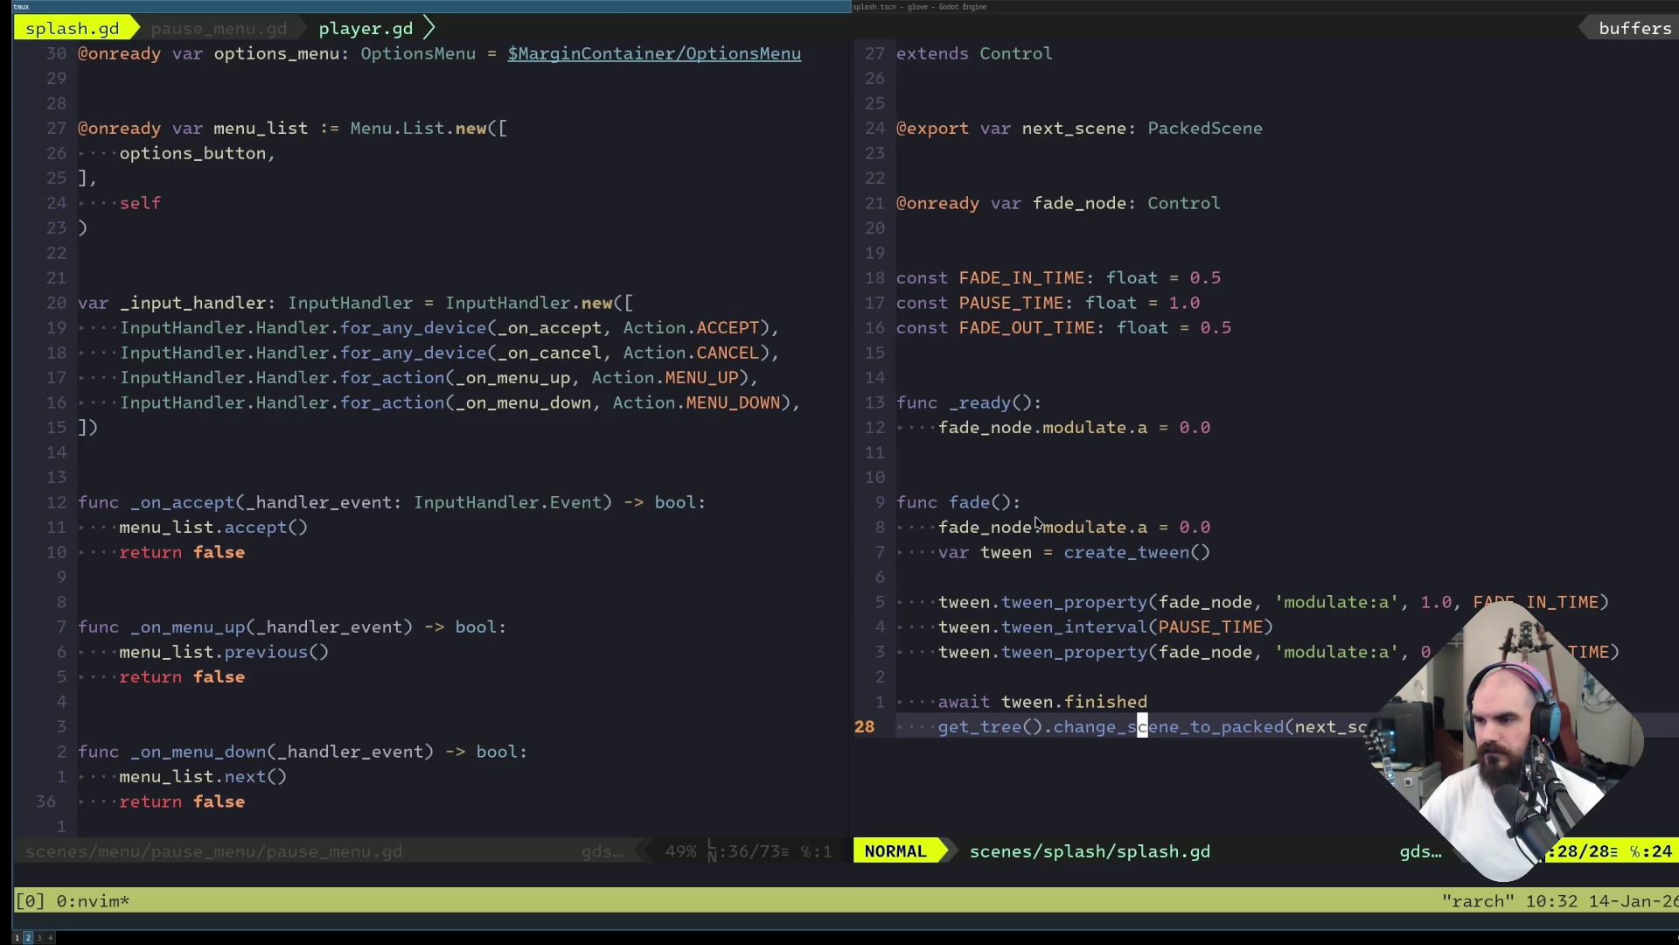
key("k")
key("k")
key("k")
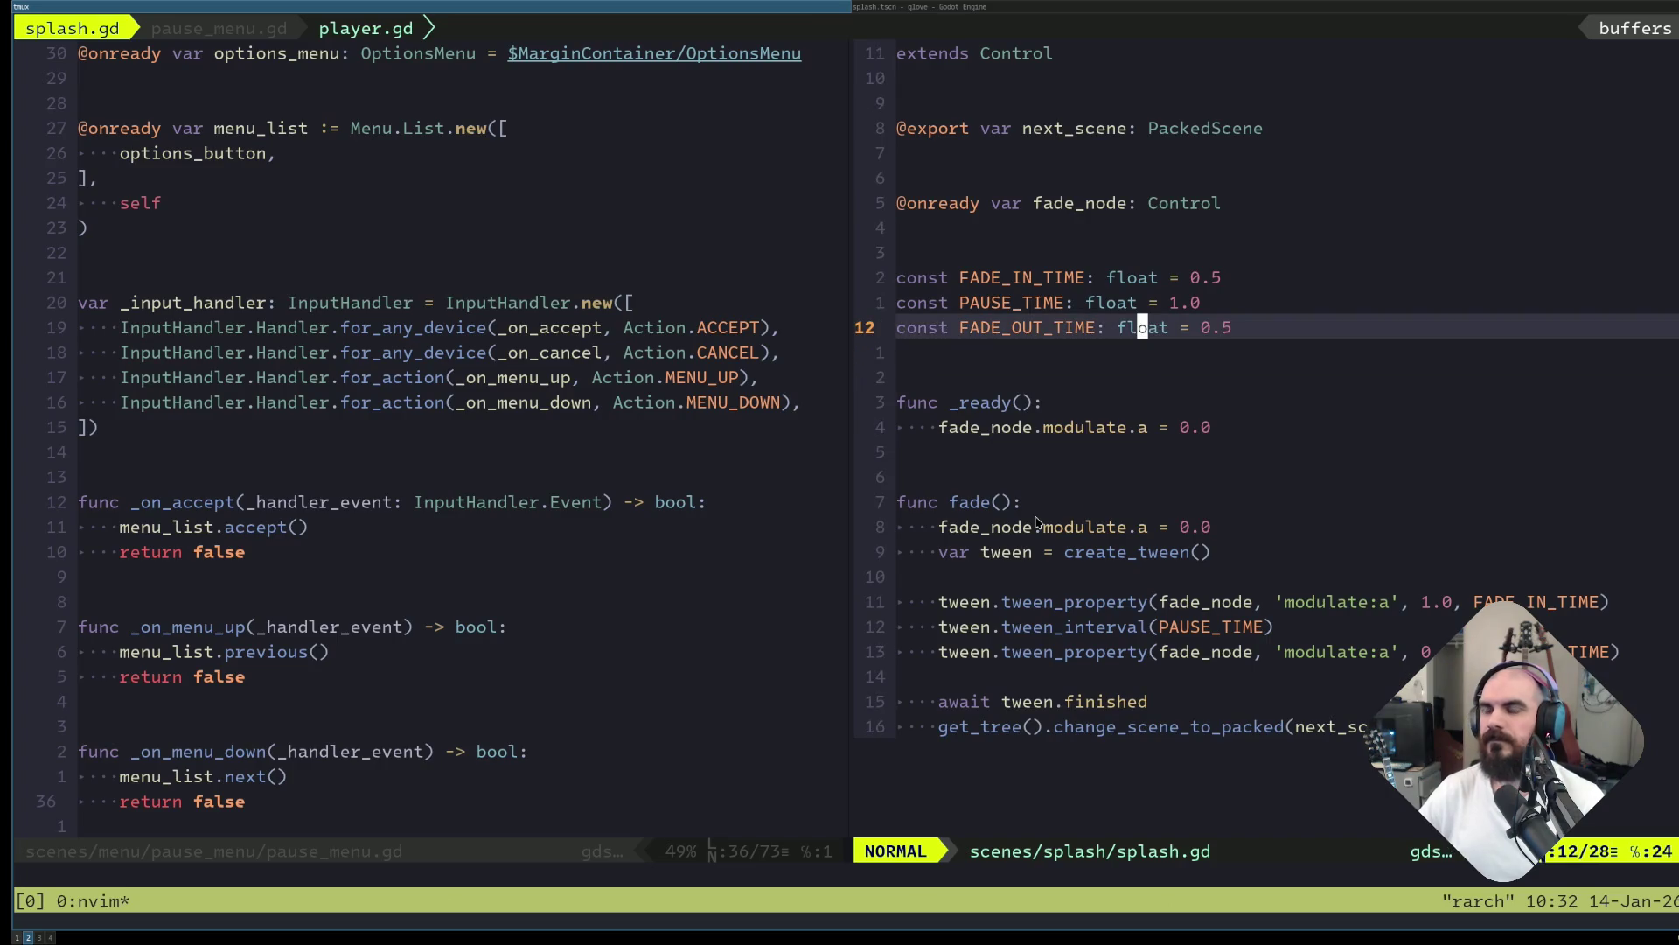
type(":w")
key("Return")
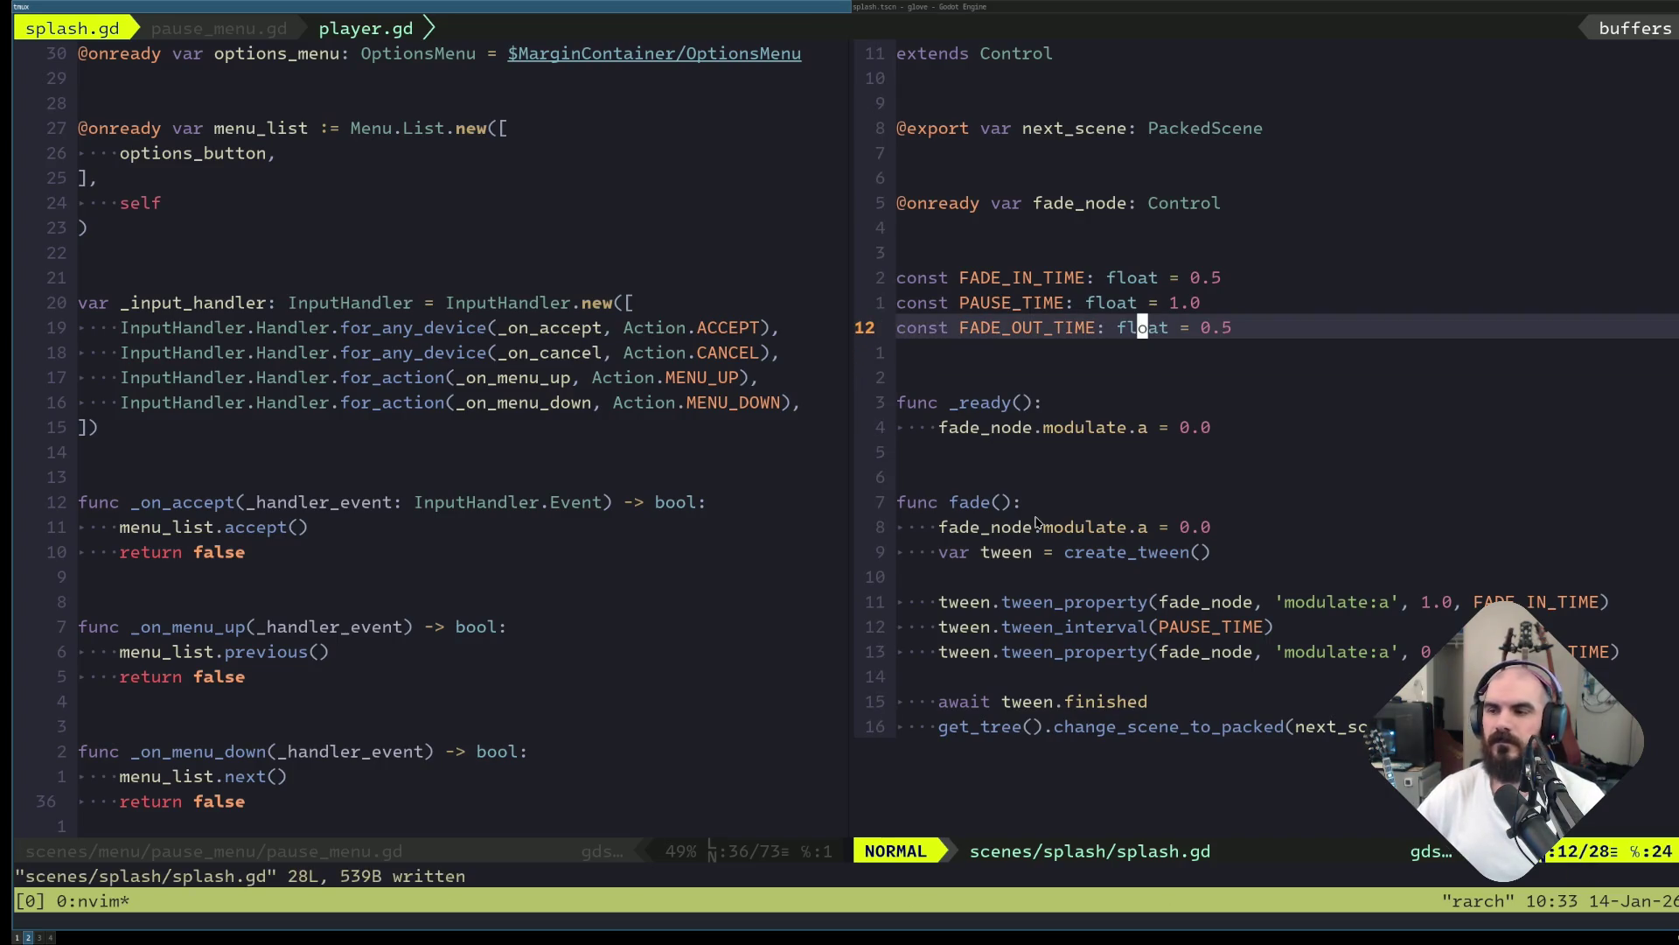
key("alt+Tab")
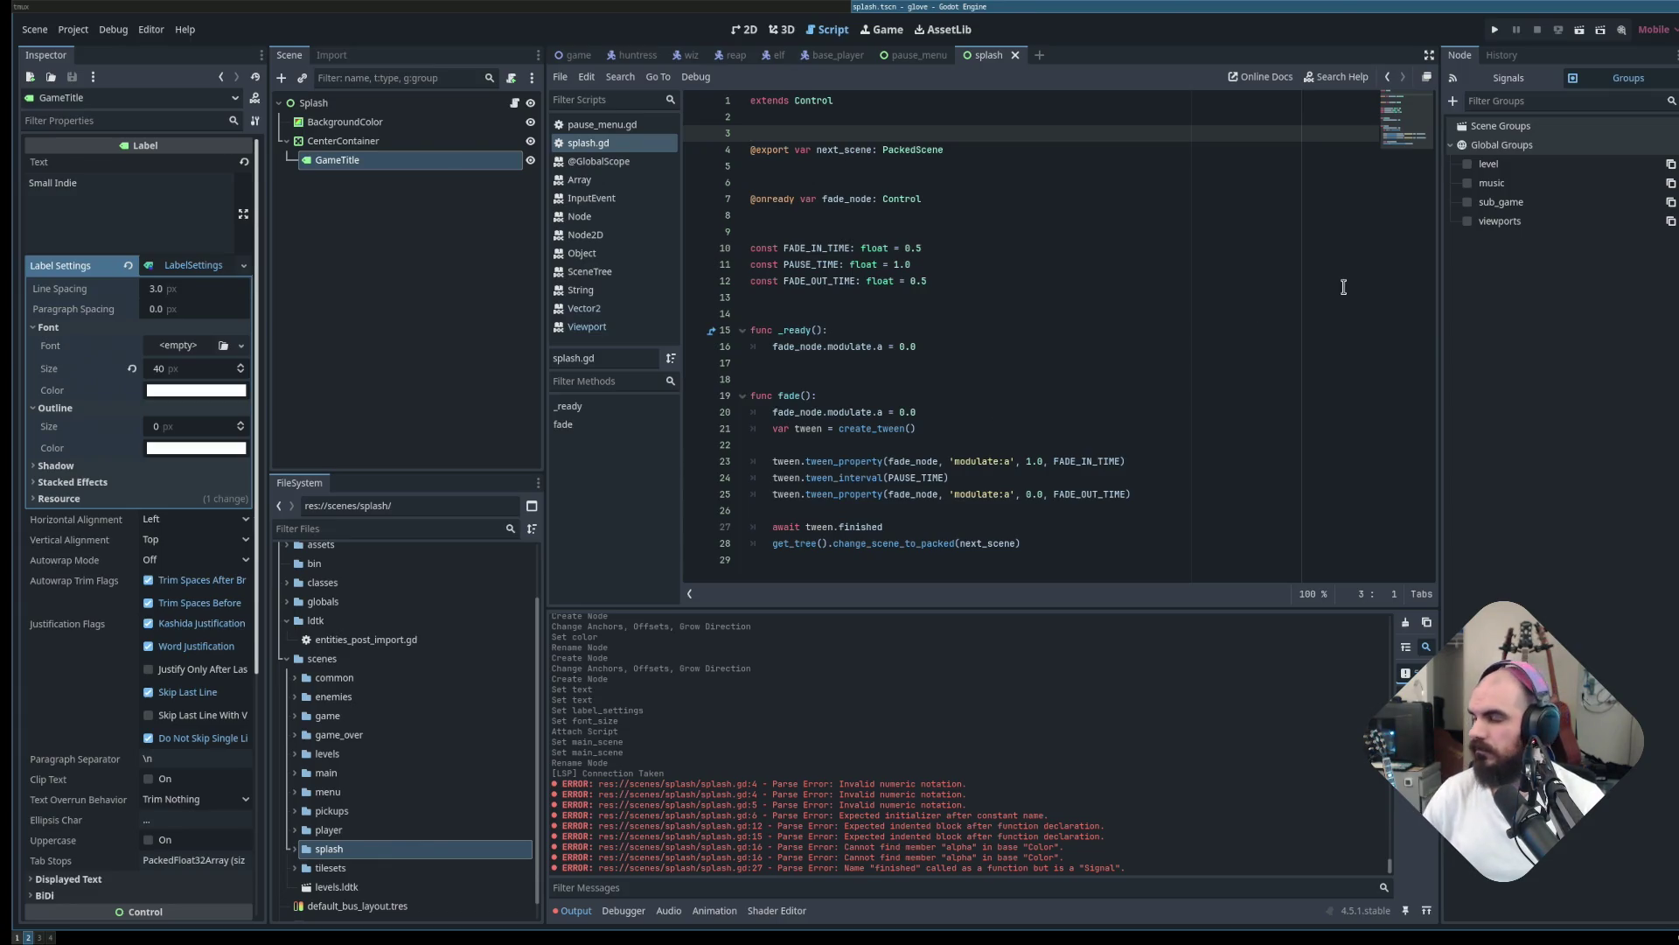
Step: Run the project, hit the null modulate error on fade_node, stop, and rerun
left_click(1509, 34)
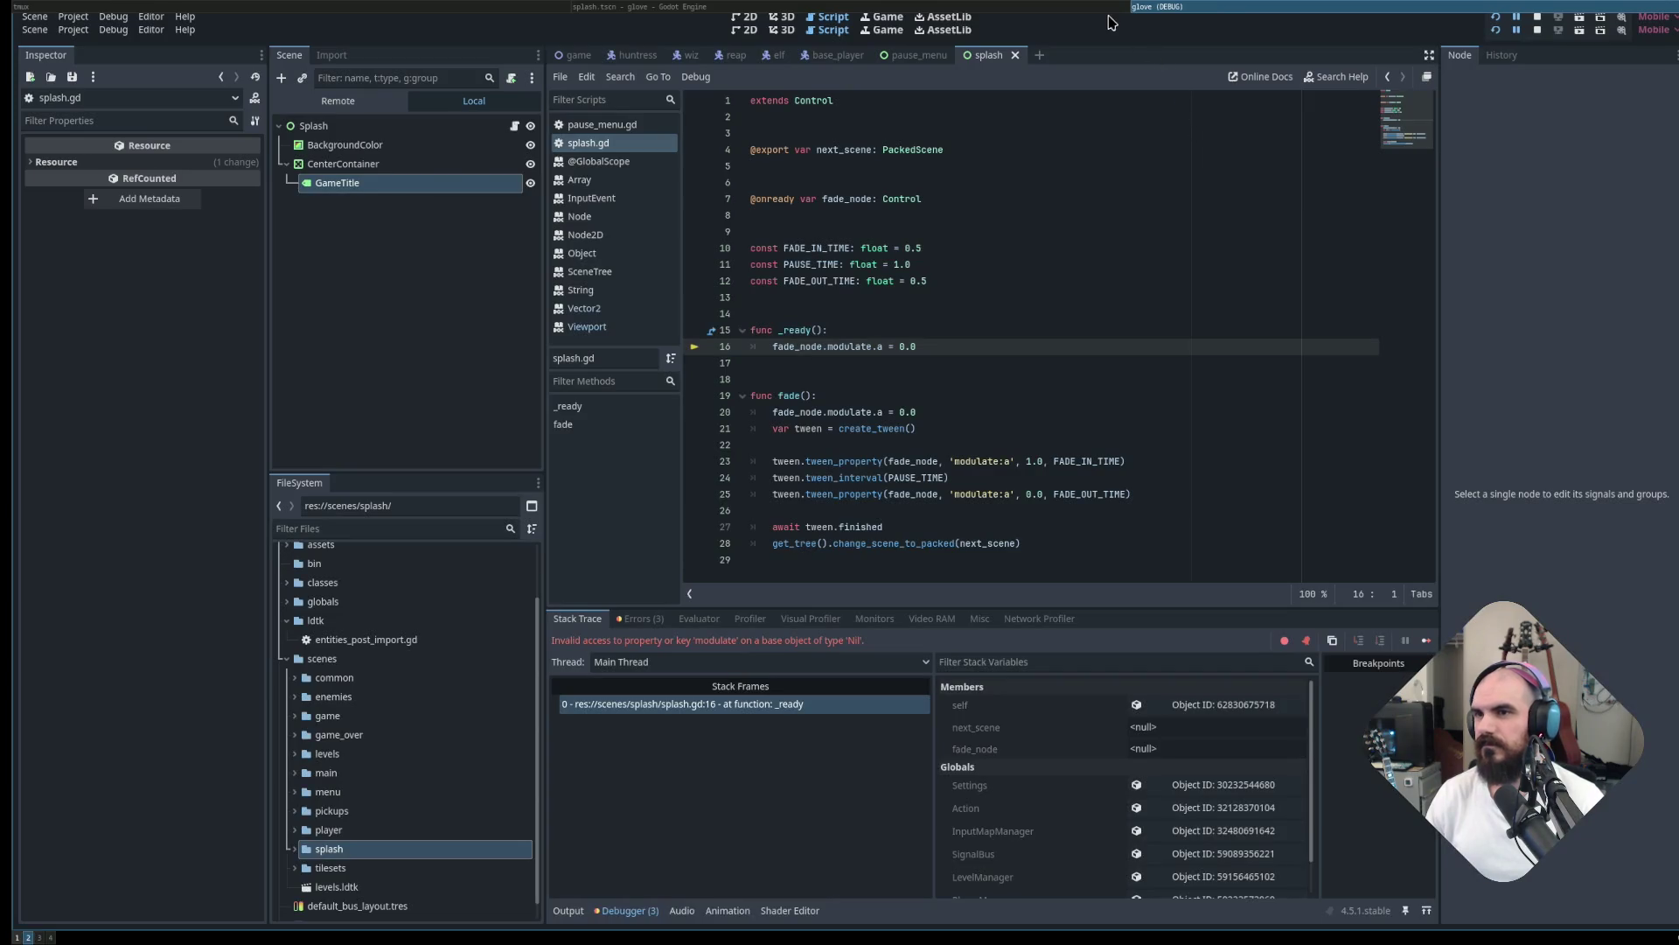
left_click(1099, 10)
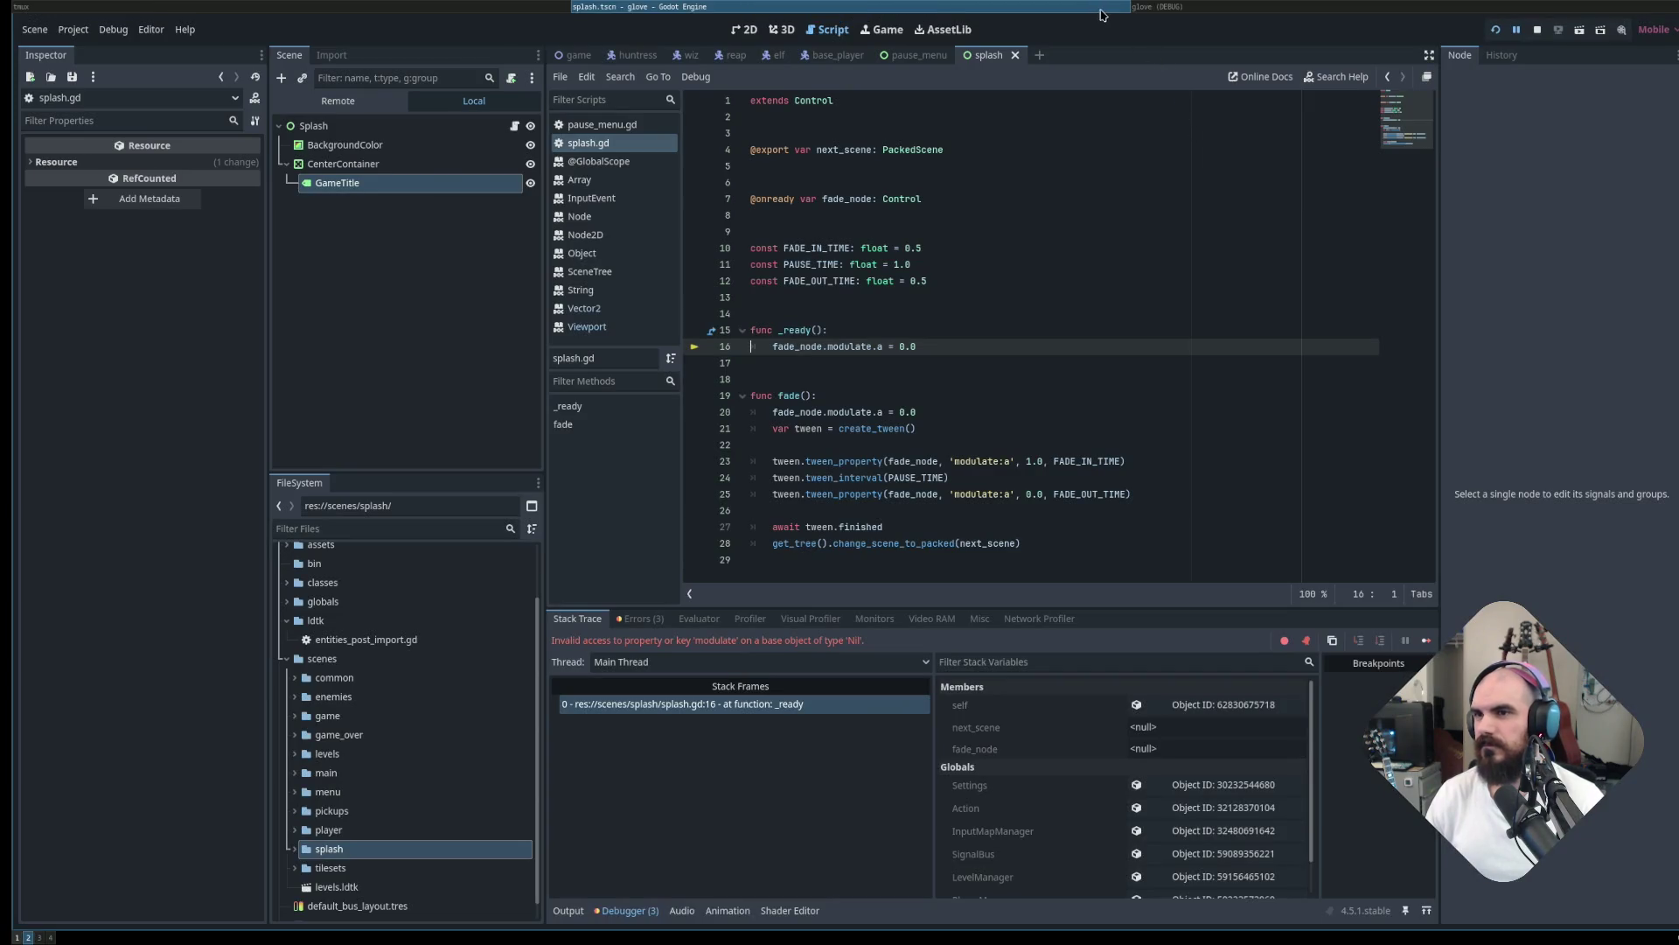
left_click(1164, 7)
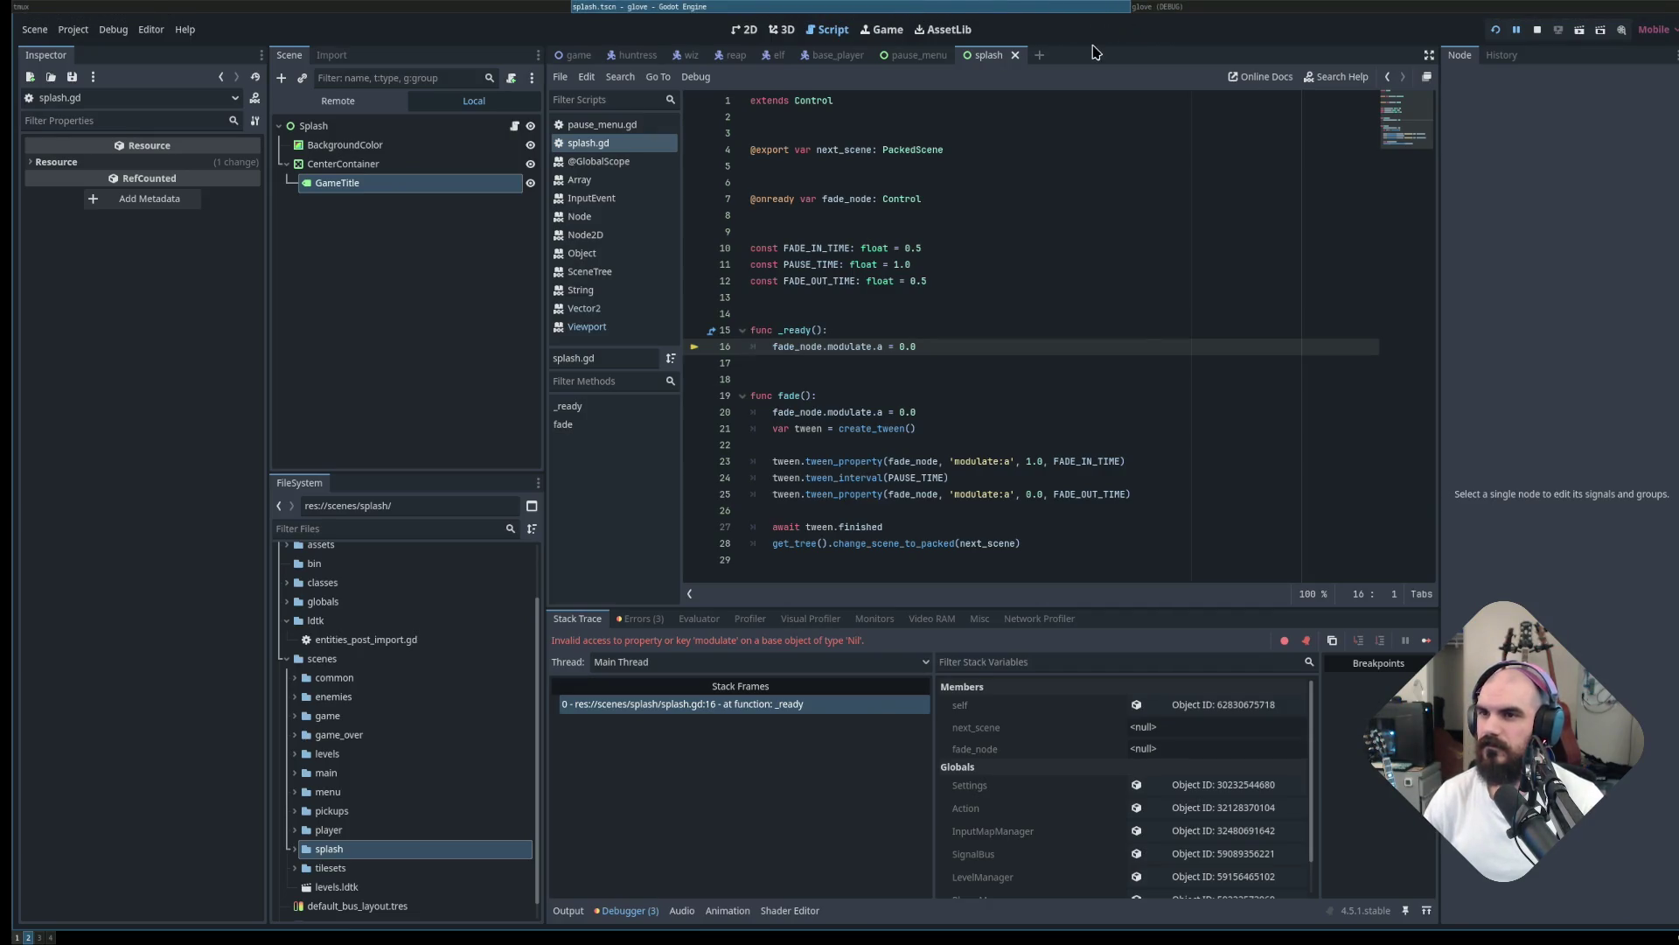
left_click(1537, 31)
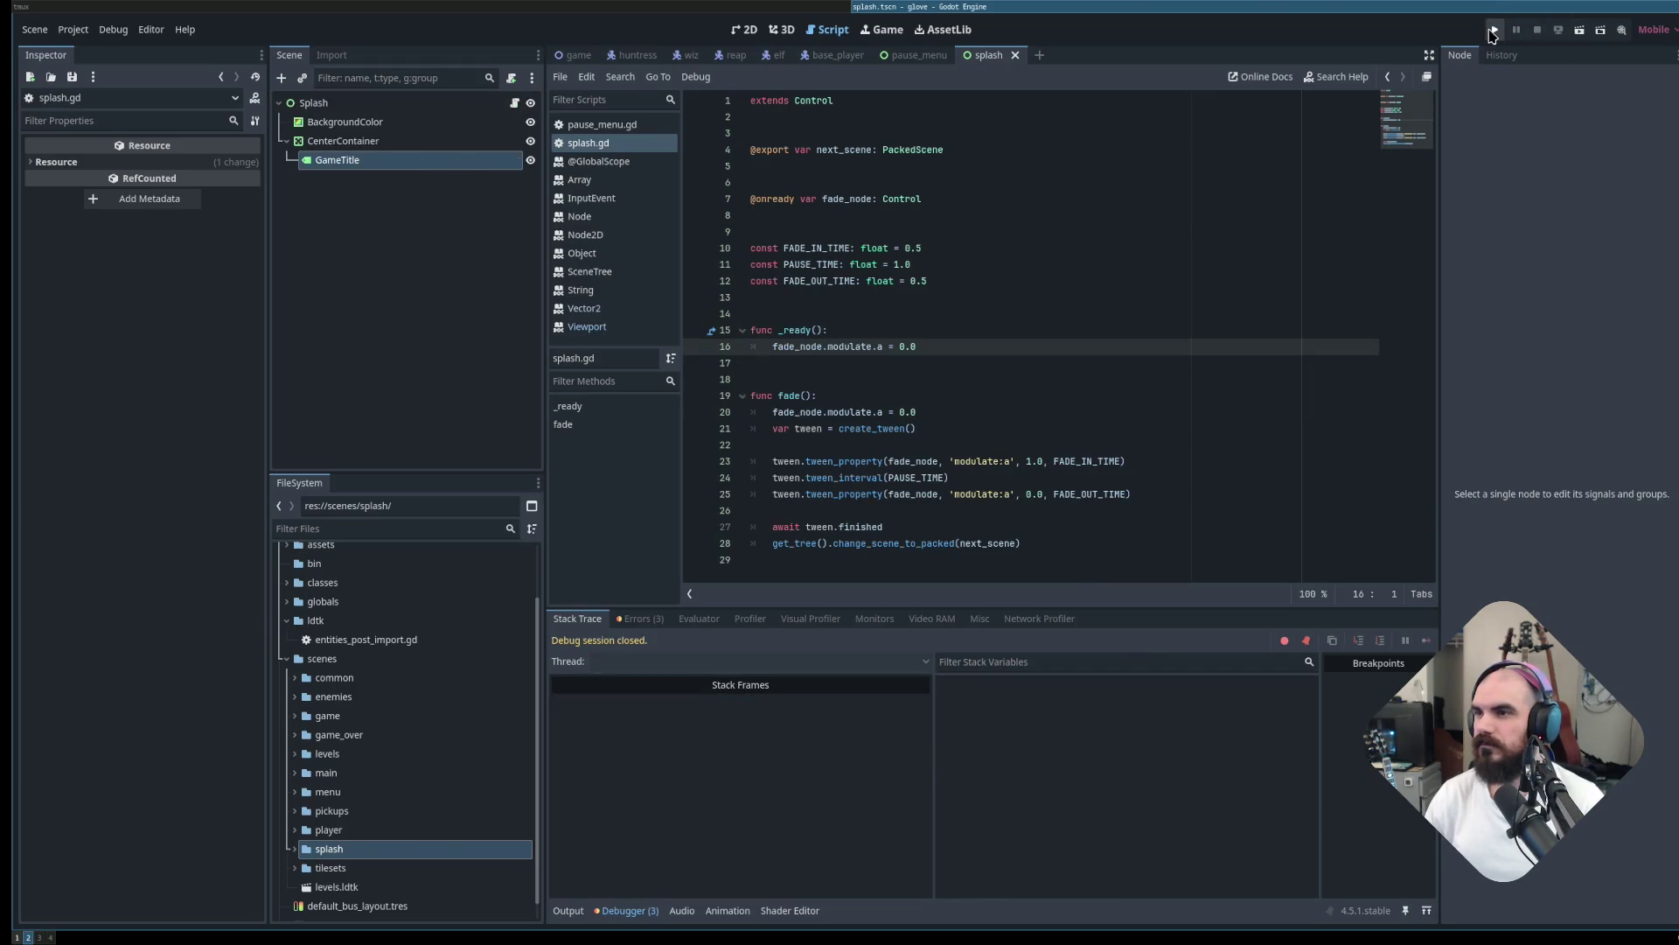
left_click(1493, 30)
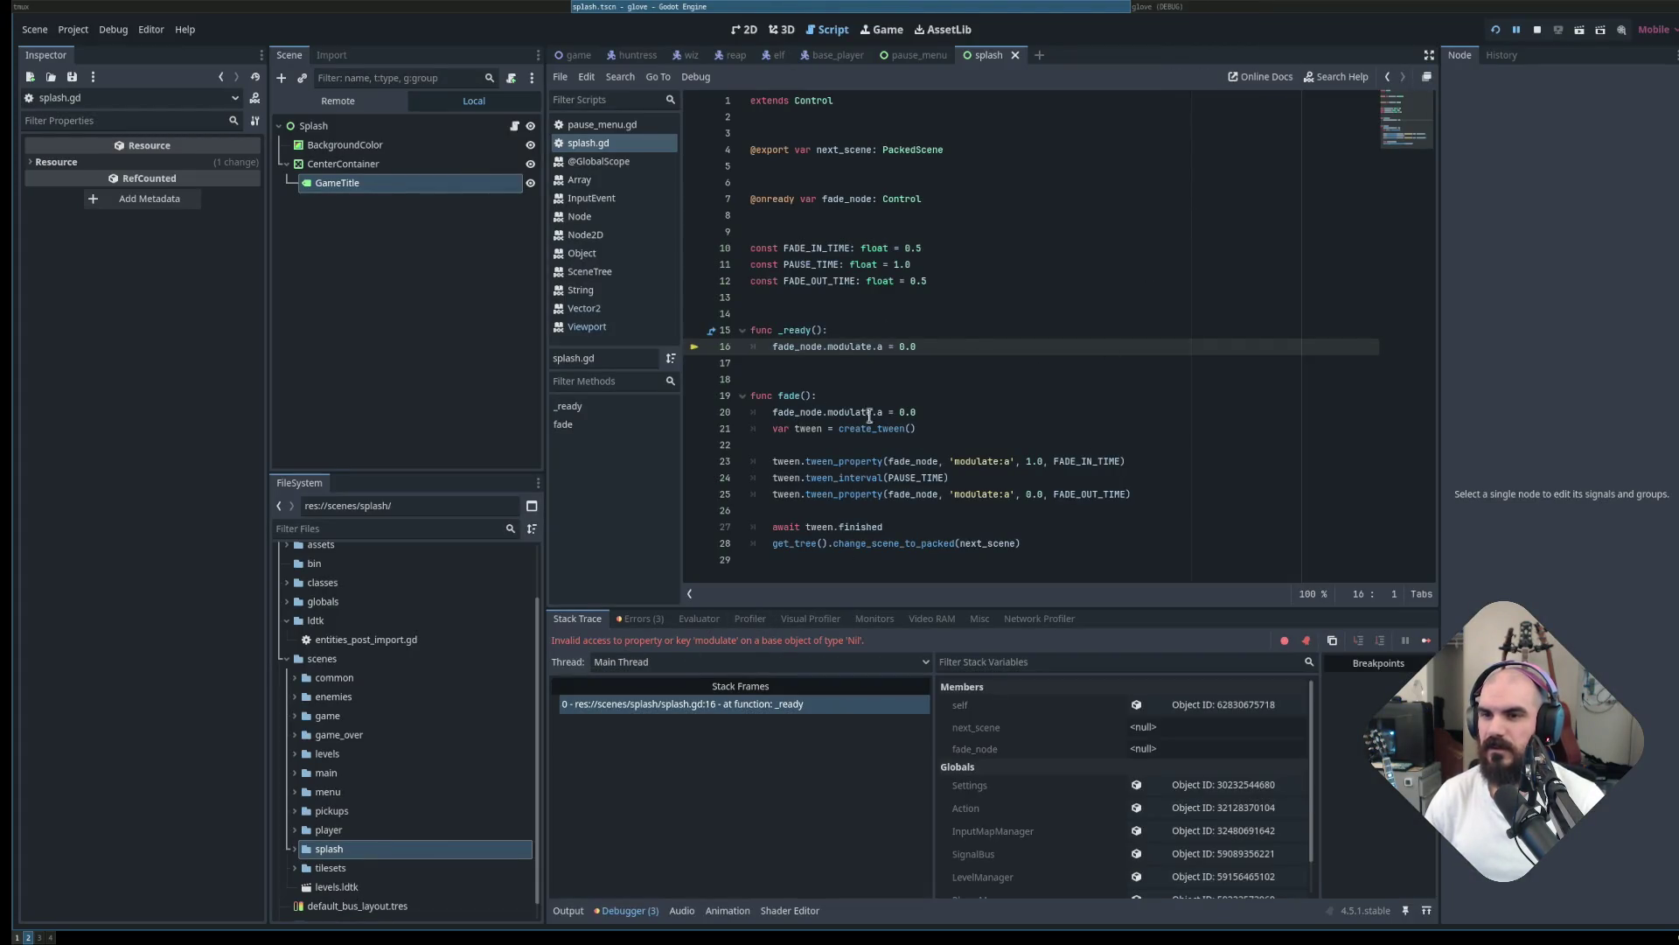
Step: Assign fade_node to $CenterContainer/GameTitle by dragging the node in, then test-run and close the game
left_click(953, 198)
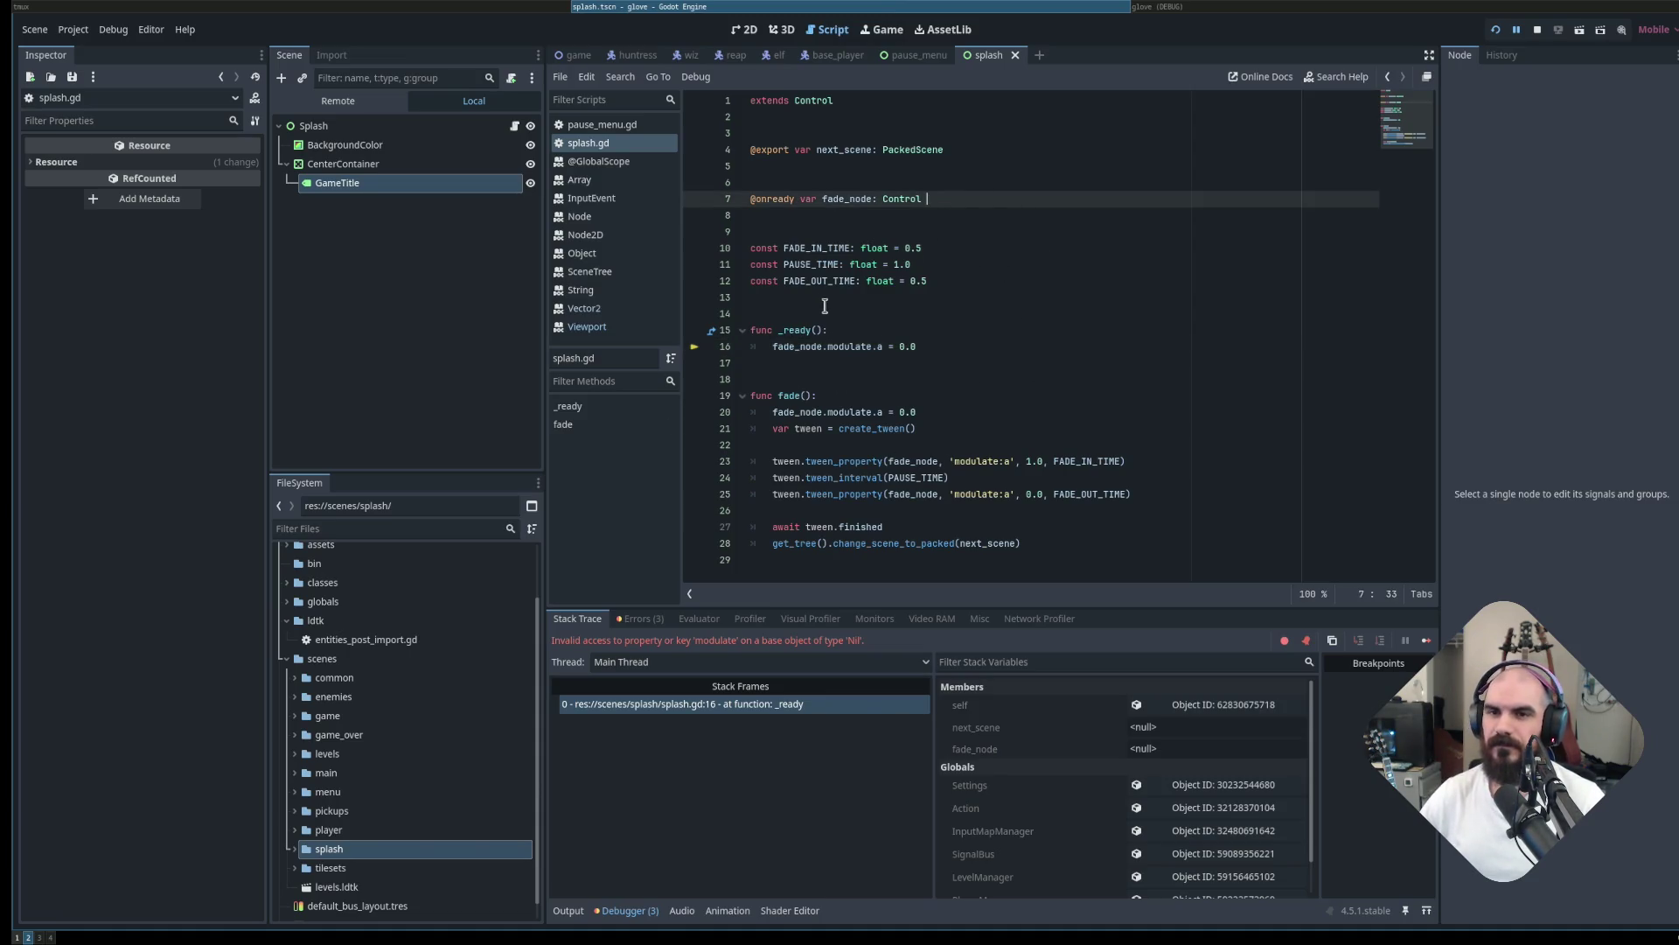
mouse_move(342, 182)
left_mouse_down()
mouse_move(969, 191)
mouse_move(934, 198)
left_mouse_up()
key("BackSpace")
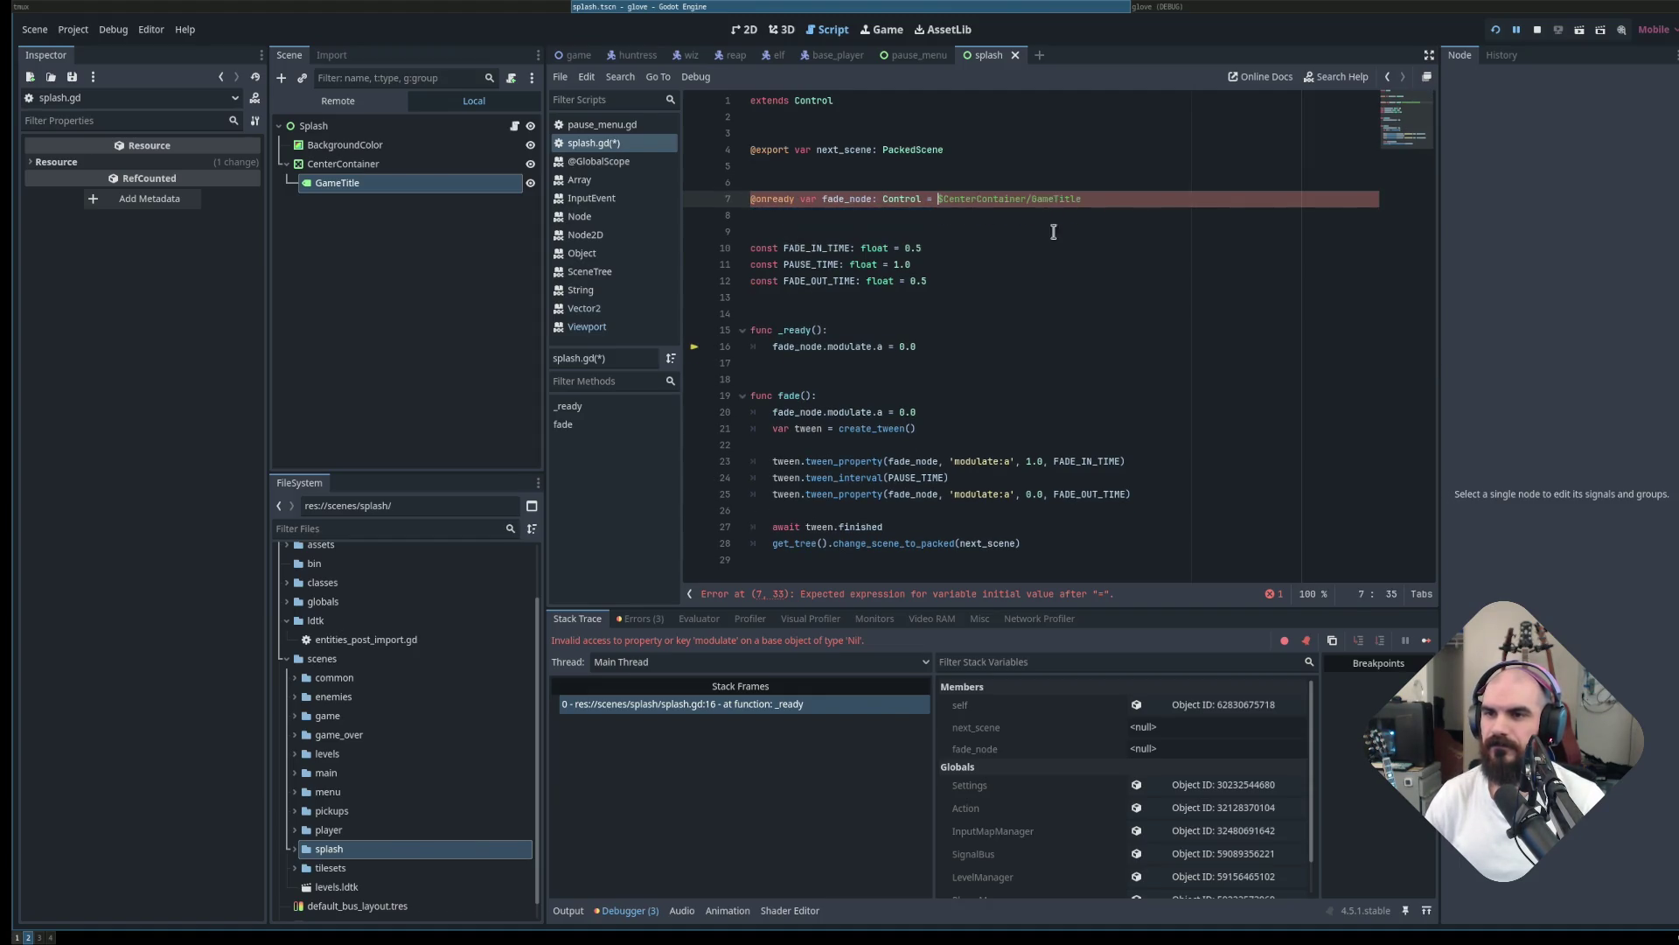
left_click(1530, 33)
left_click(1495, 29)
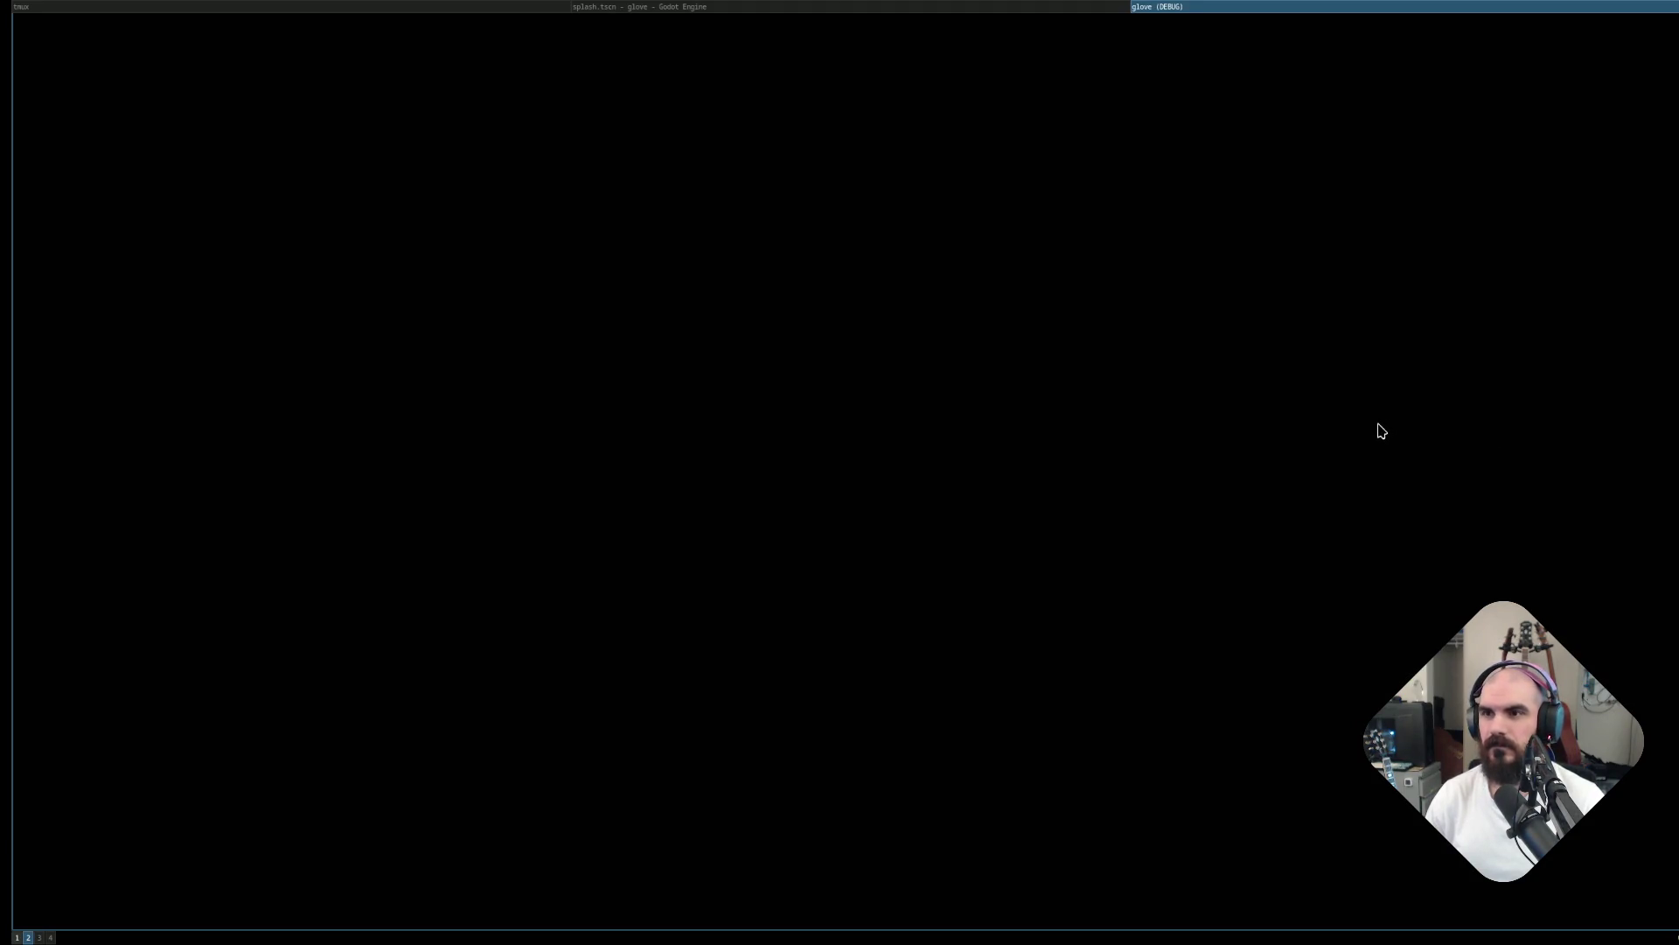
key("super+shift+q")
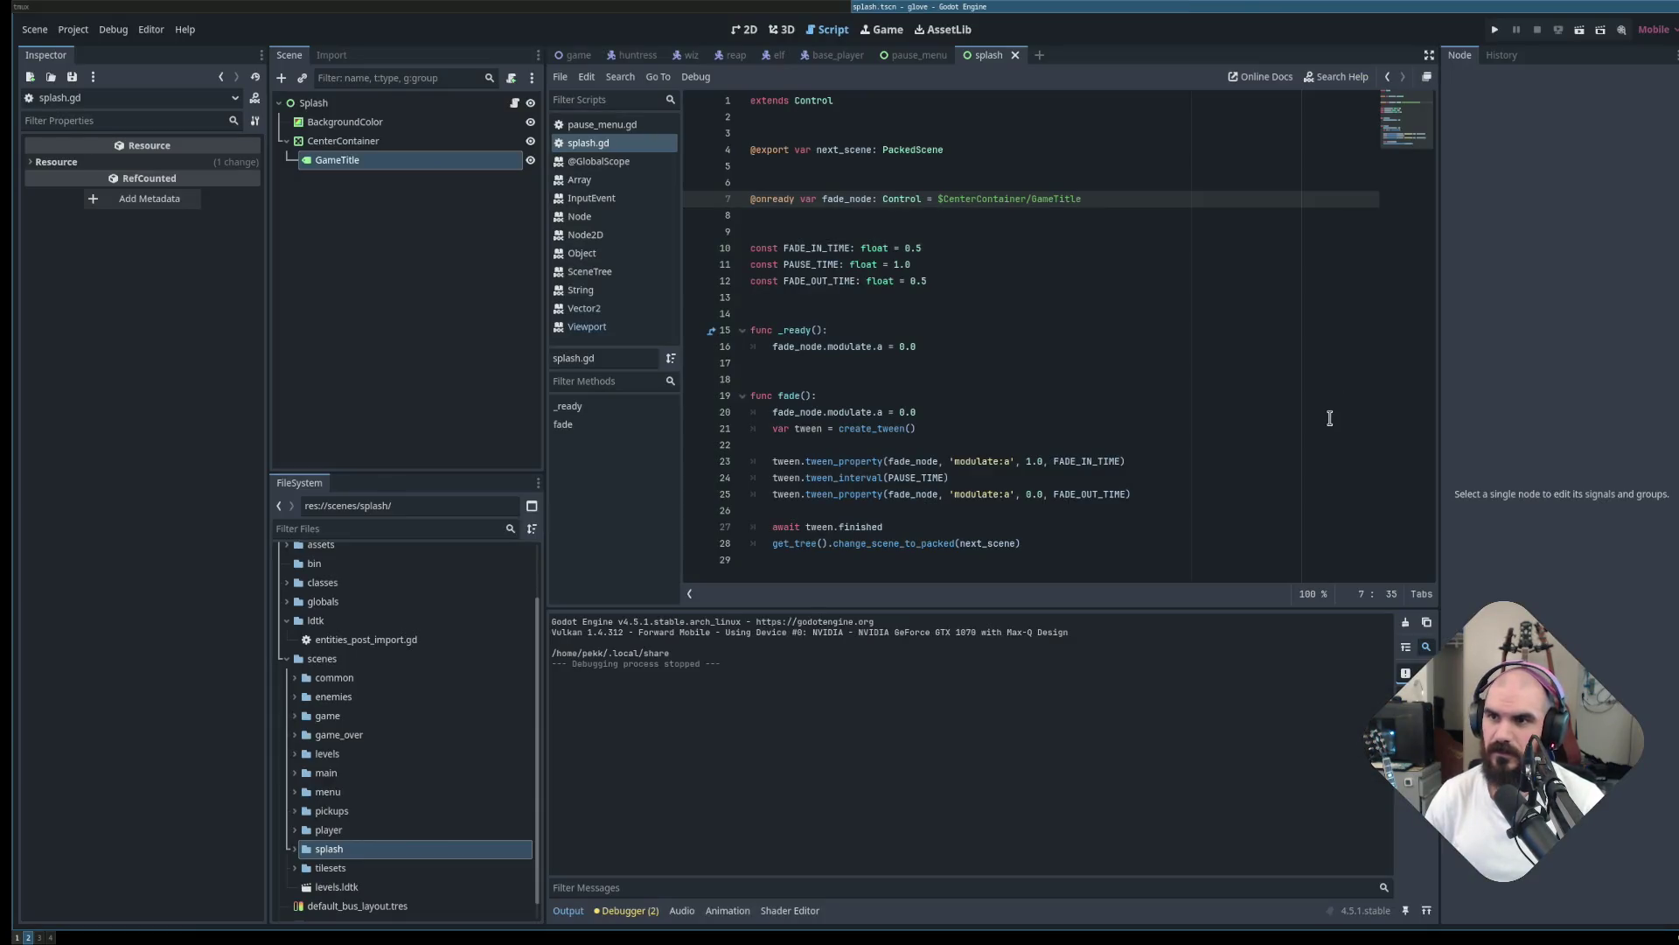
Step: In Neovim, add a fade() call on a new line at the end of _ready in splash.gd
key("super+1")
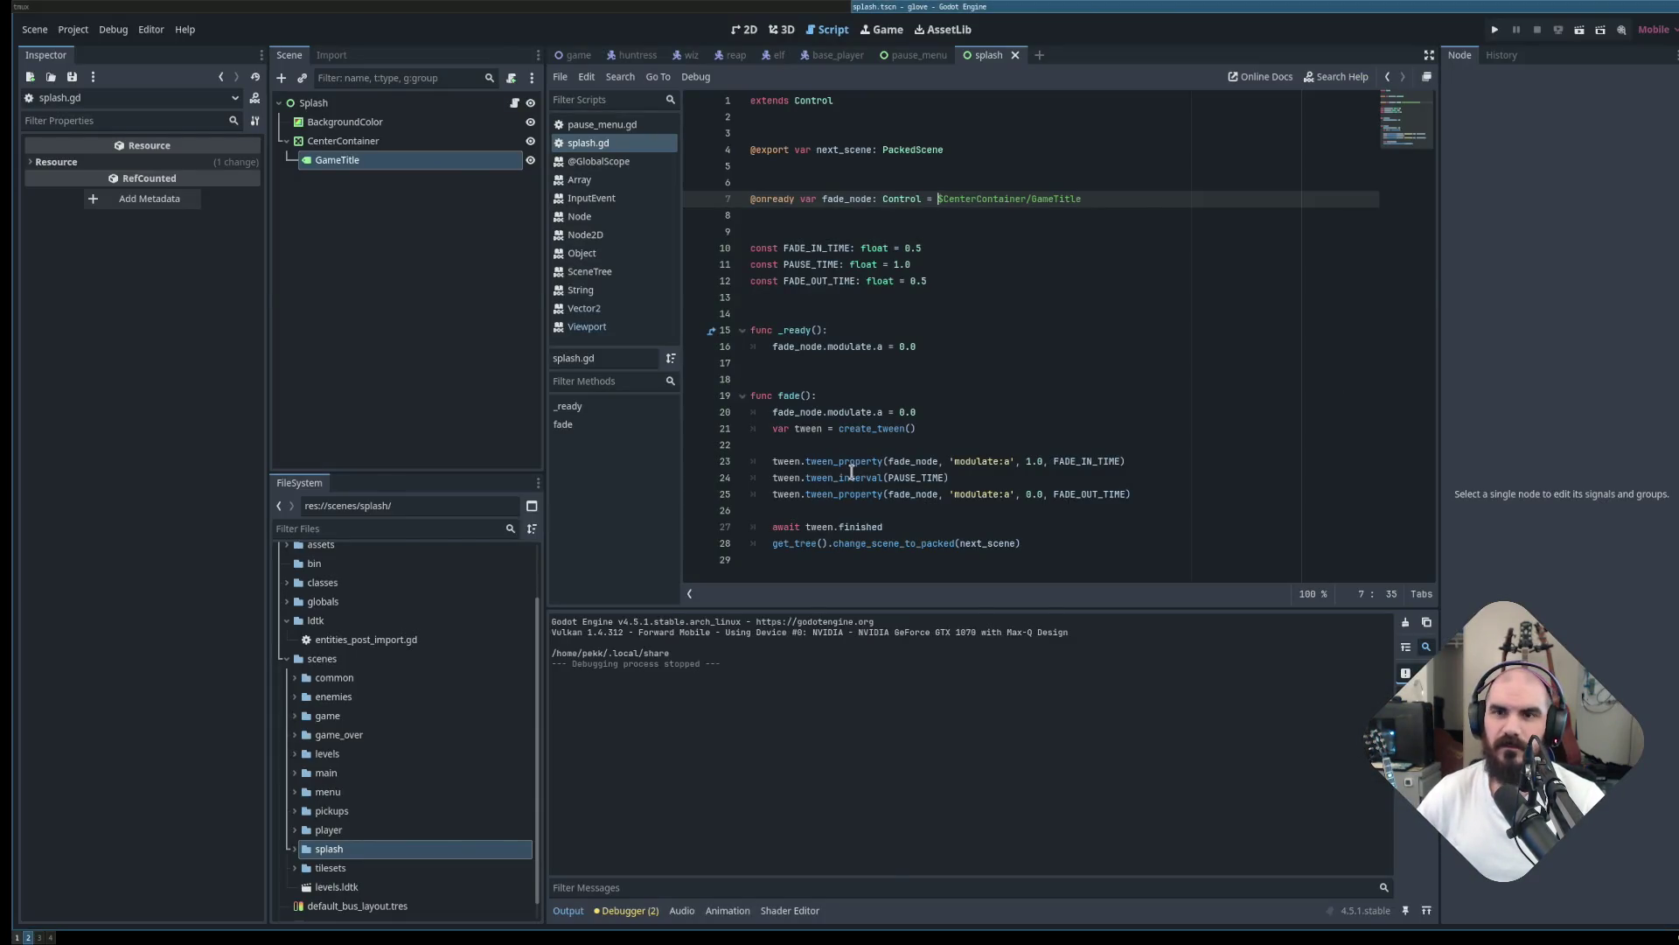
key("super+2")
key("j")
key("j")
key("j")
type("jofade()")
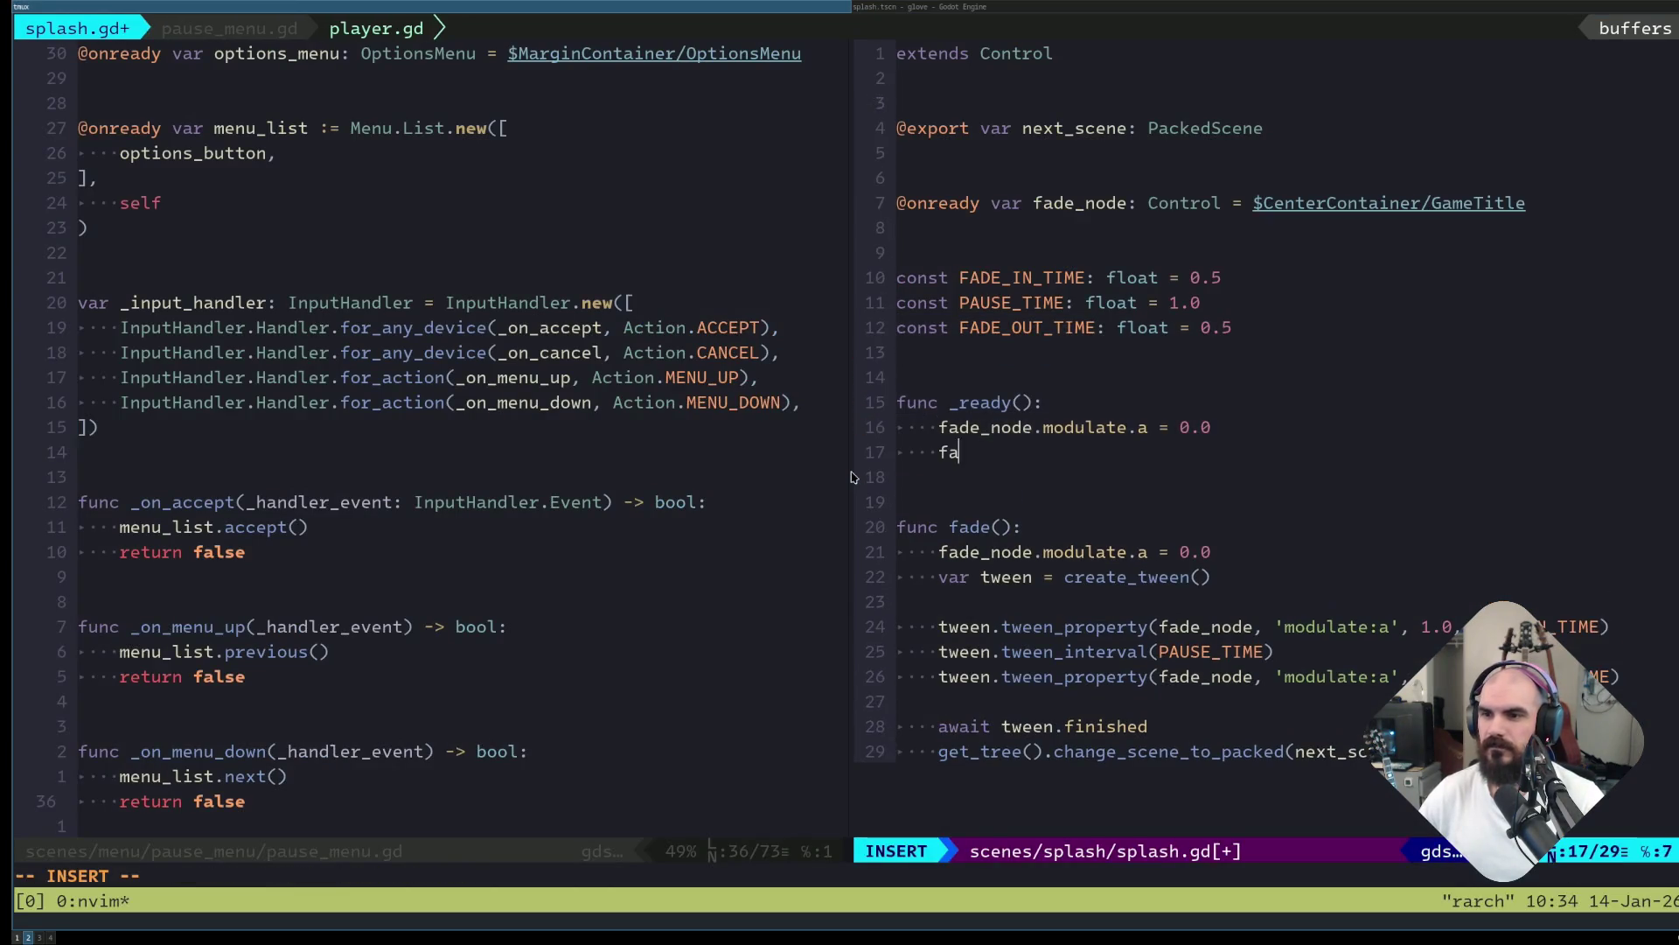
key("Escape")
Step: Save splash.gd and run the scene in Godot to watch the title fade
type(":w")
key("Return")
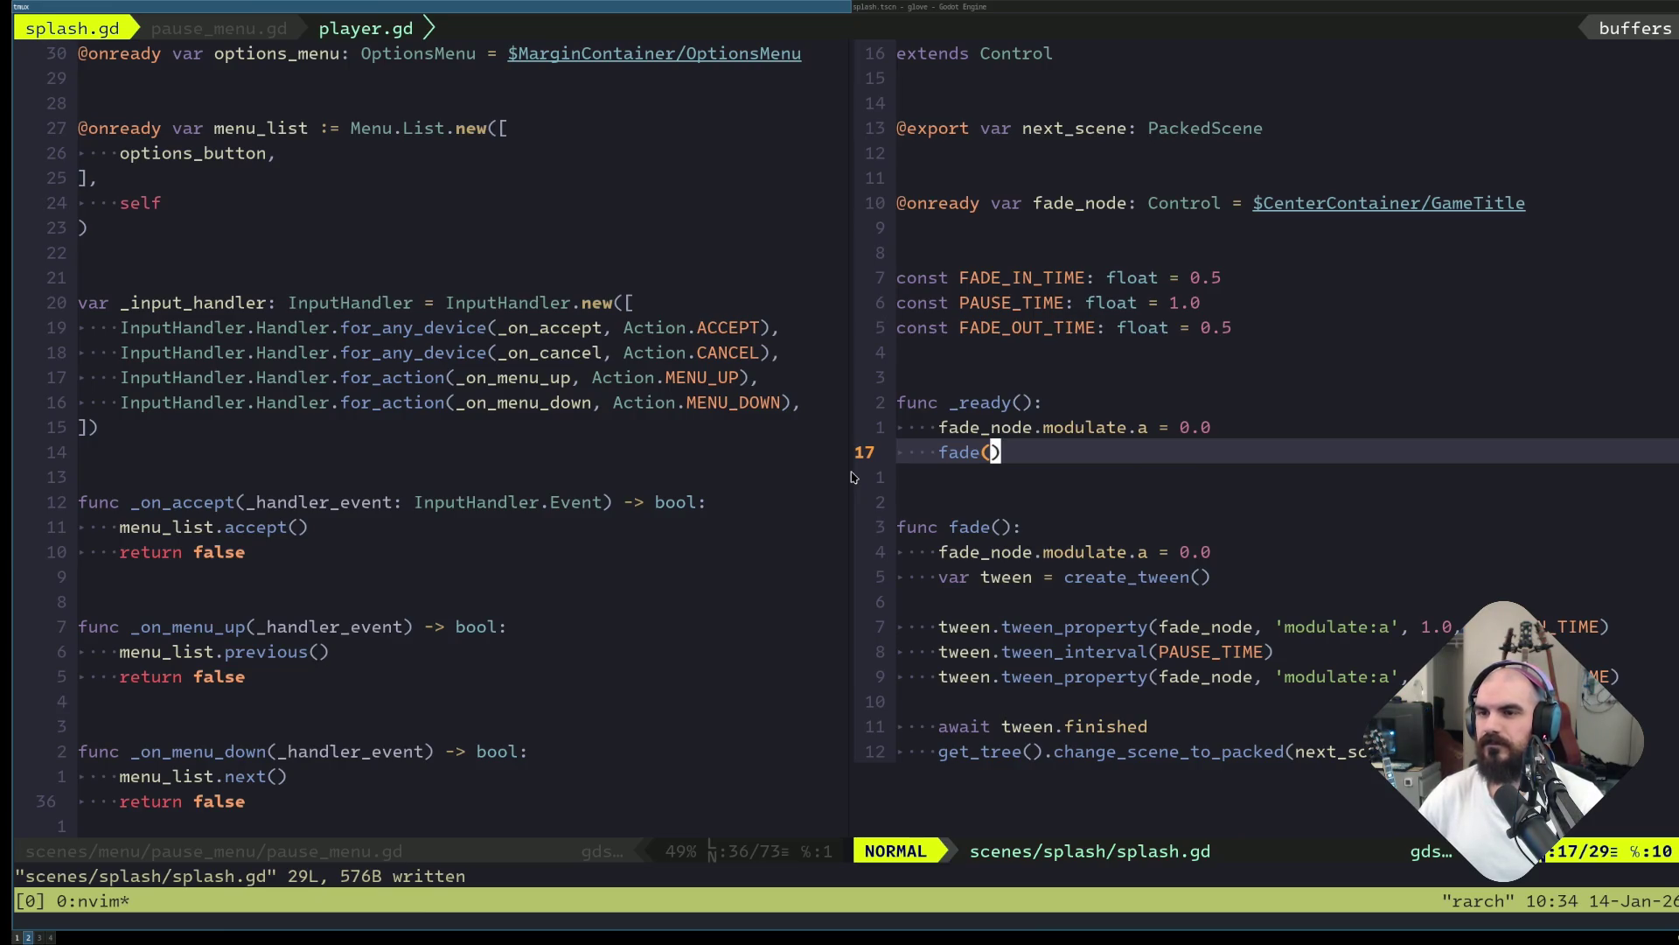
key("super+l")
key("F6")
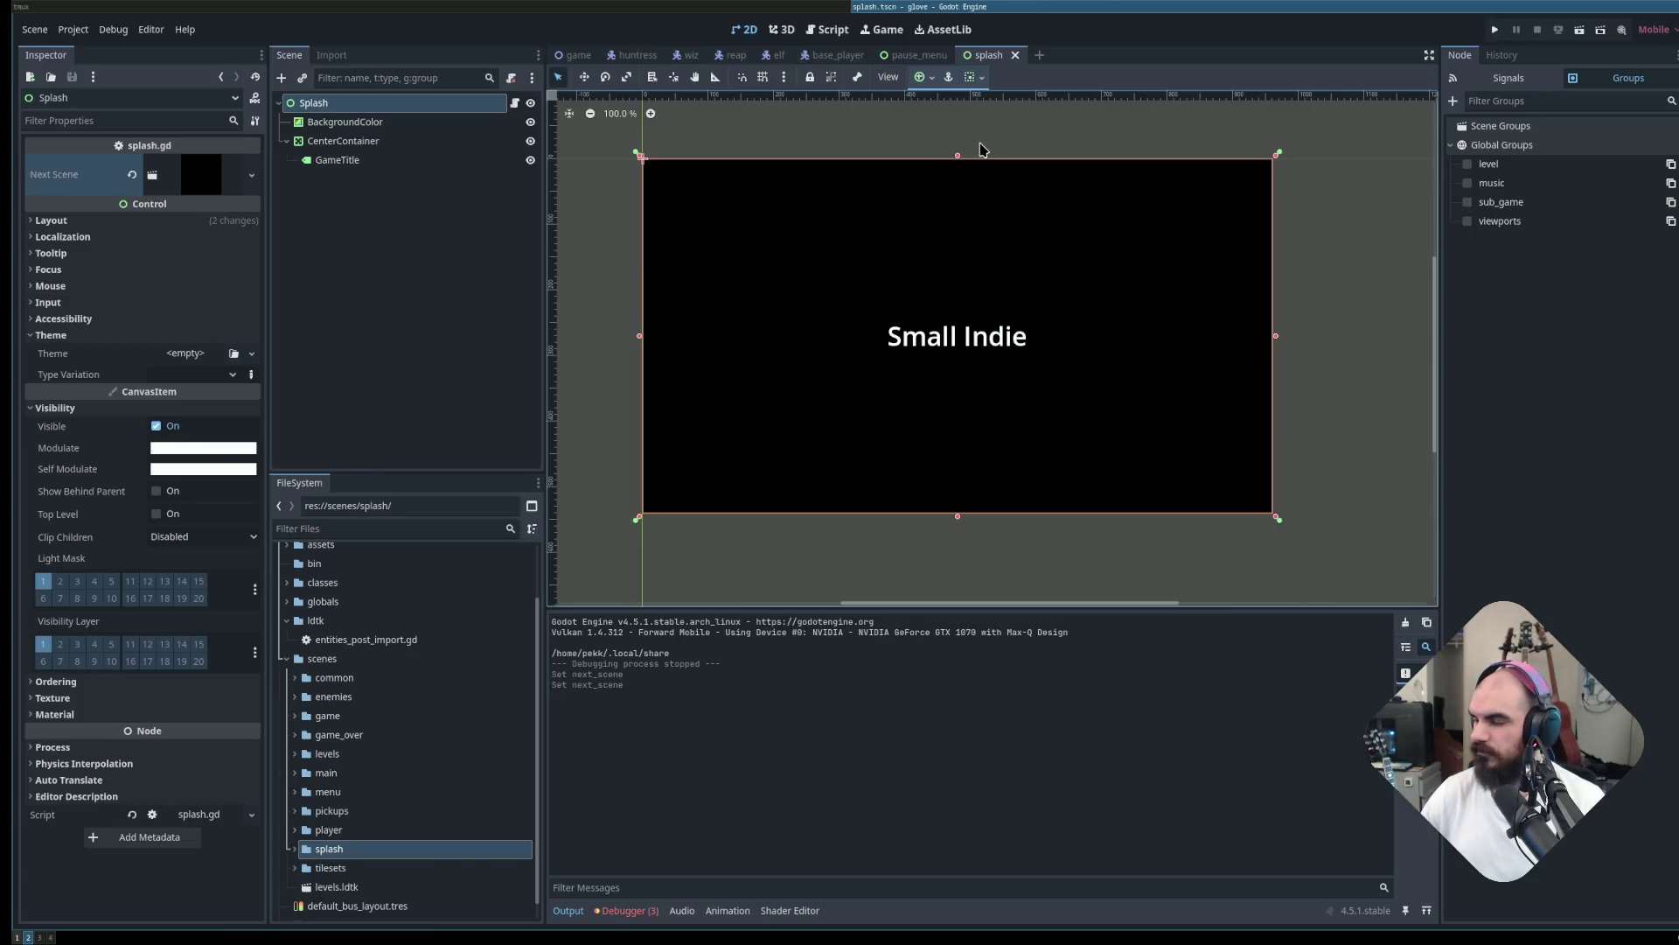
key("F5")
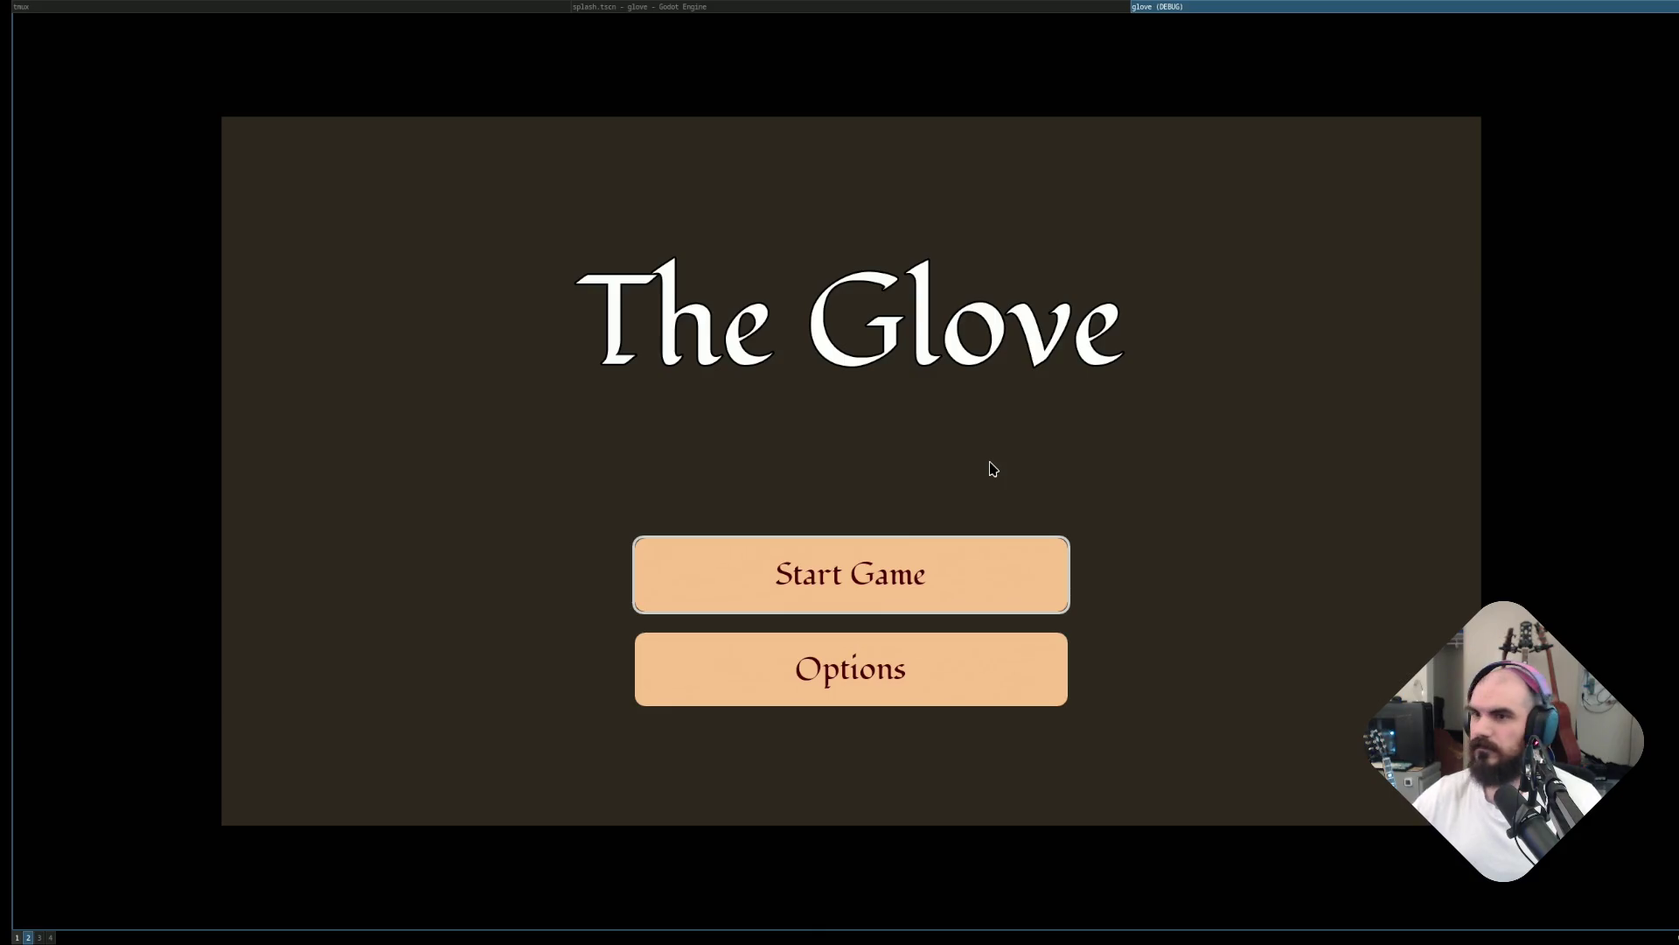
key("F8")
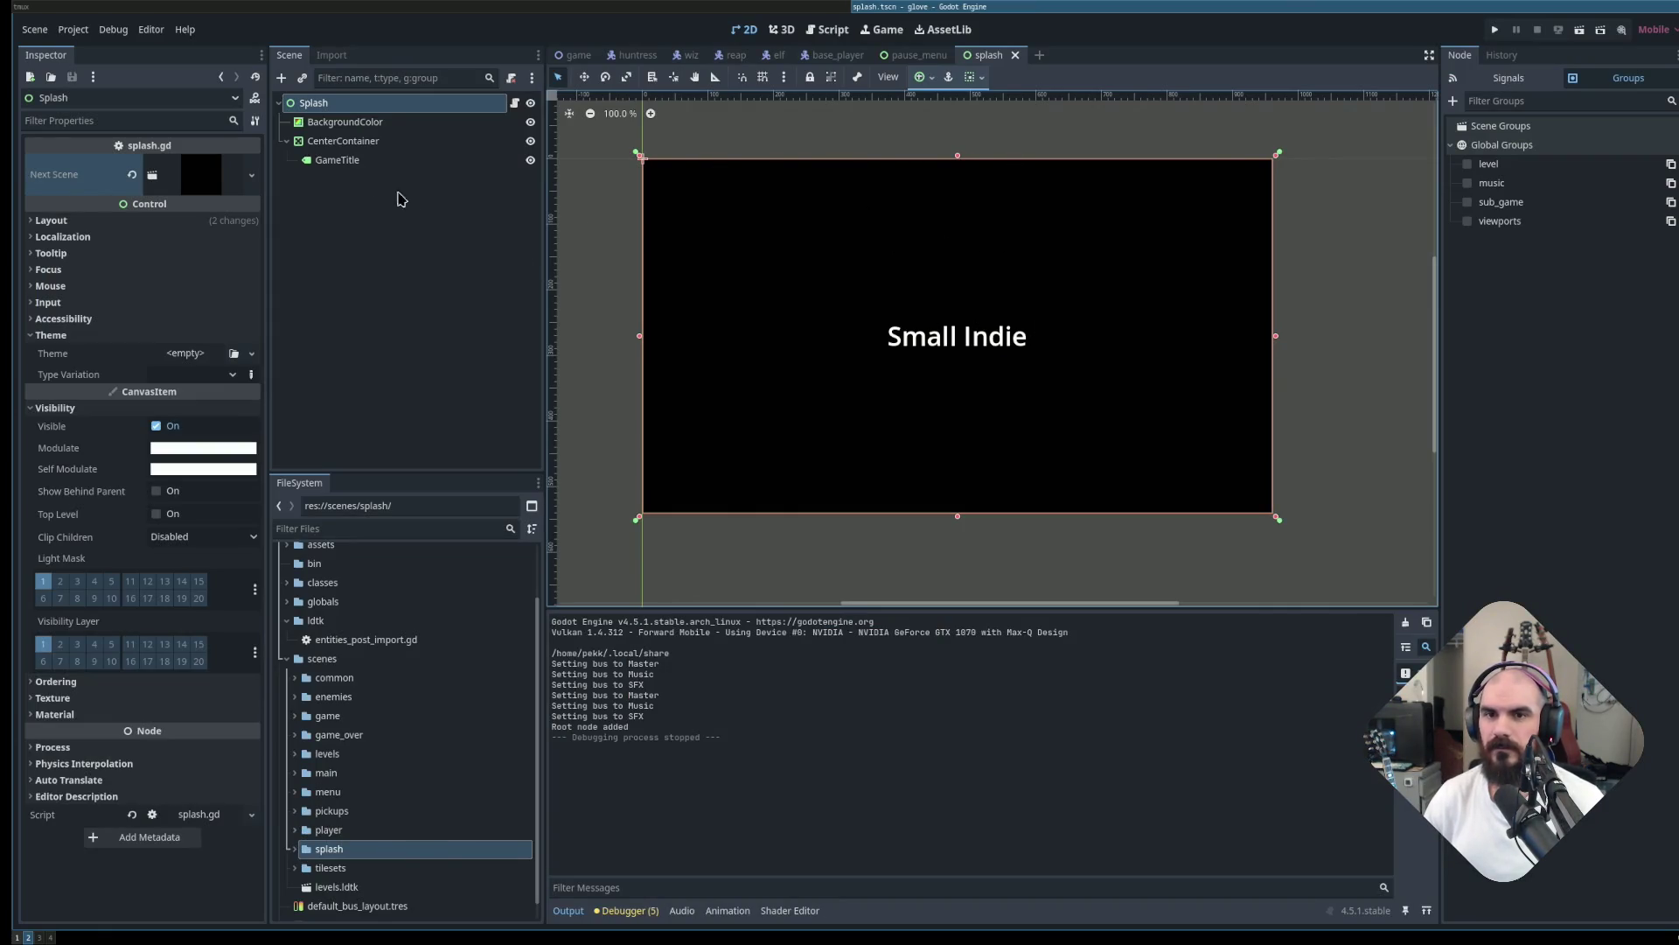
left_click(346, 162)
left_click(397, 142)
left_click(404, 161)
left_click(411, 144)
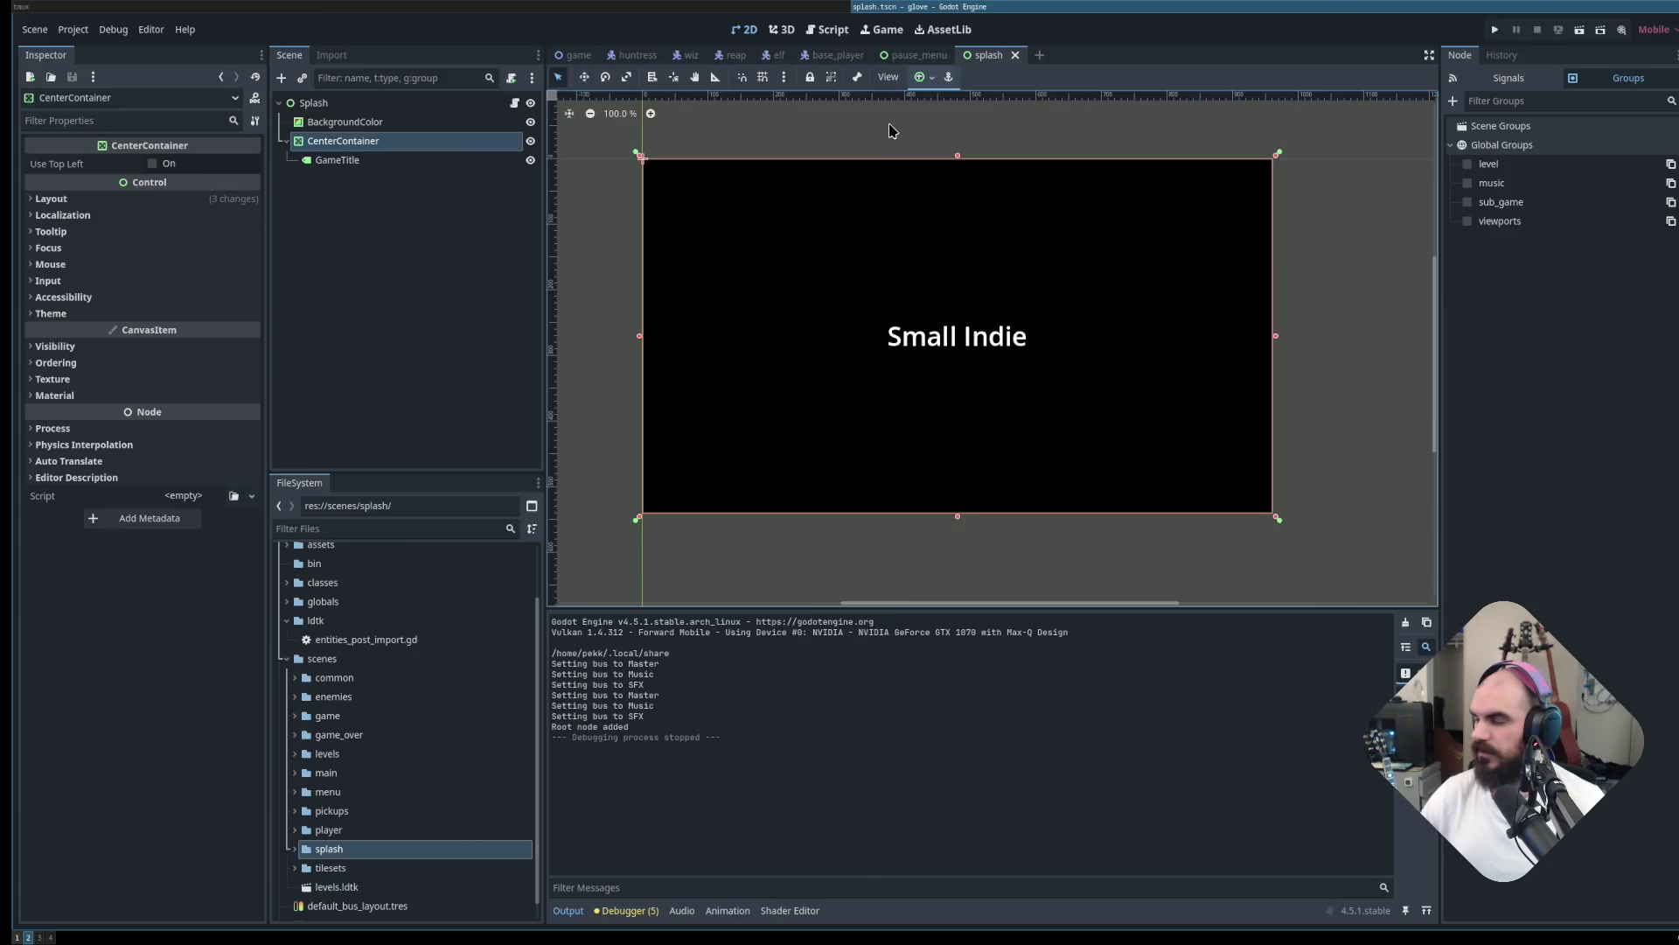
Step: Remove /GameTitle from the fade_node path so it targets CenterContainer, and save splash.gd
key("super+Left")
key("k")
key("k")
key("k")
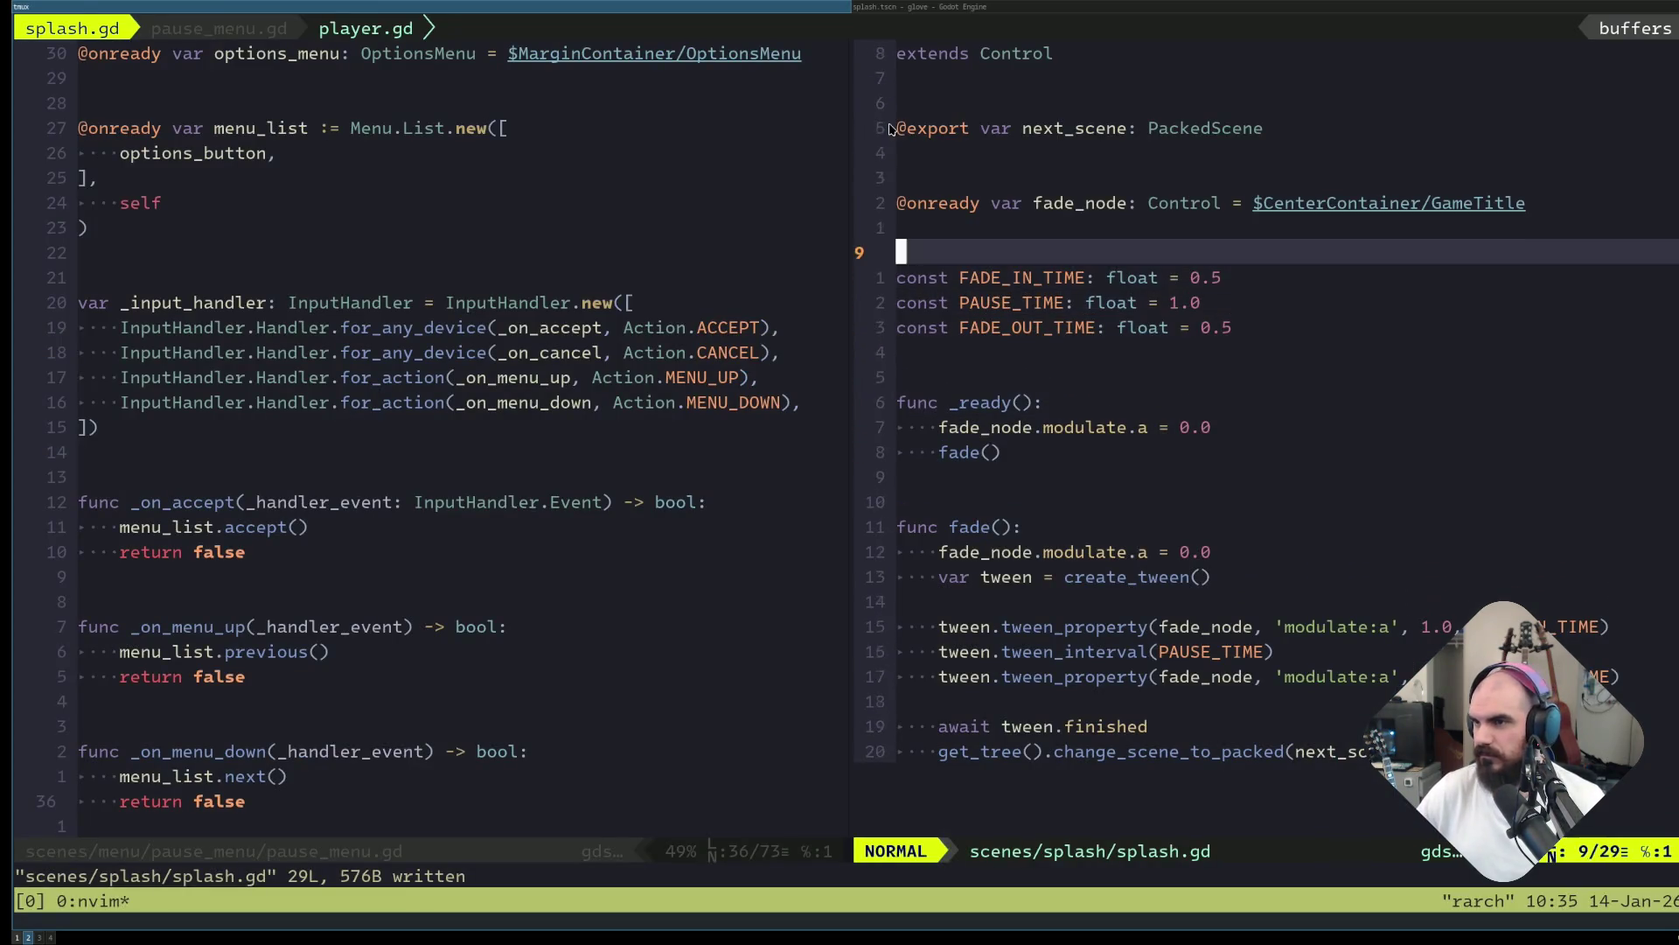
key("k")
key("k")
key("k")
key("A")
key("ctrl+w")
key("BackSpace")
key("Escape")
key("ctrl+s")
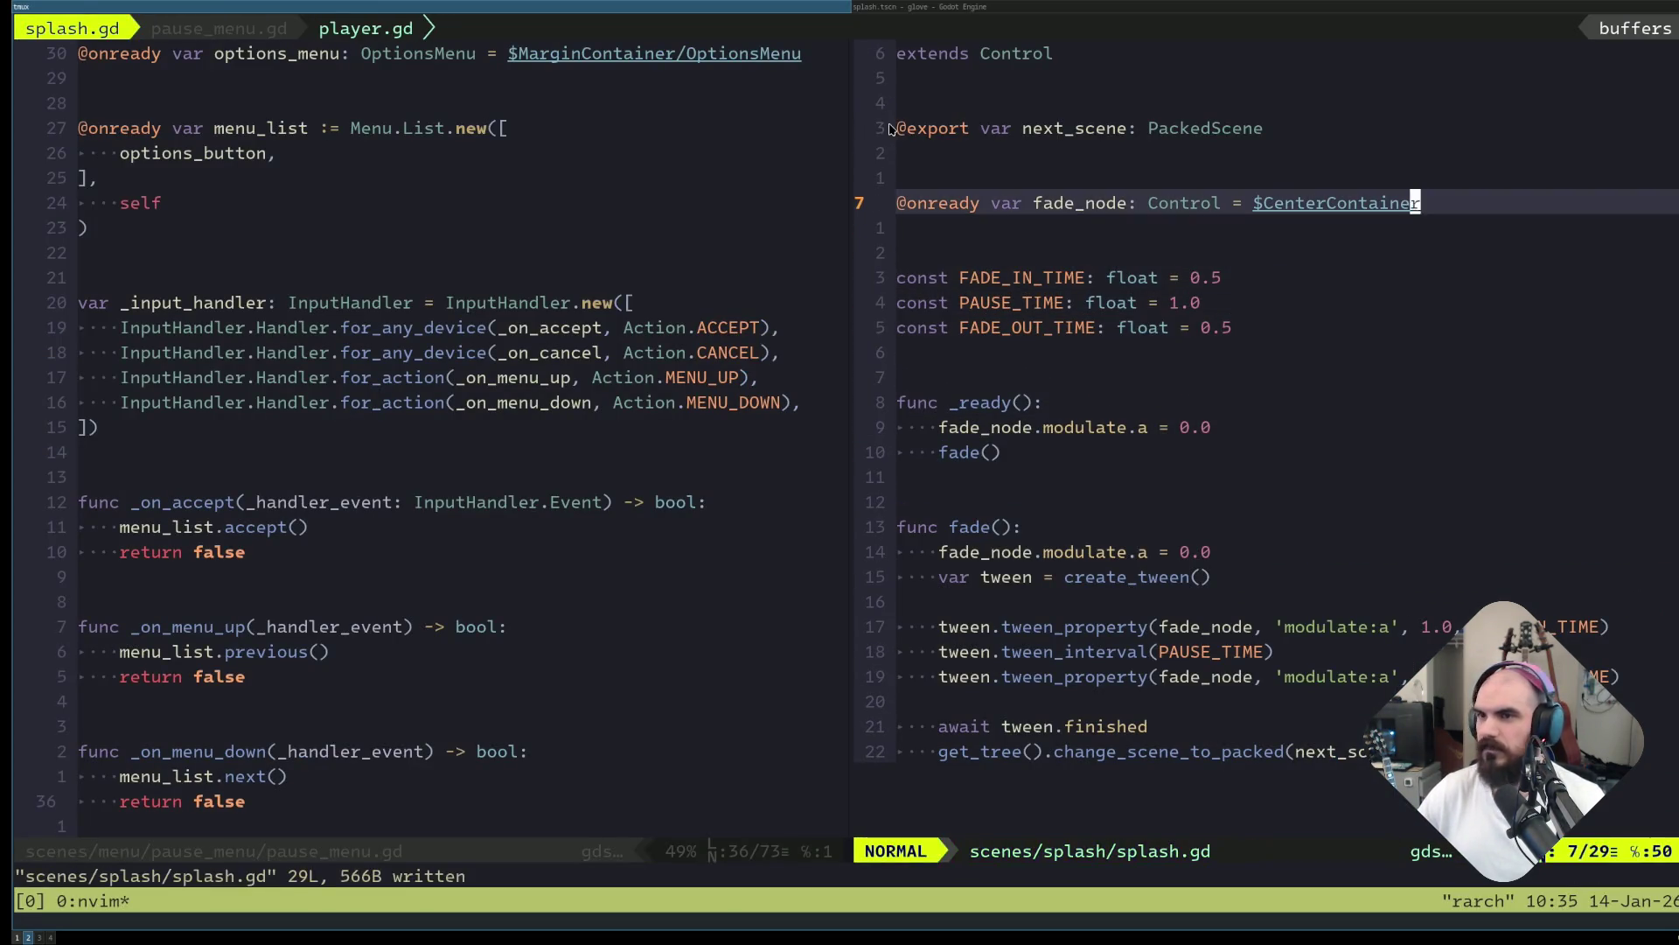
key("super+Right")
Step: Add a new Label node as a child of CenterContainer
left_click(495, 163)
left_click(411, 140)
right_click(416, 140)
left_click(446, 149)
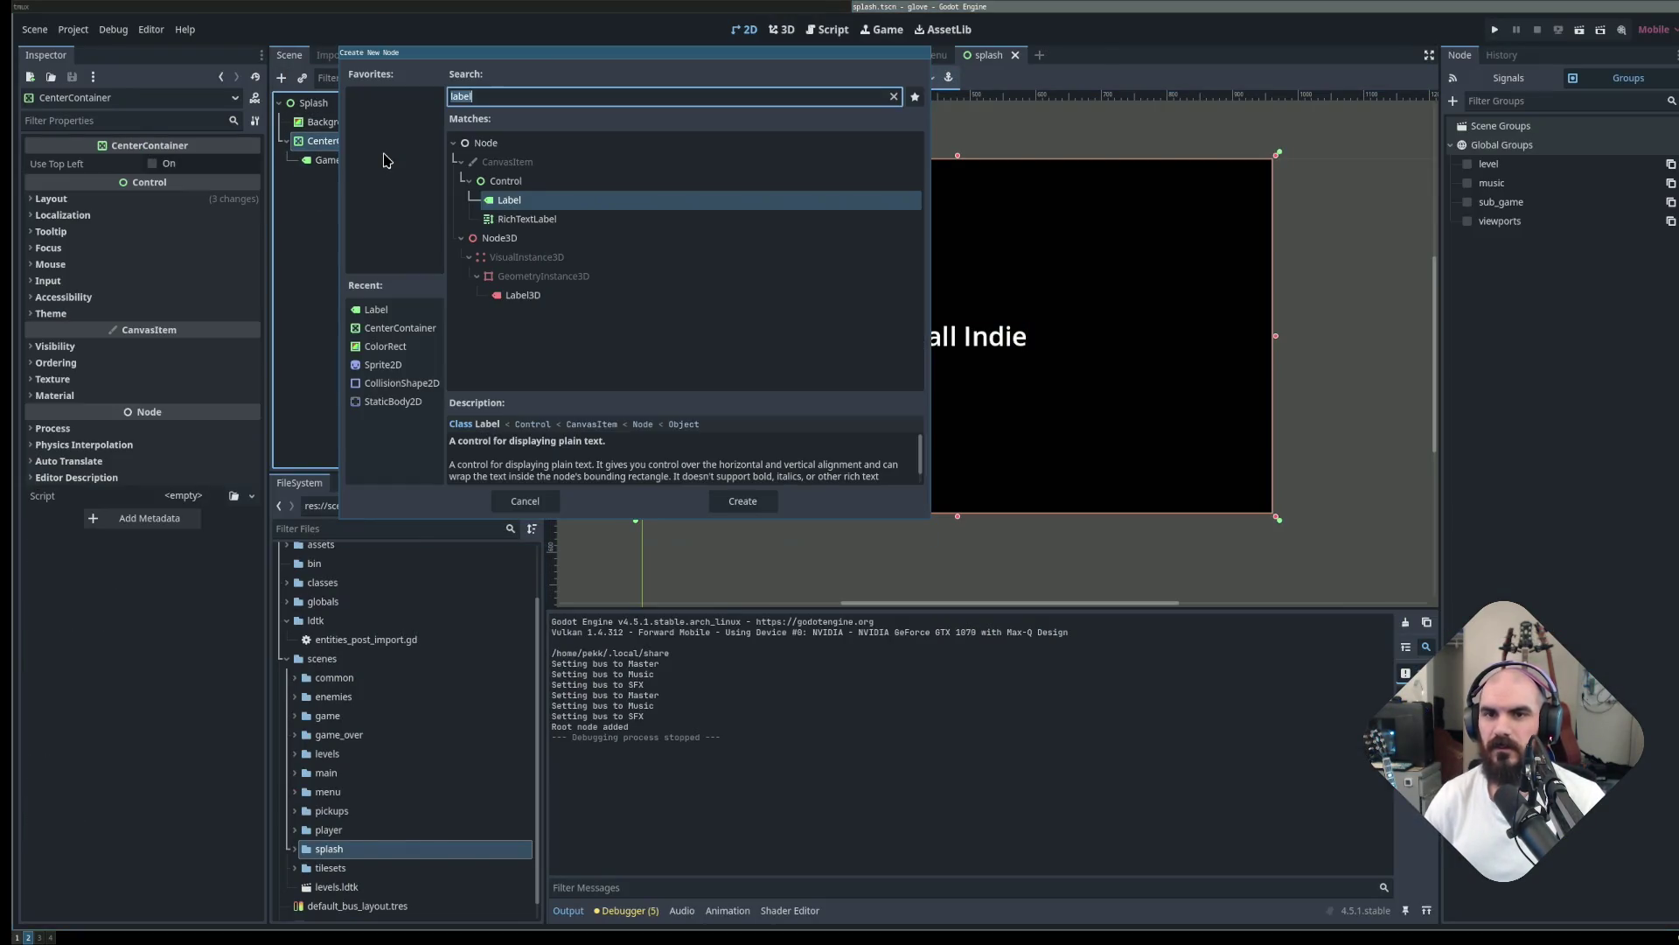
key("Return")
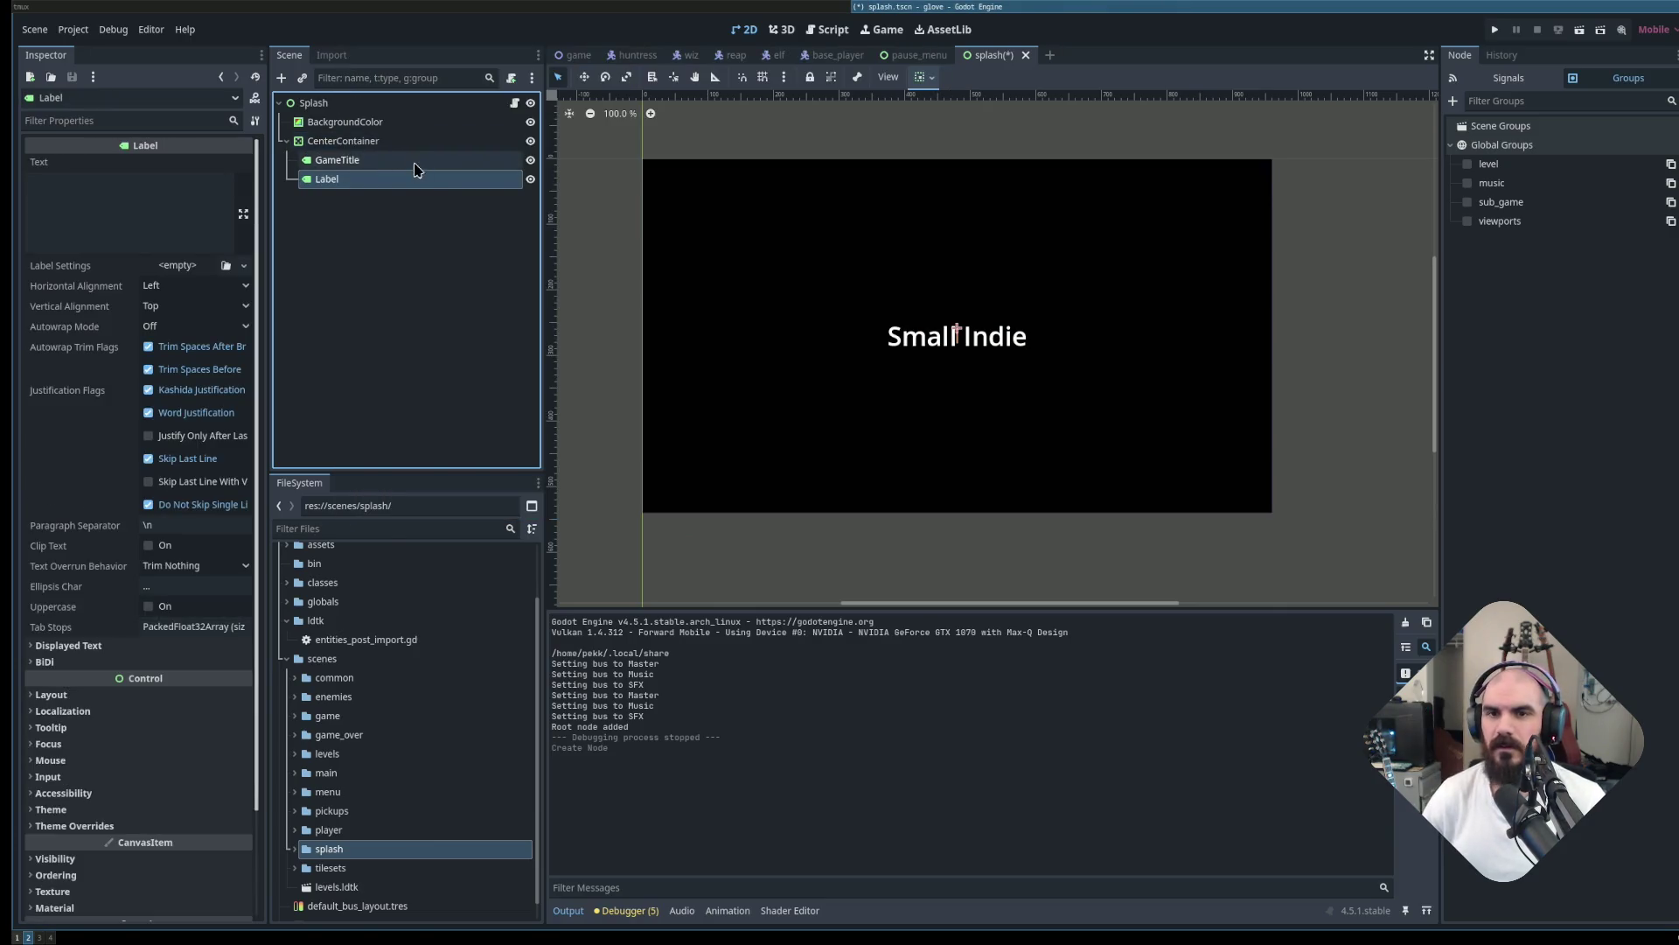
Step: Add a VBoxContainer and move the new Label into it
left_click(412, 160, "ctrl")
key("ctrl+a")
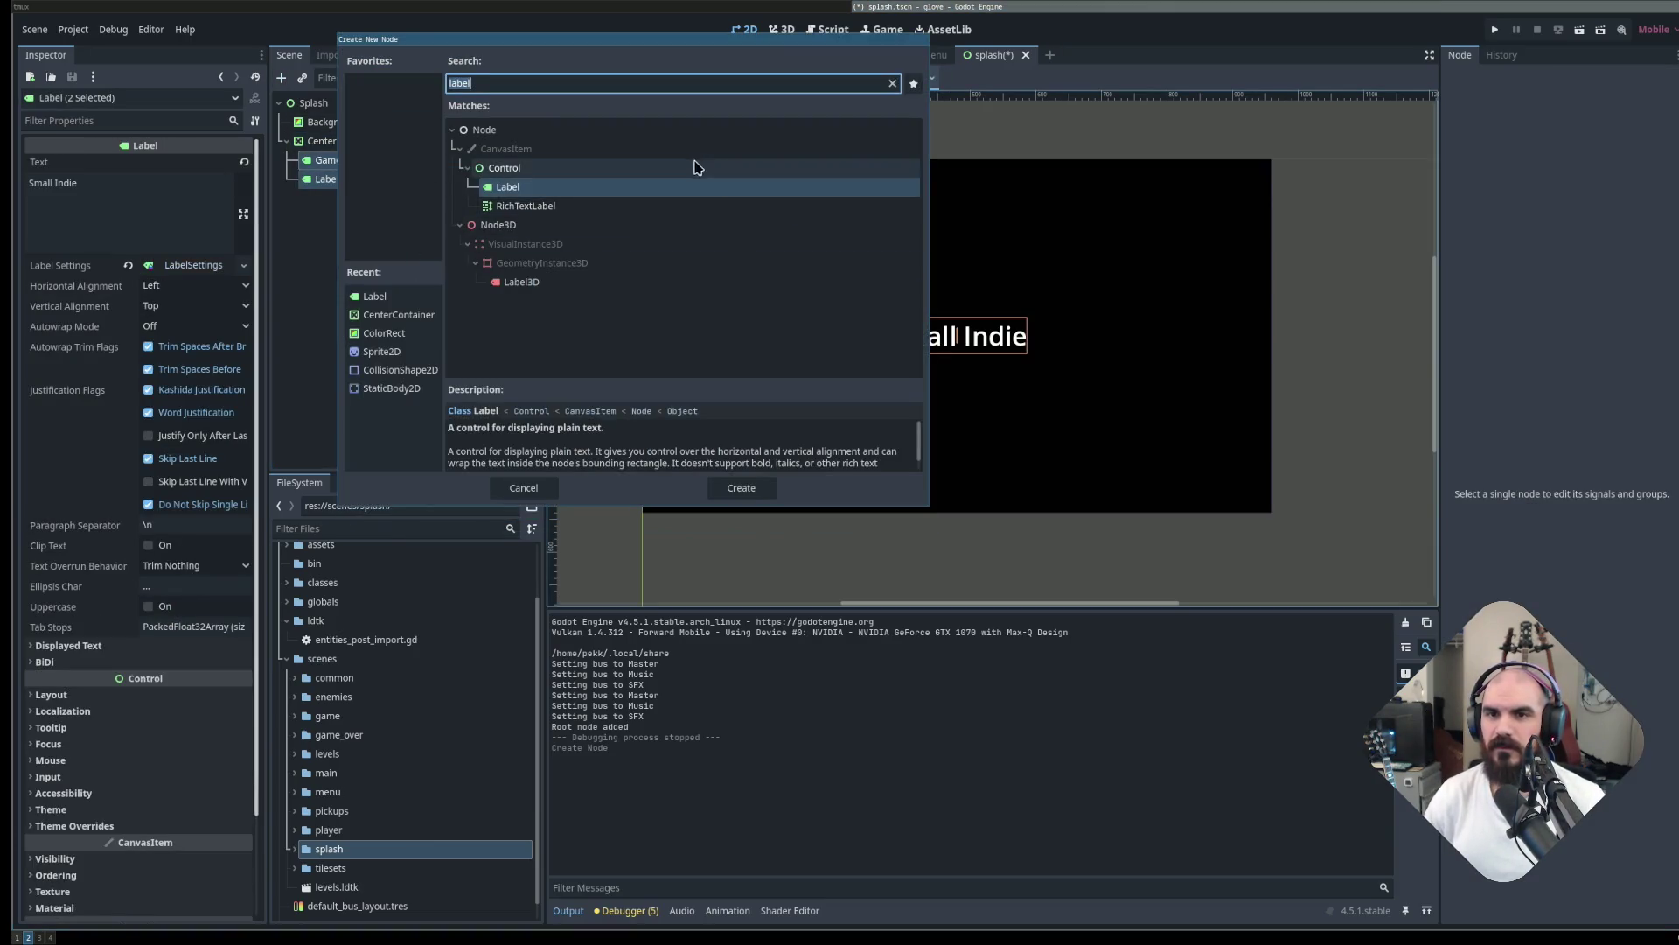
type("ve")
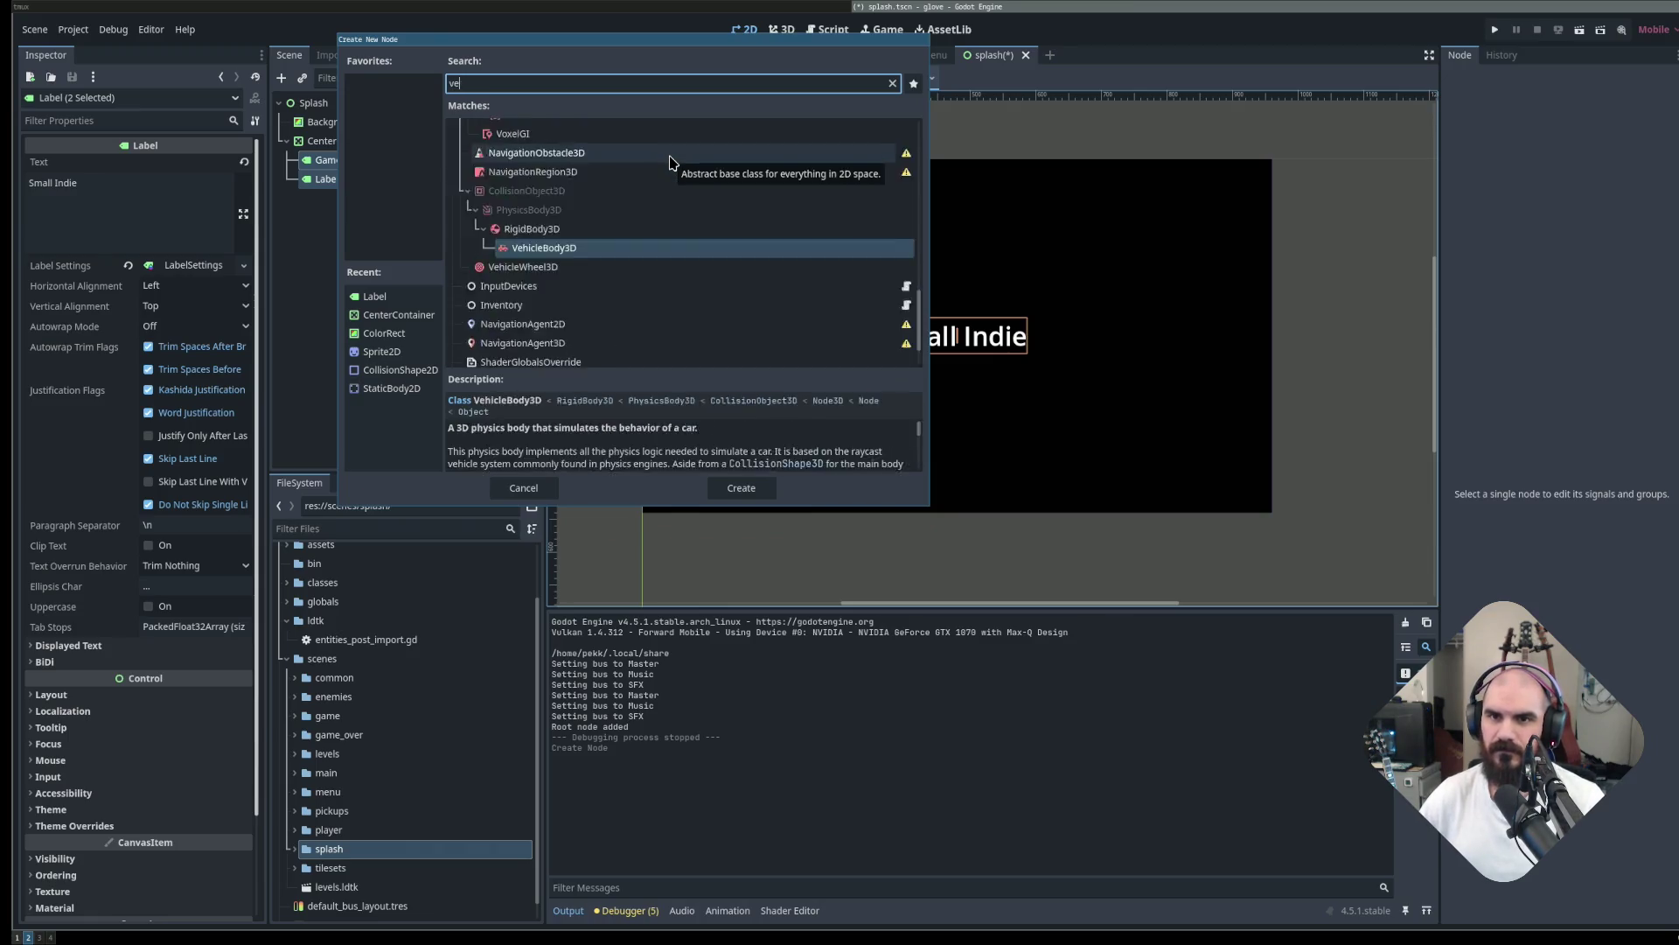
type("rt")
key("Return")
left_click_drag(332, 196, 341, 179)
left_click(337, 180)
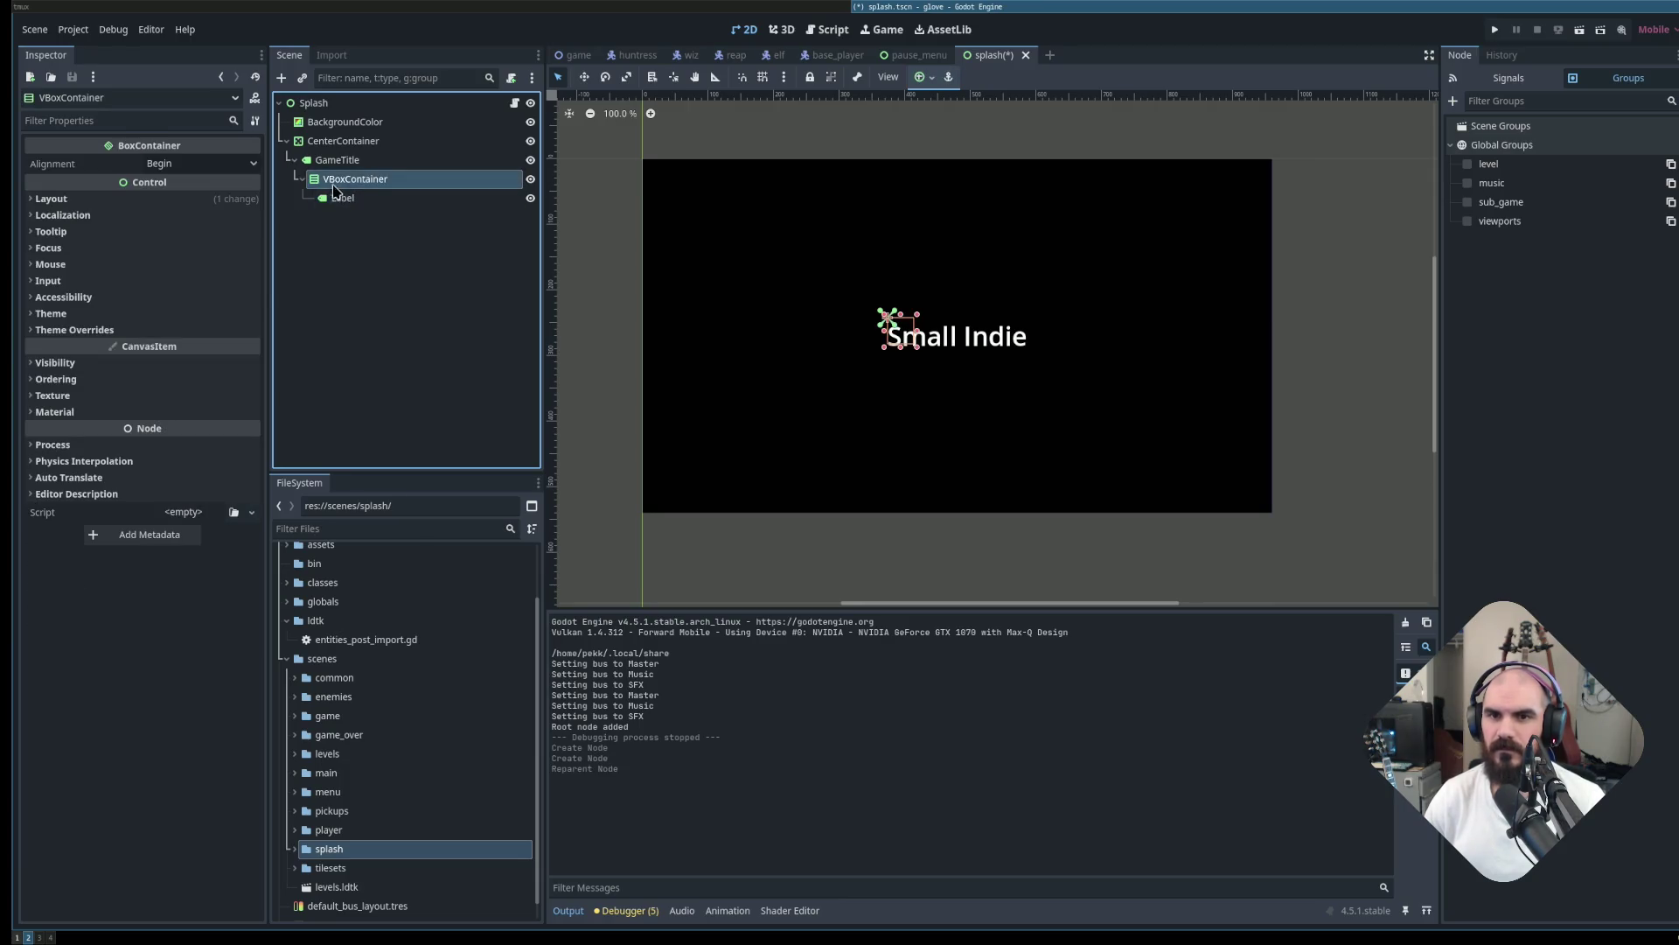
left_click(350, 163)
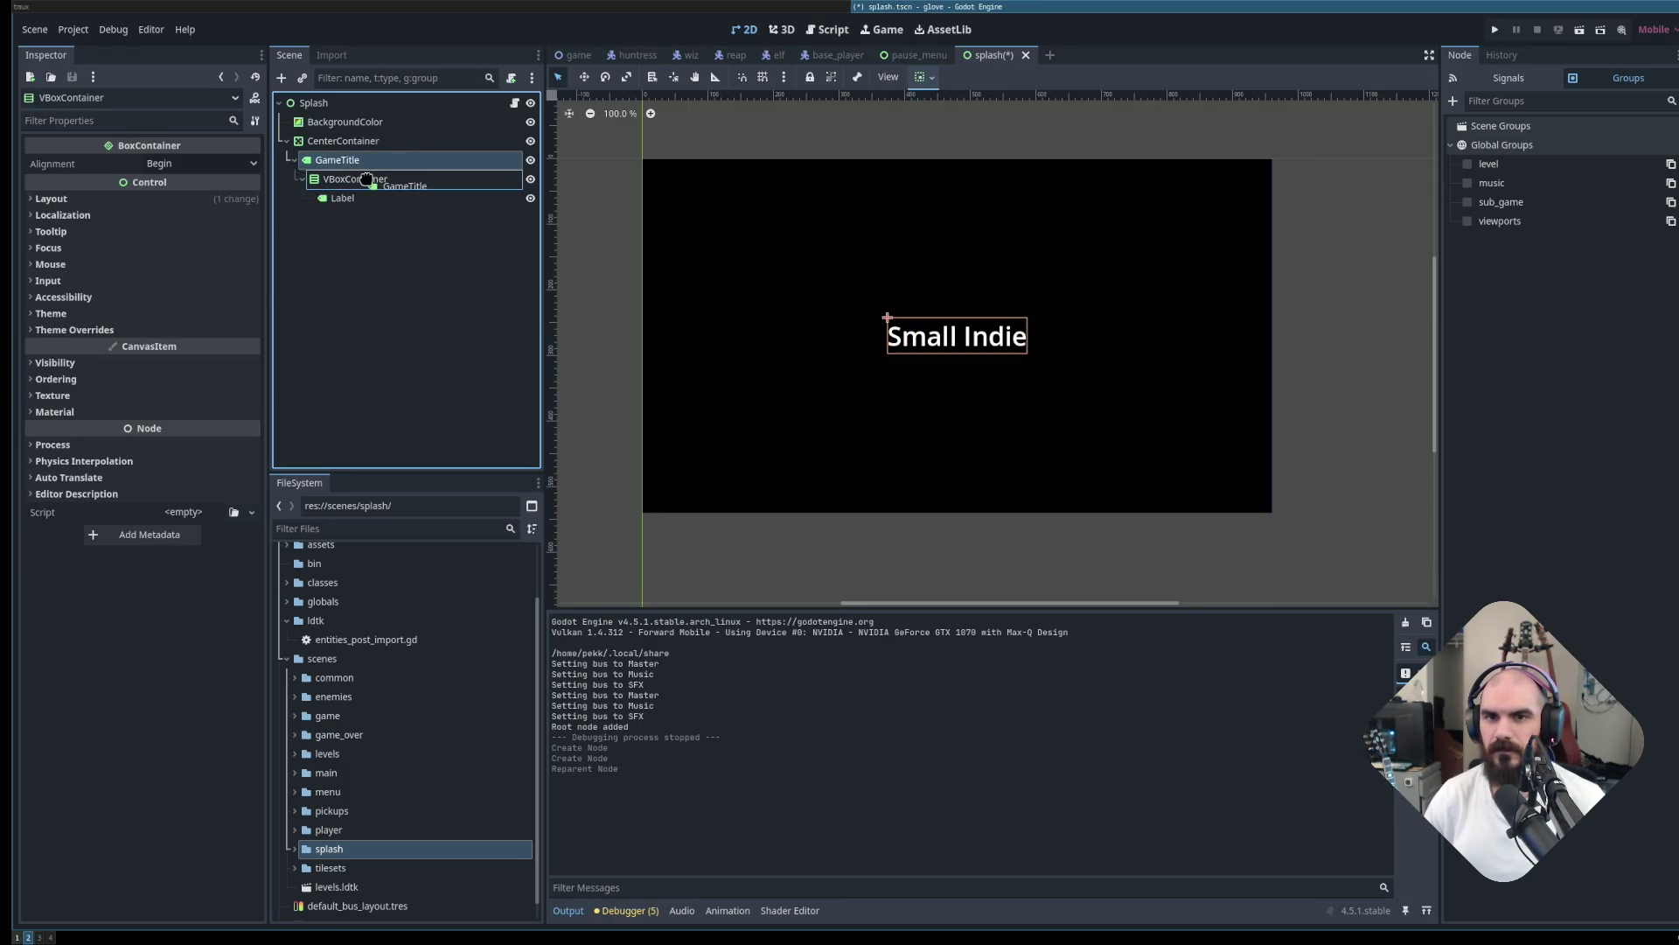
mouse_move(354, 172)
left_mouse_down()
mouse_move(396, 204)
mouse_move(359, 171)
mouse_move(376, 200)
mouse_move(376, 175)
left_mouse_up()
left_click(386, 196)
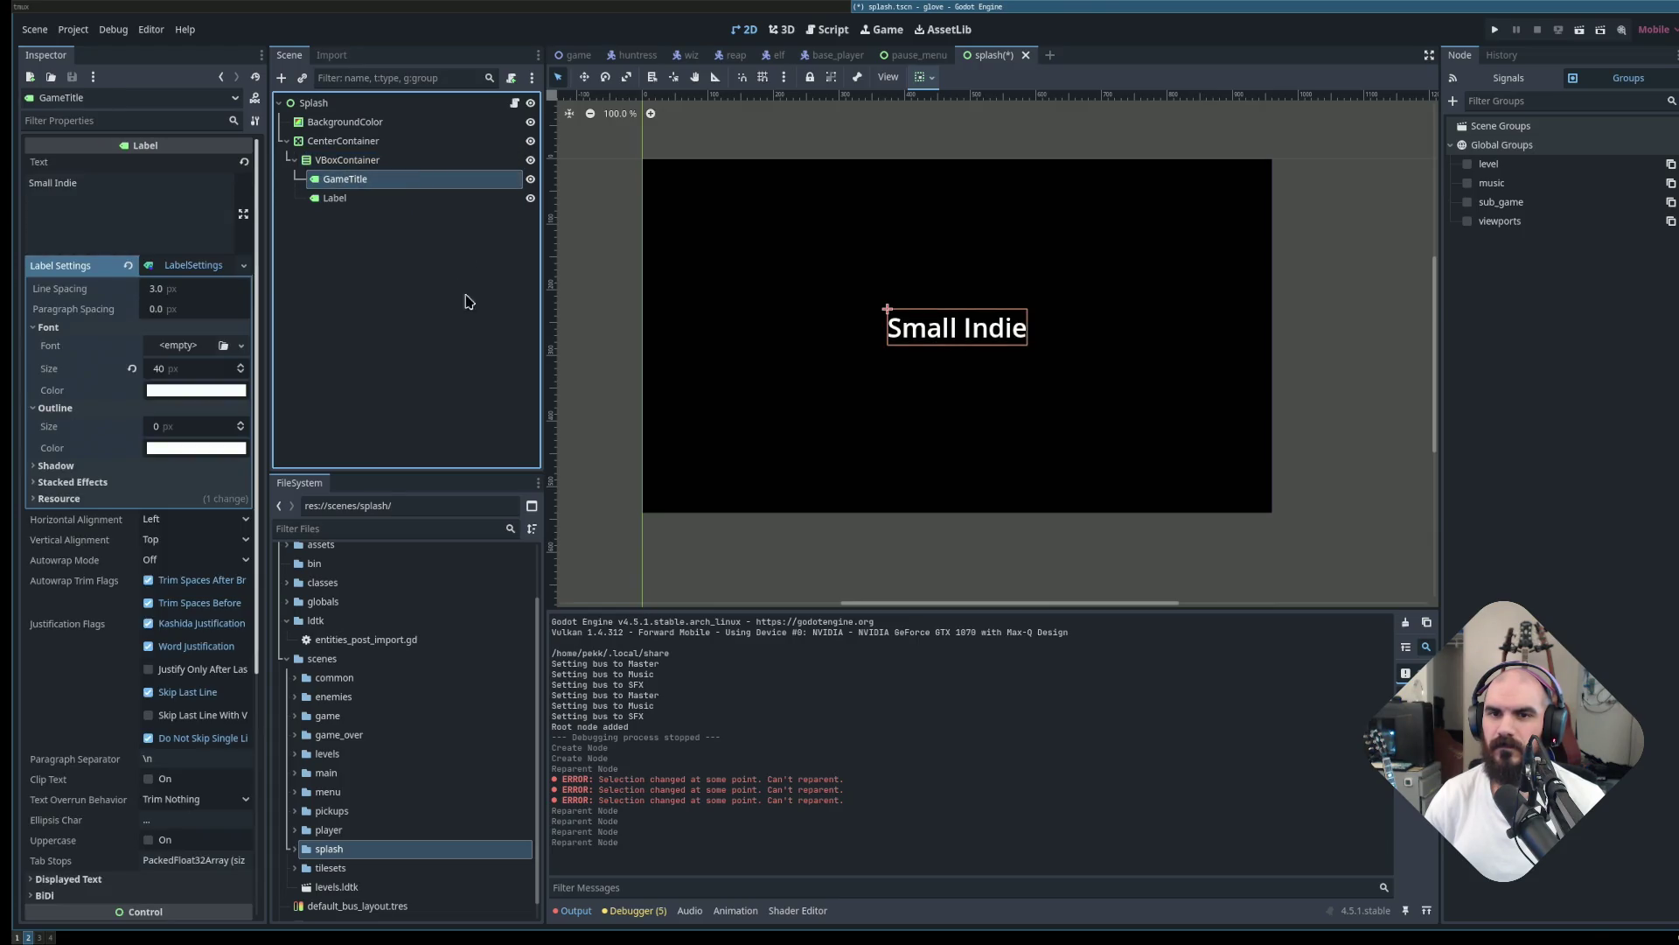
left_click(411, 197)
left_click(122, 188)
type("https")
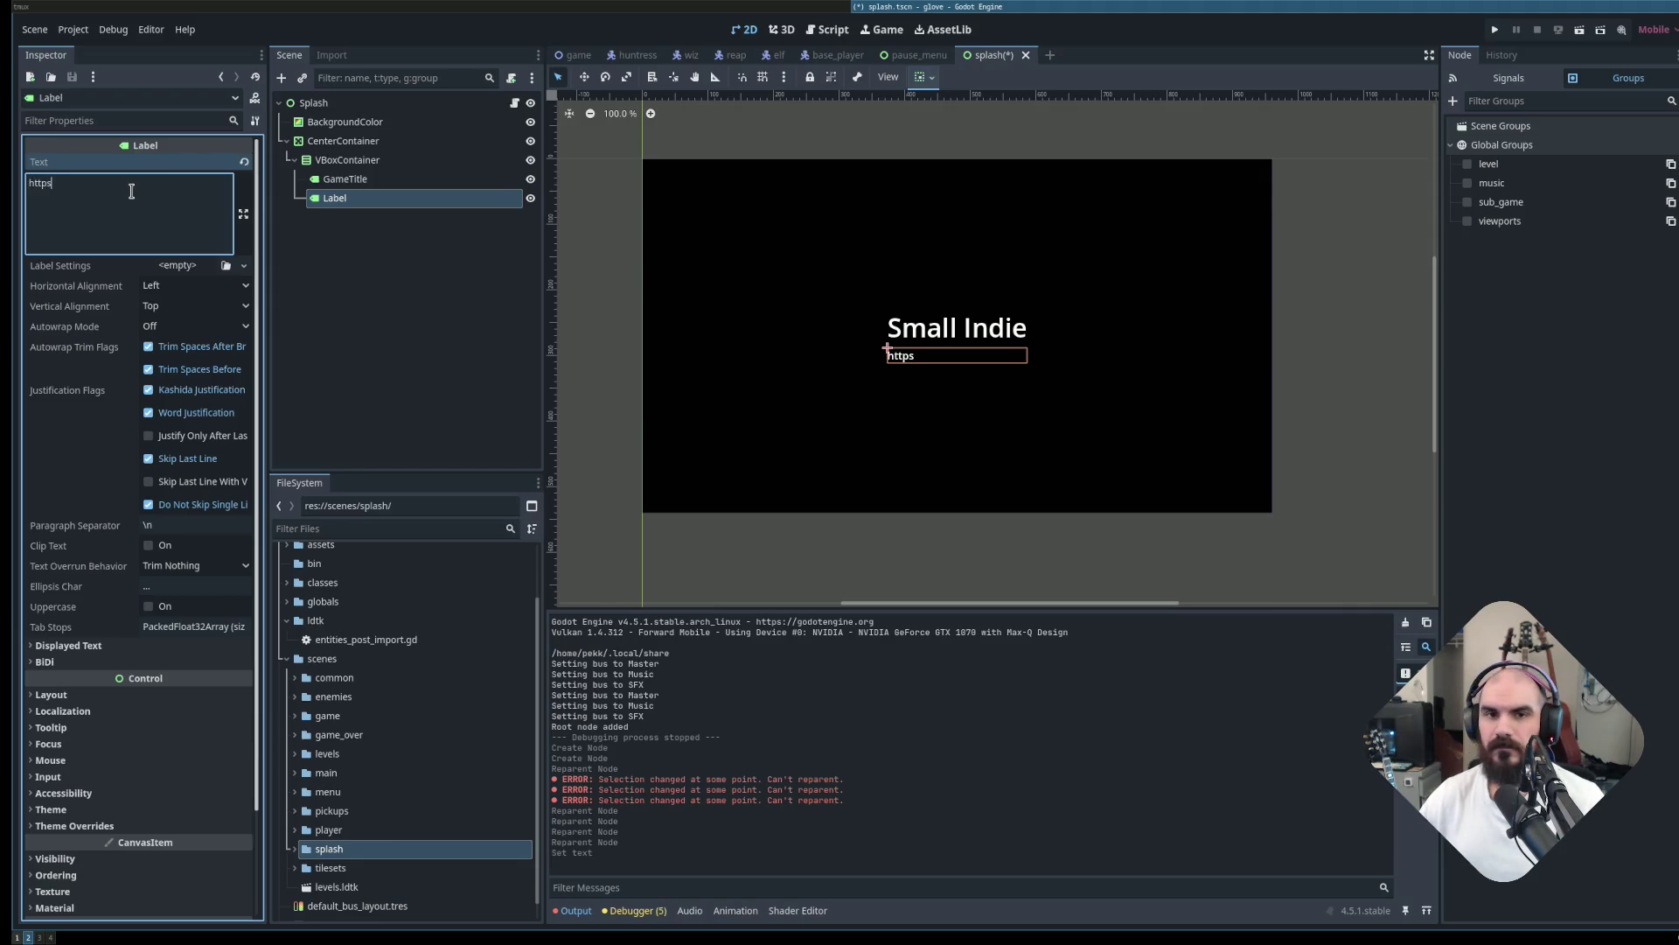
key("BackSpace")
type("smallindie.games")
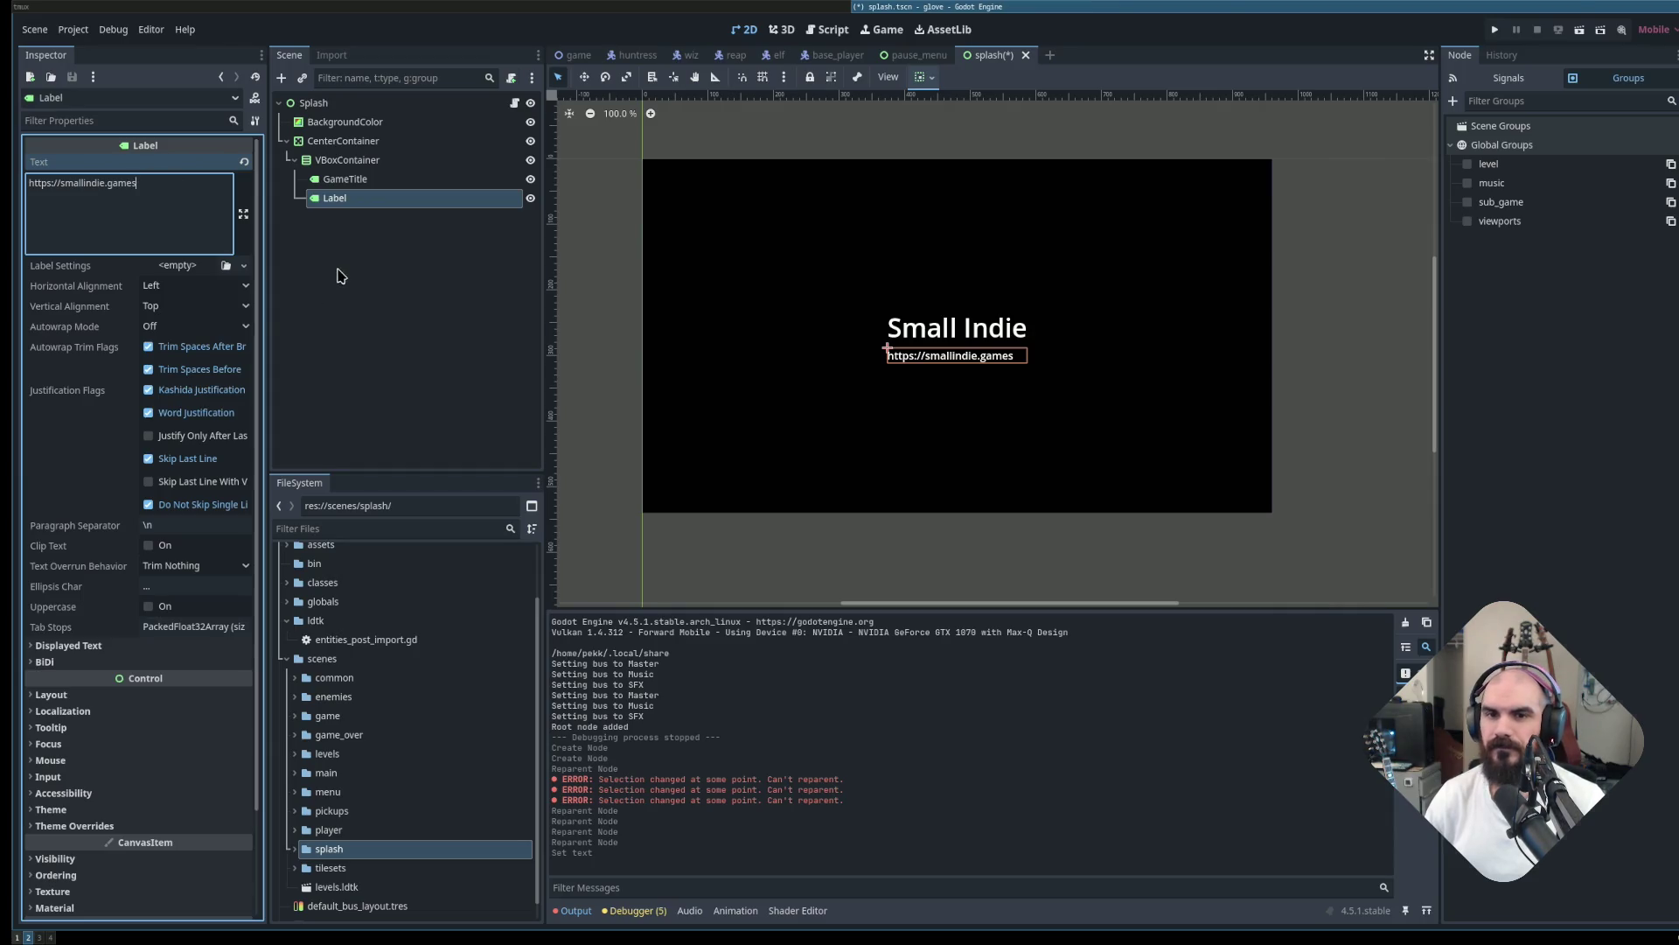
Step: Select the URL label together with the Small Indie title
left_click(339, 270)
left_click(371, 199)
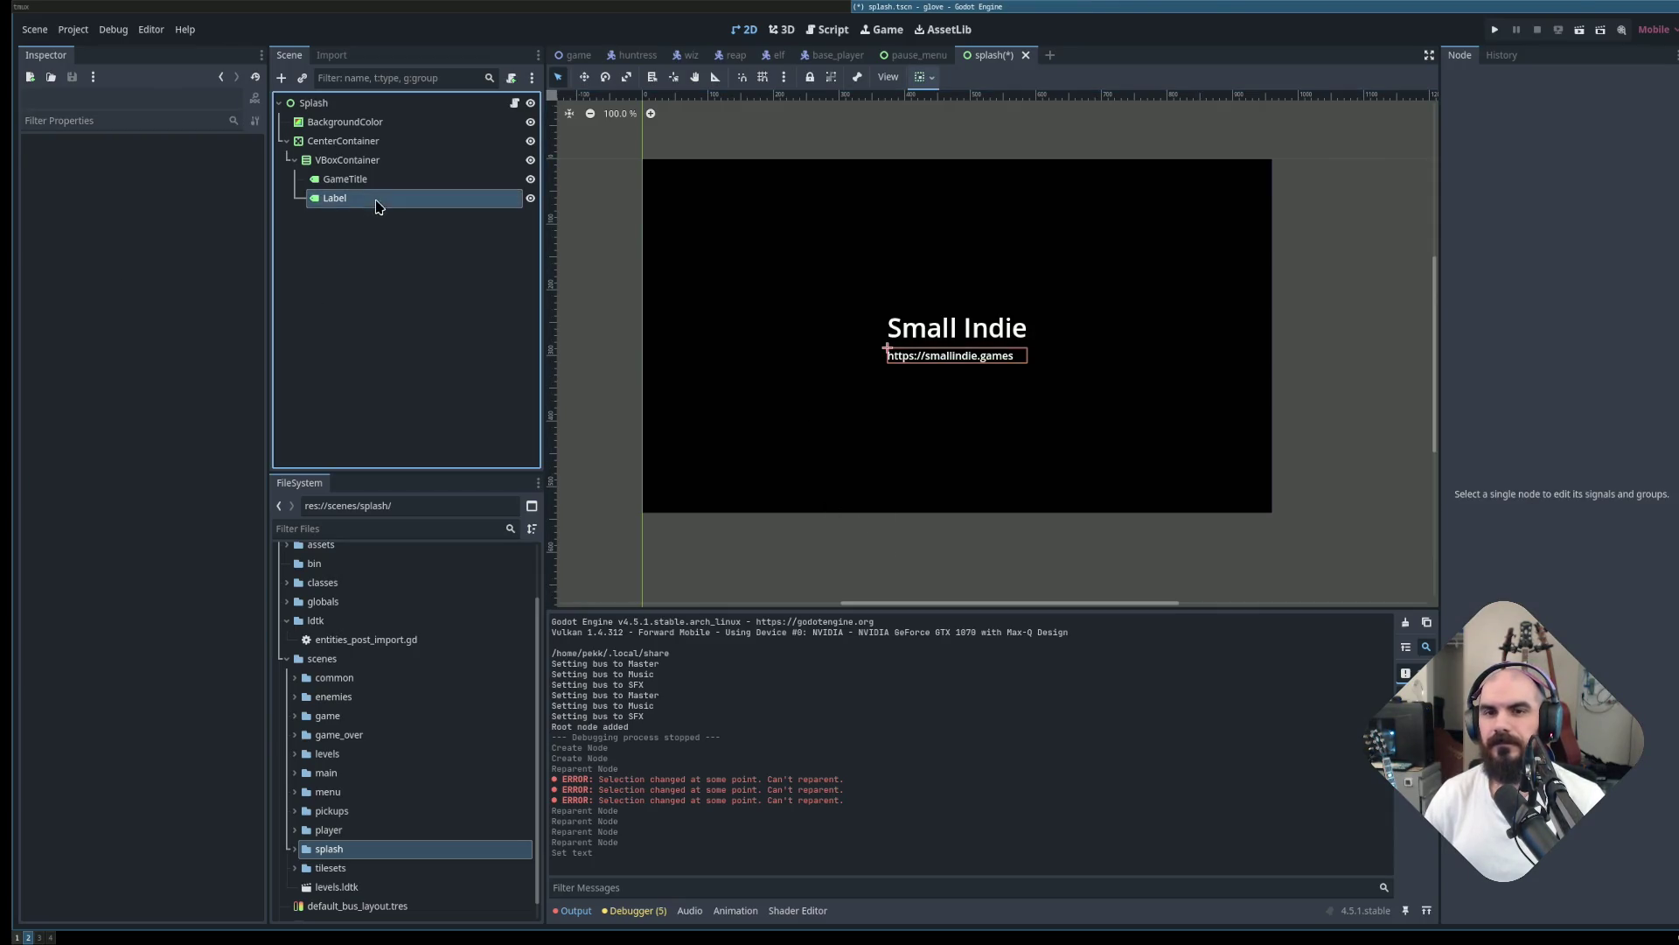
left_click(400, 182, "ctrl")
left_click(364, 224)
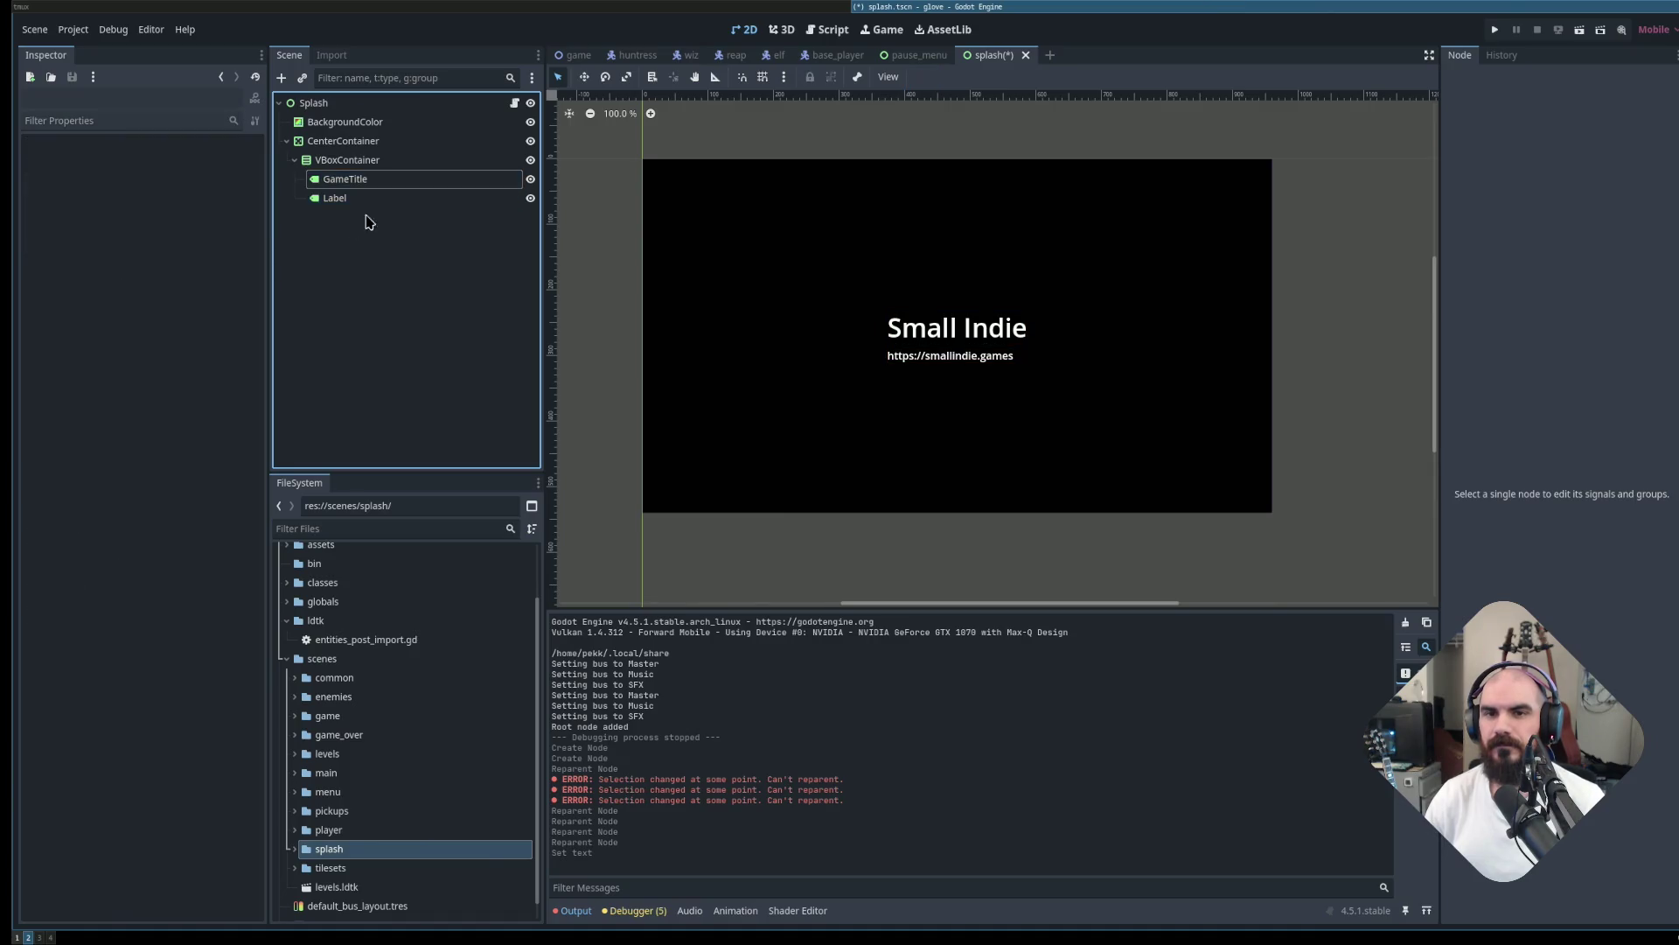
left_click(354, 198)
left_click(391, 182, "ctrl")
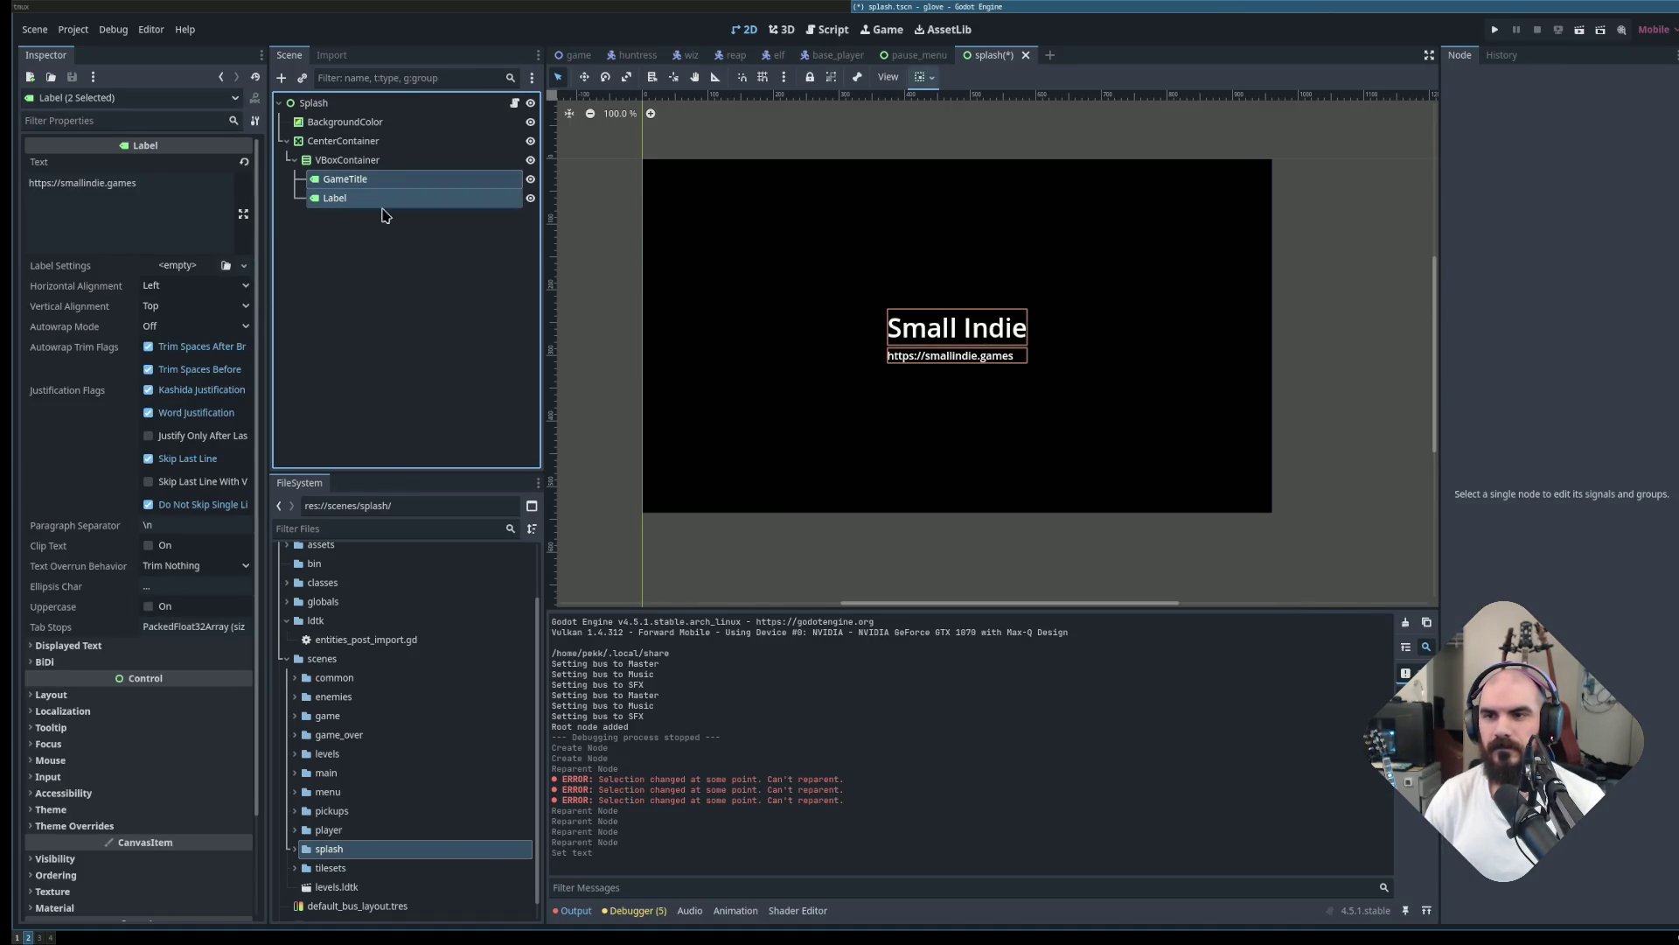
Step: Check the Small Indie title's horizontal alignment options without changing them
left_click(356, 256)
left_click(378, 180)
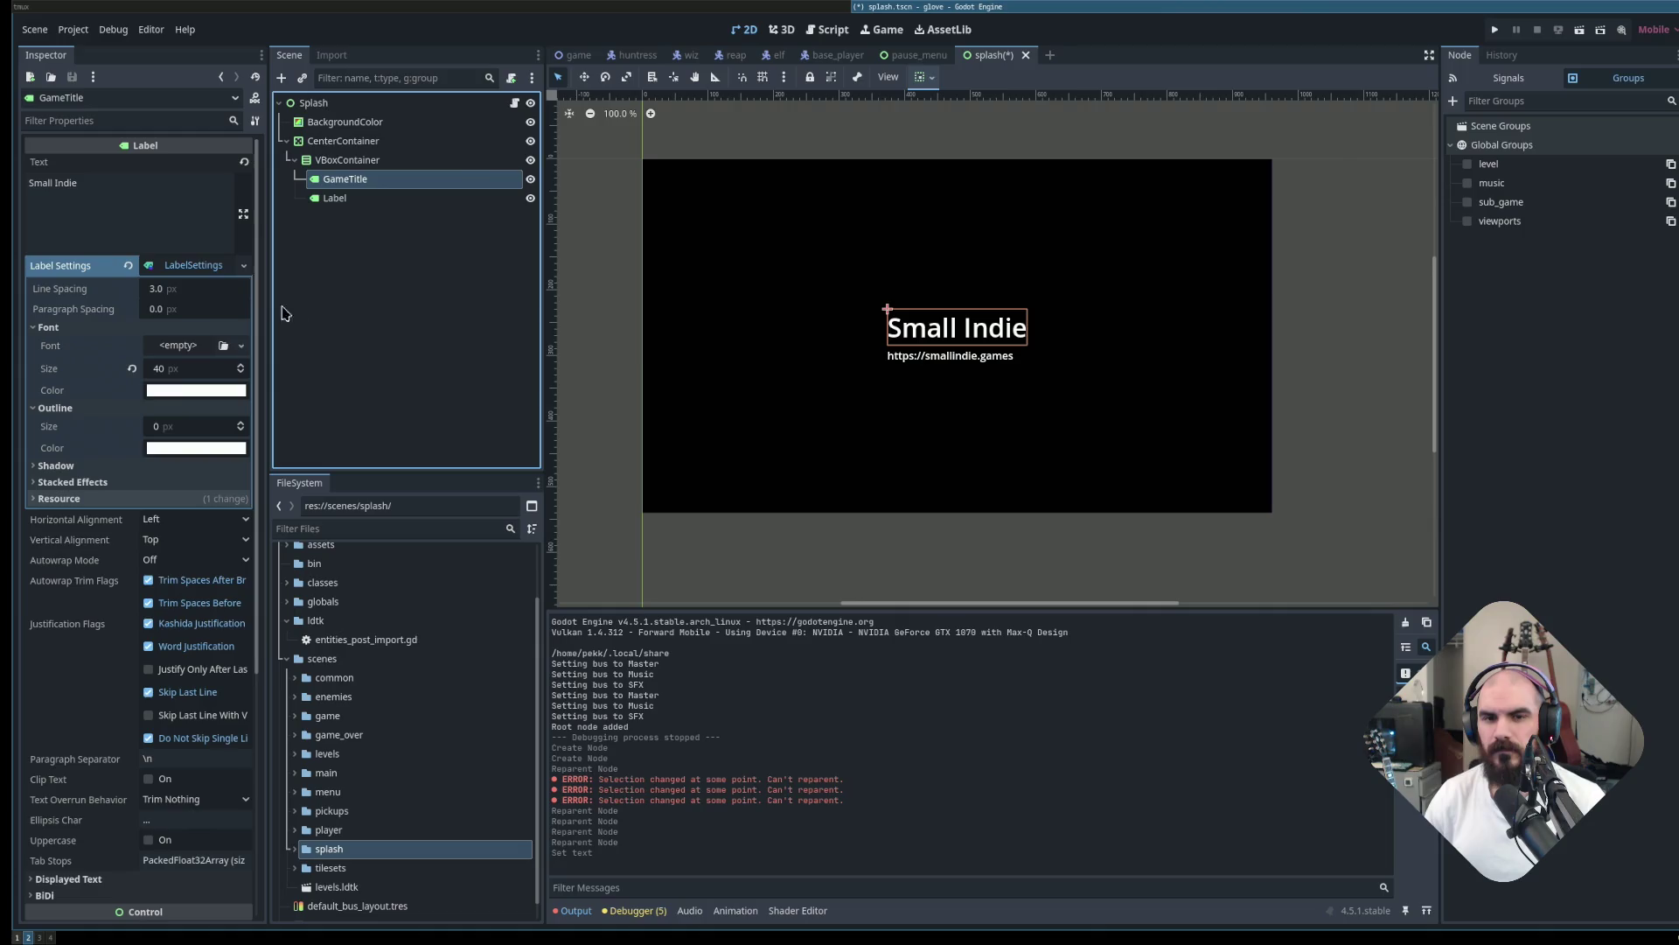
left_click(158, 542)
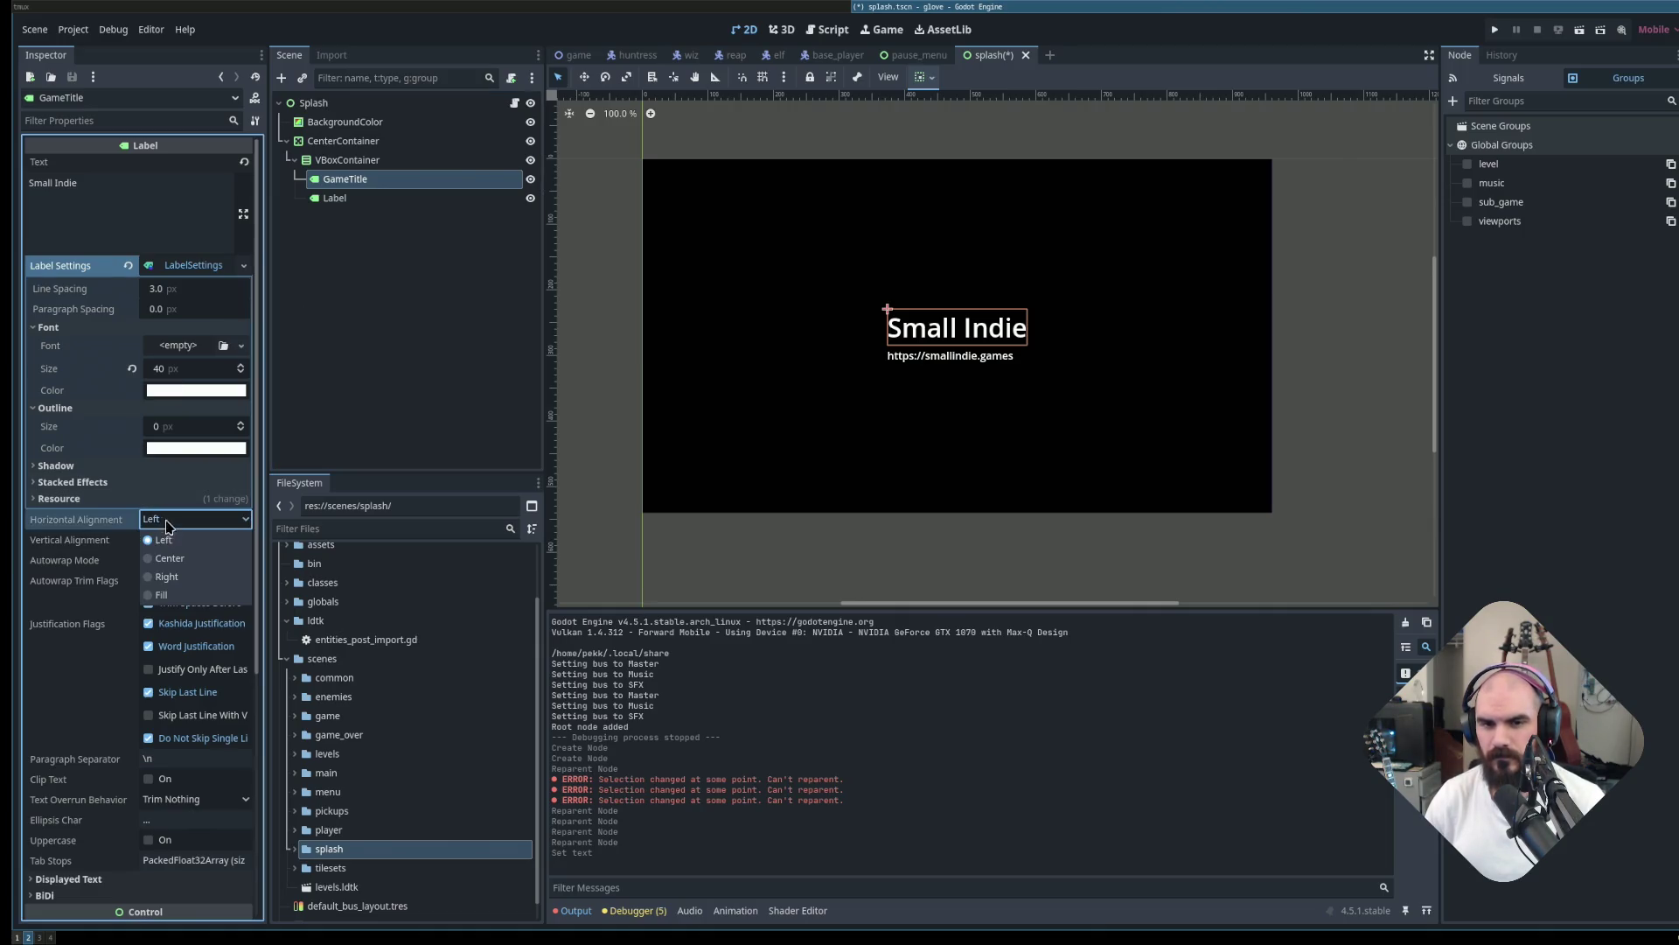
left_click(162, 536)
Step: Centre the URL label horizontally, save the splash scene, and run the game
left_click(362, 200)
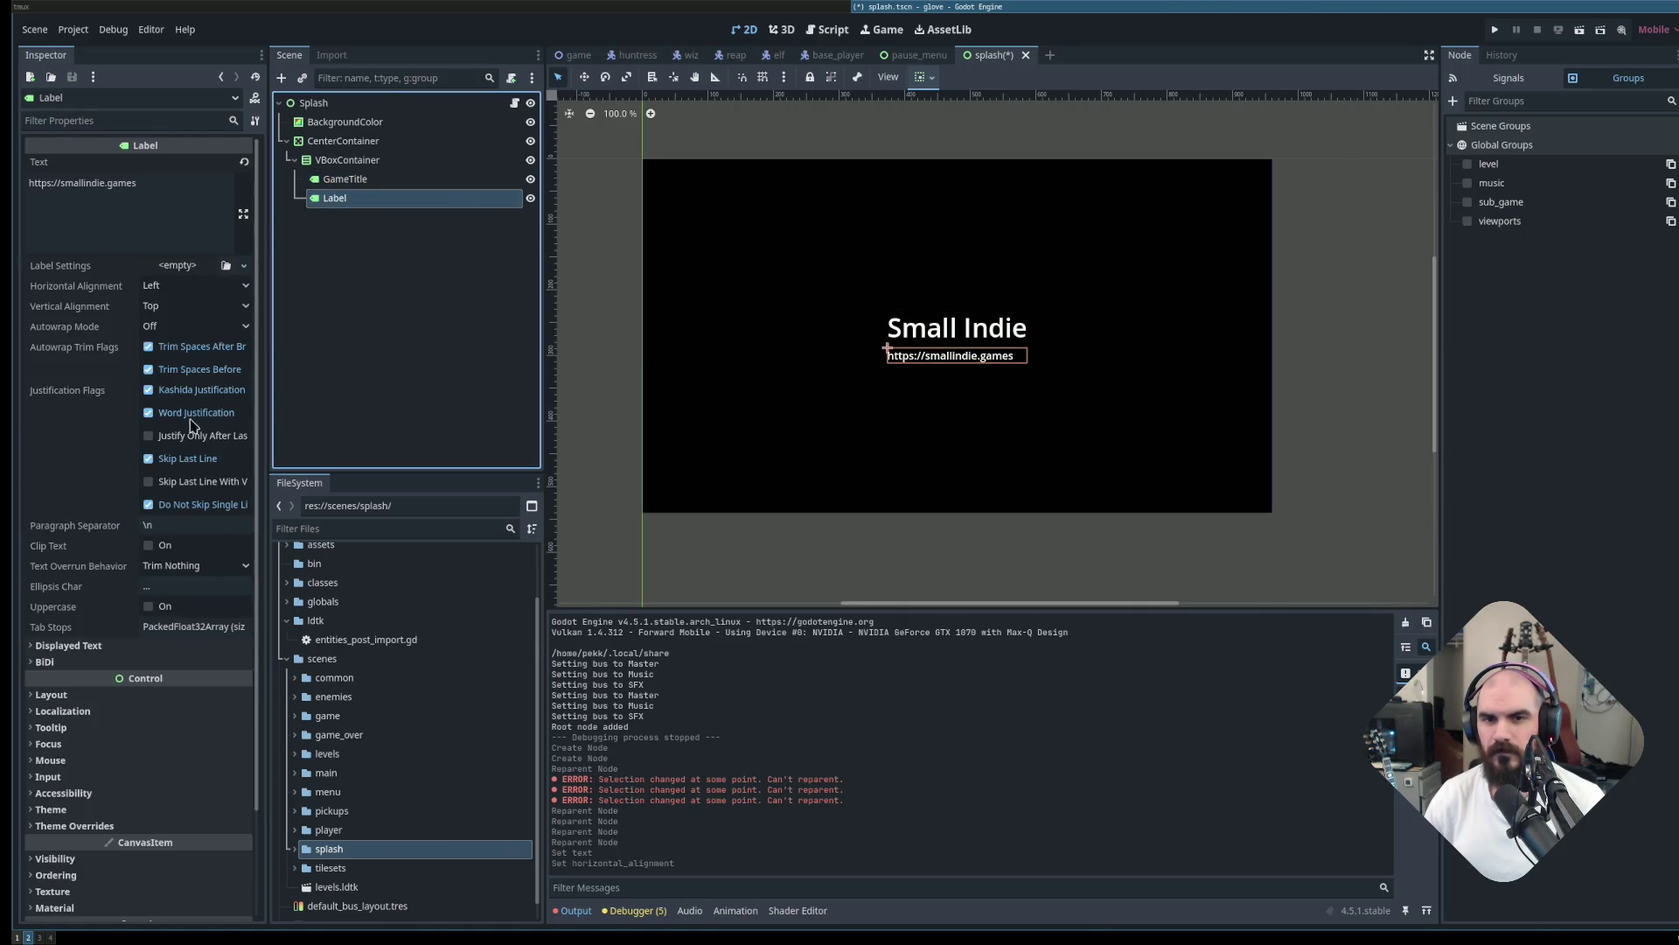
left_click(182, 287)
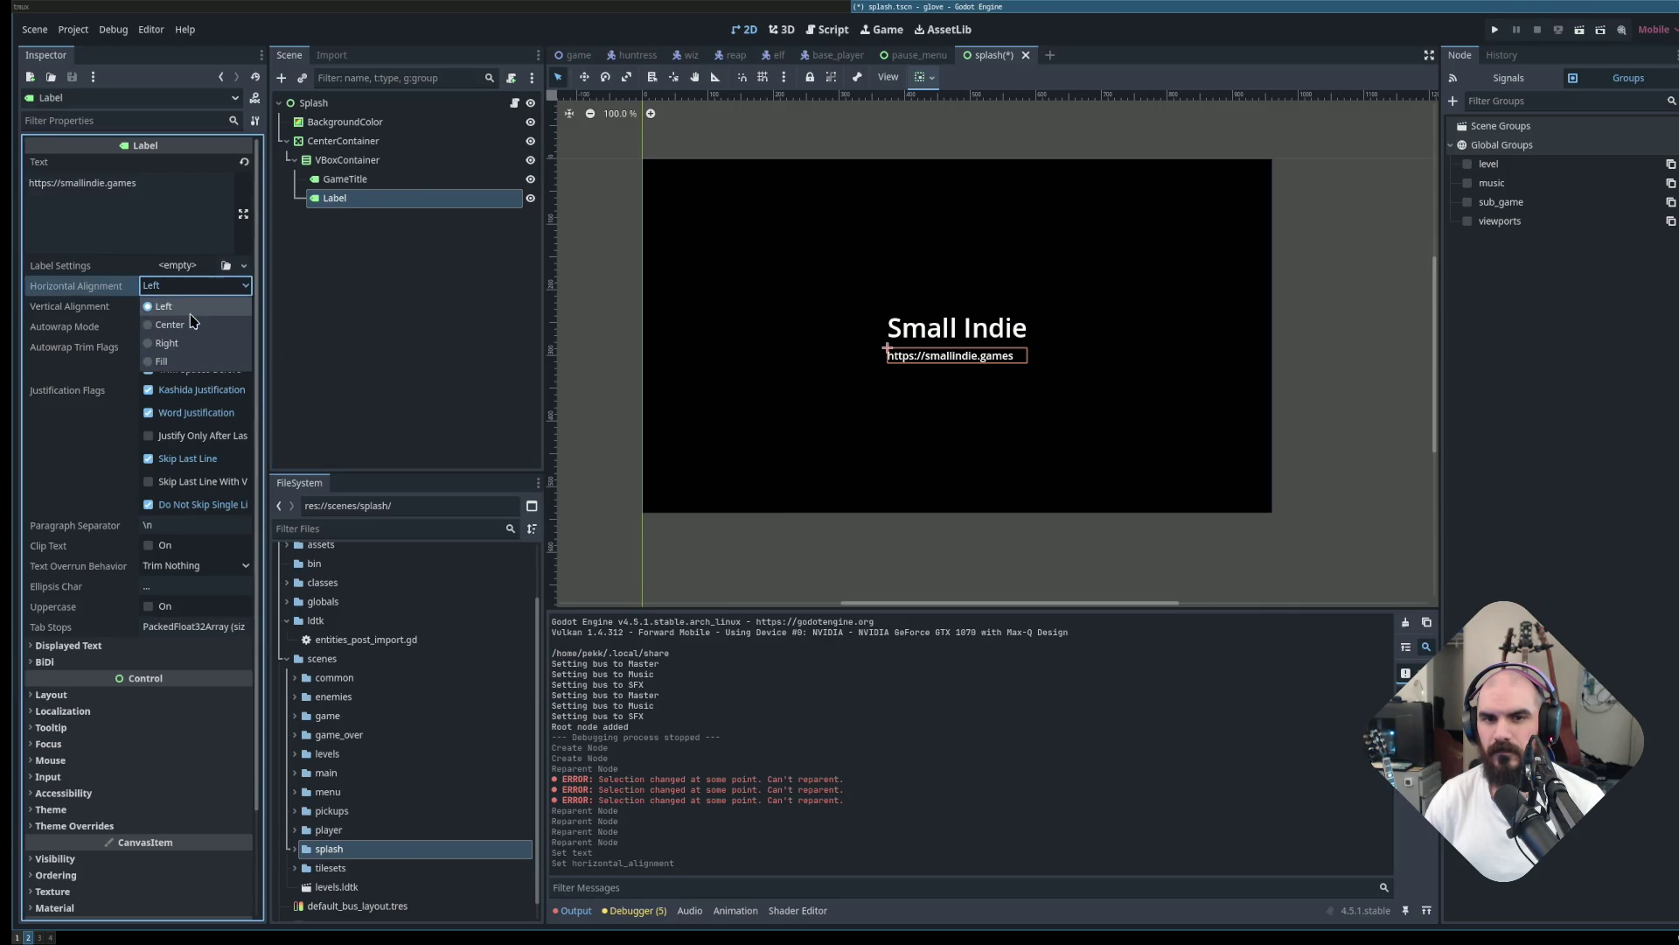
left_click(162, 321)
left_click(359, 307)
key("ctrl+s")
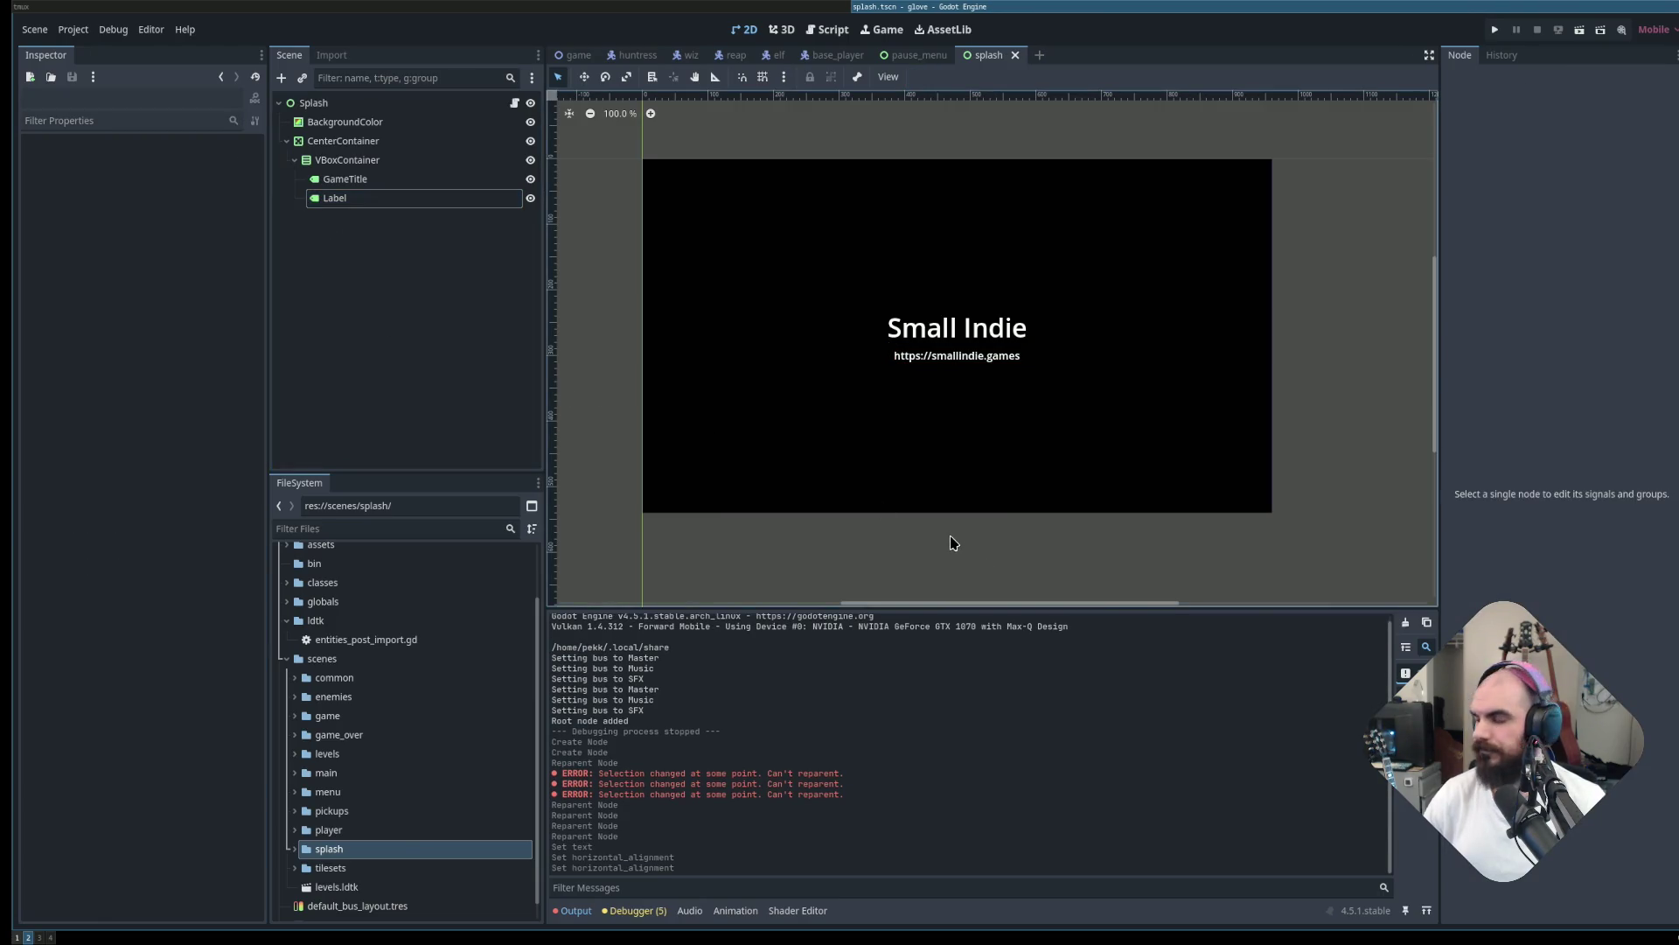
key("F5")
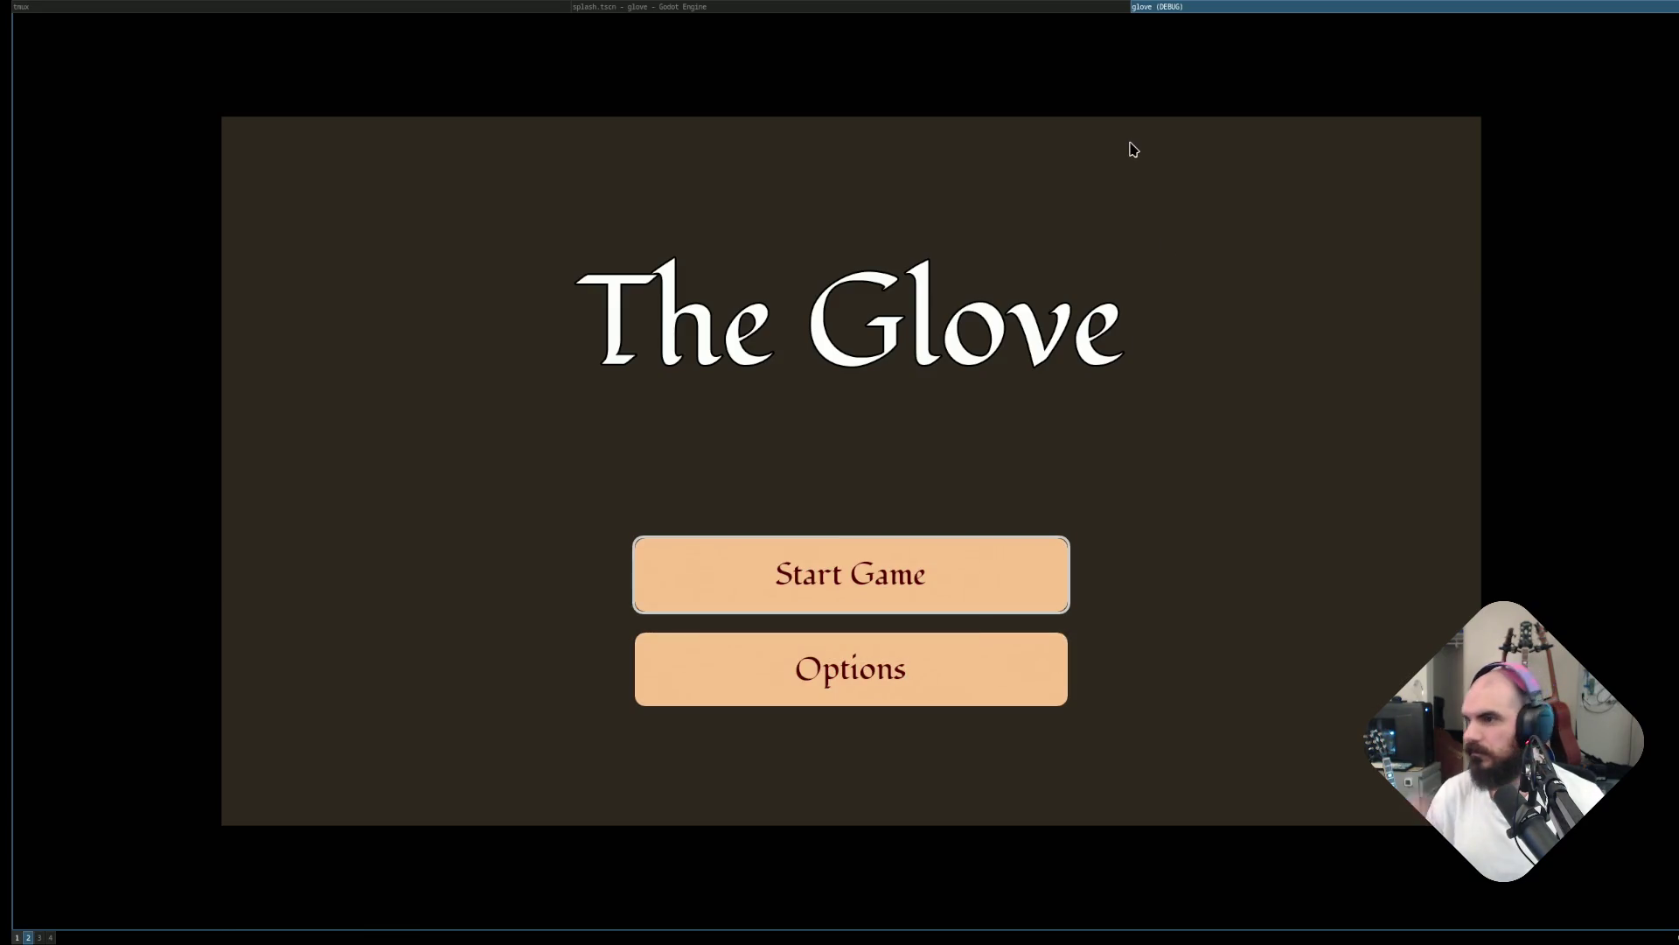
Step: Stop the running game and return to splash.gd at the fade-in time value
key("F8")
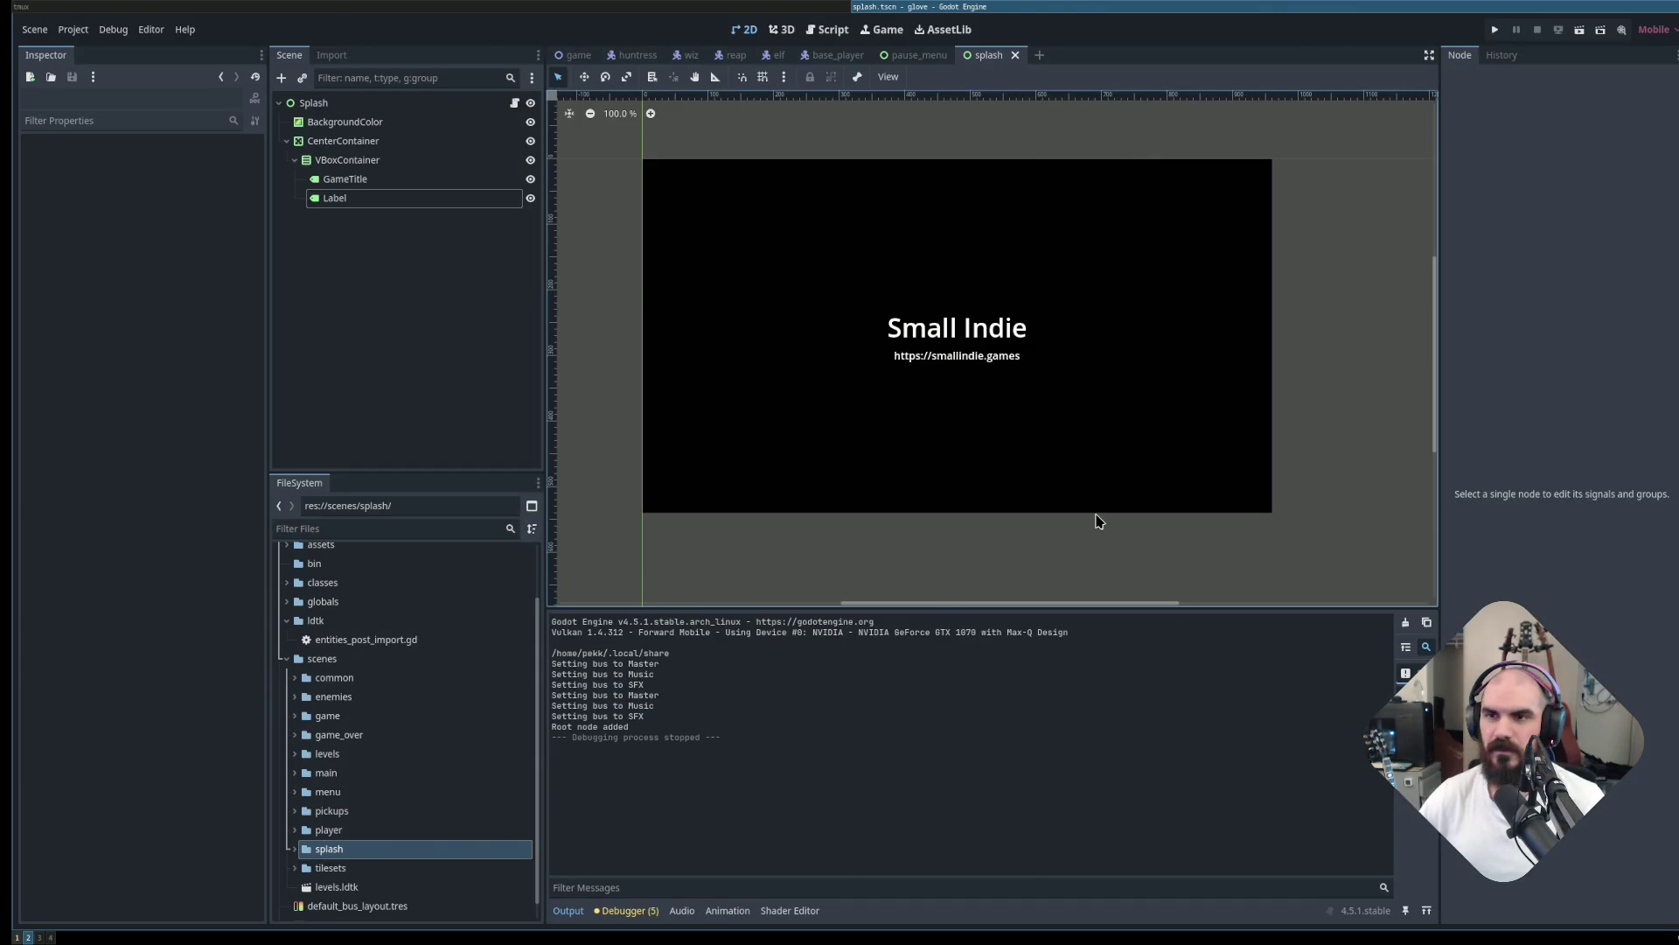
key("super+Left")
left_click(1209, 282)
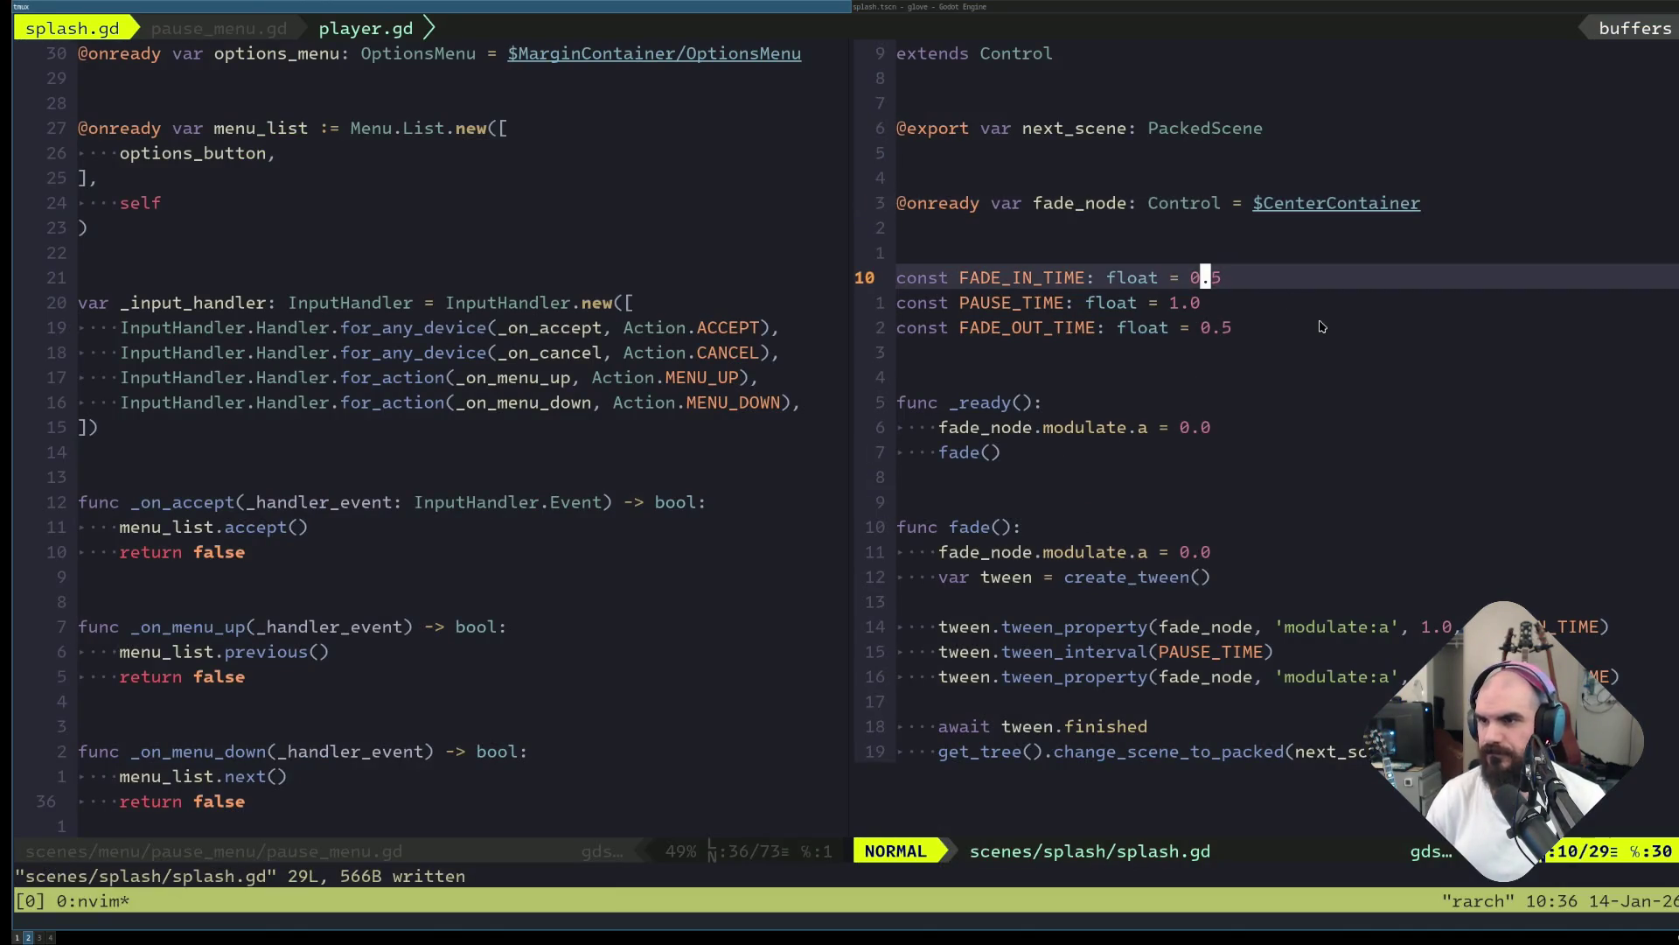
Step: Change the pause time to 5.0, save splash.gd, and test-run it in Godot
key("h")
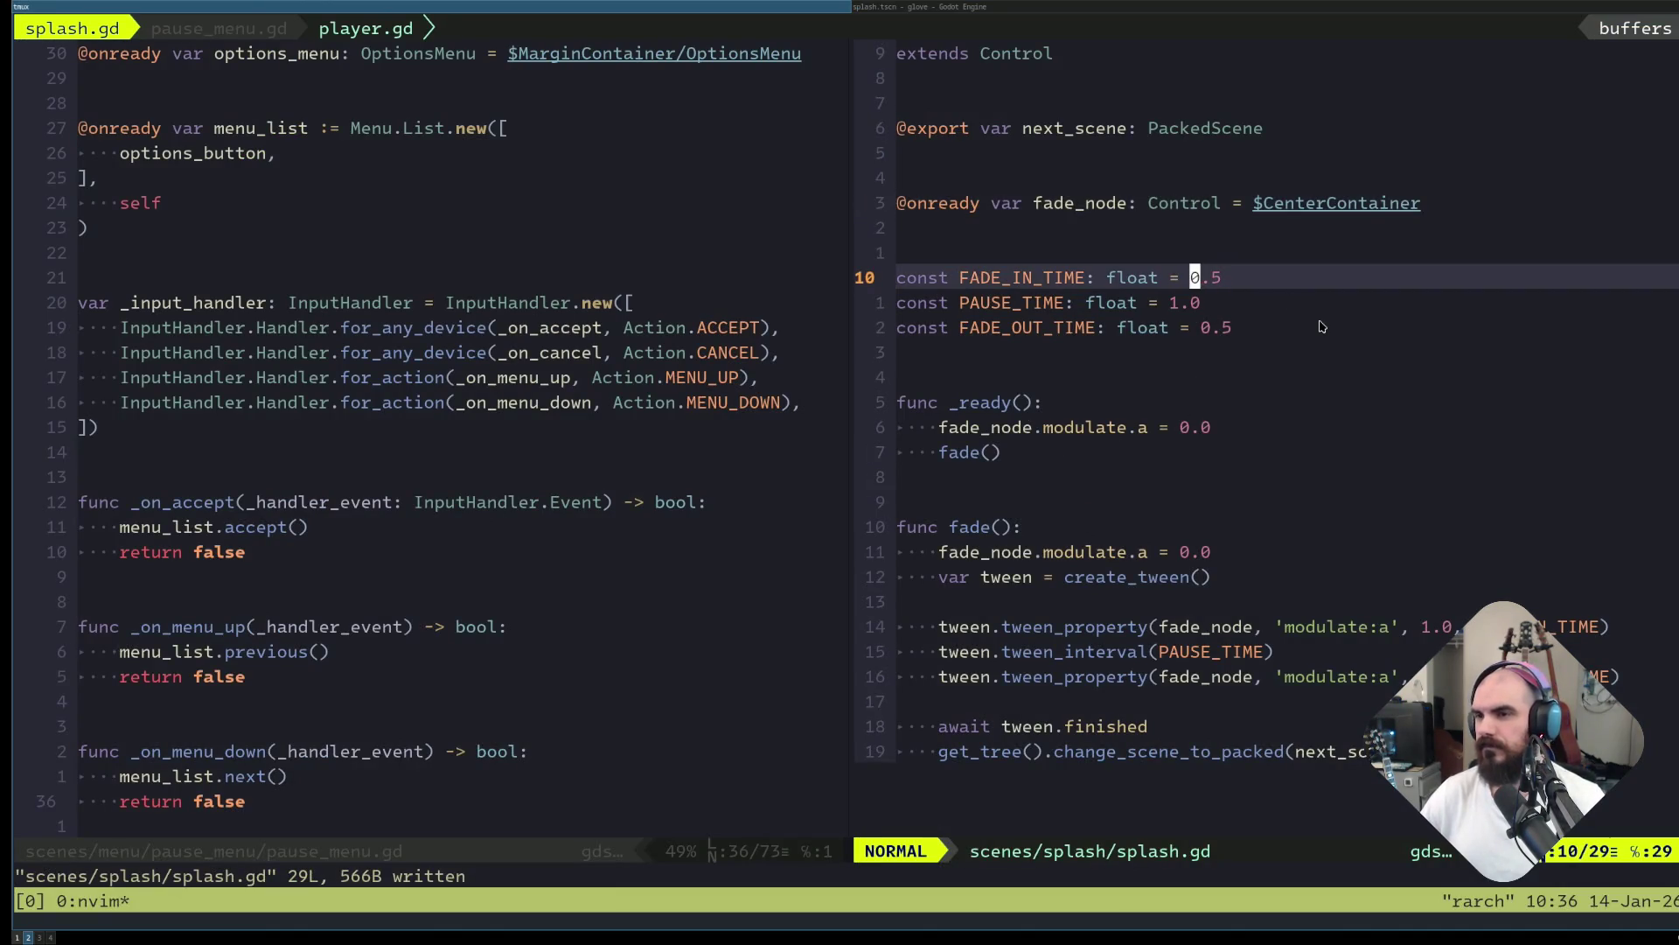
key("j")
key("b")
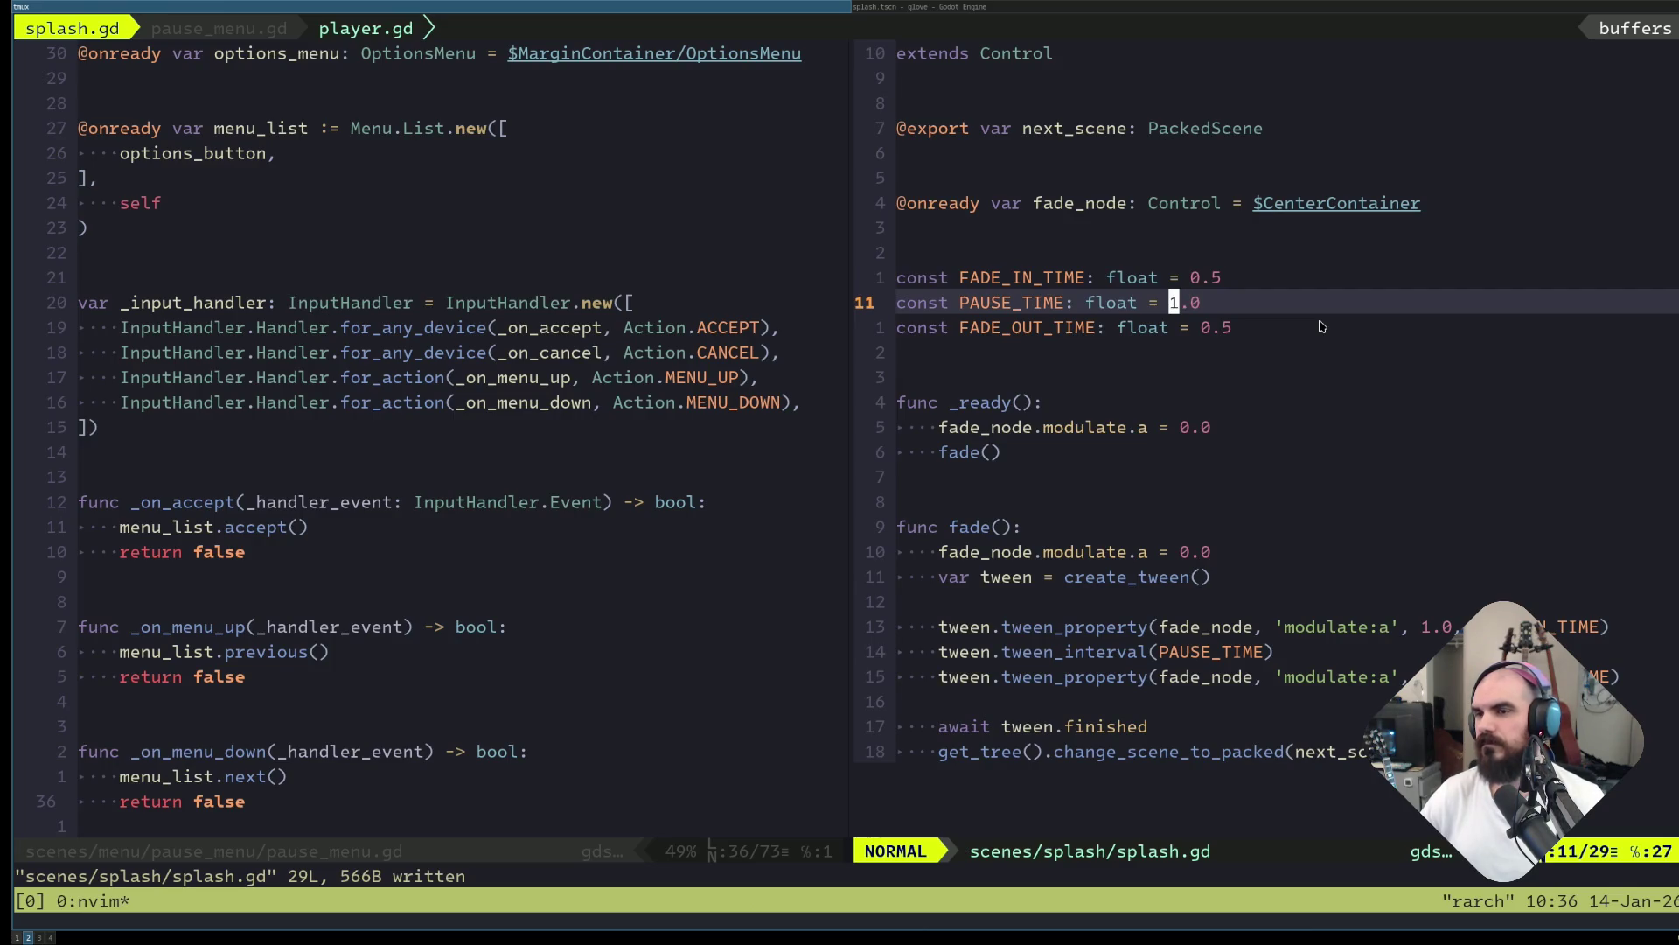
key("r")
key("3")
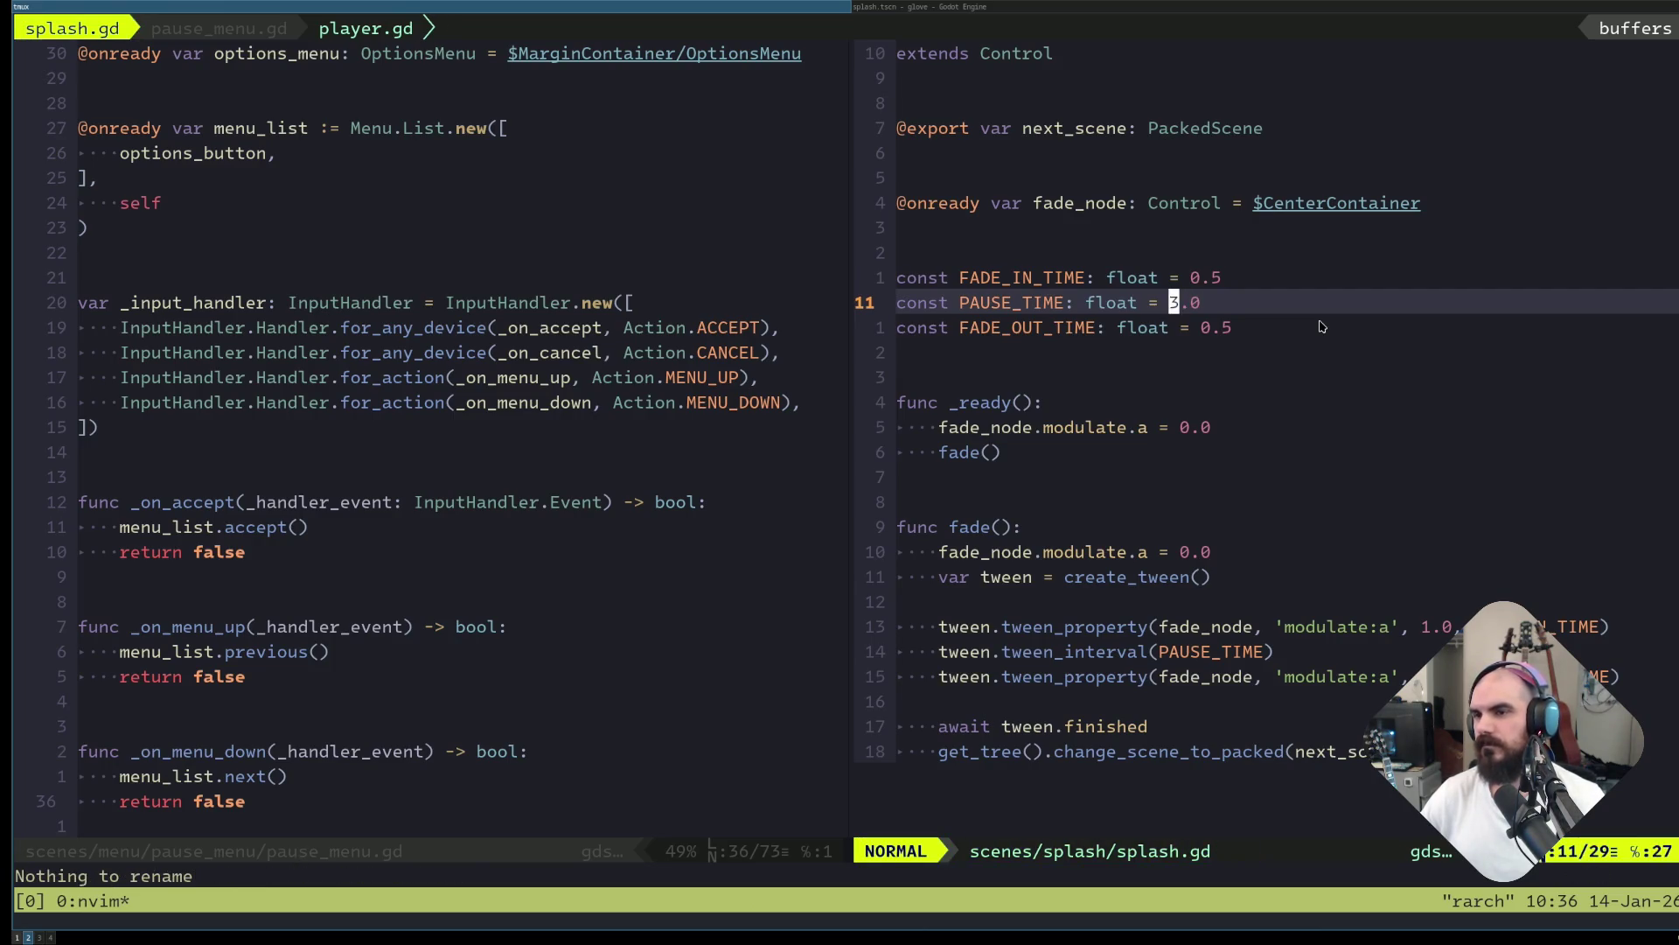
type("r5")
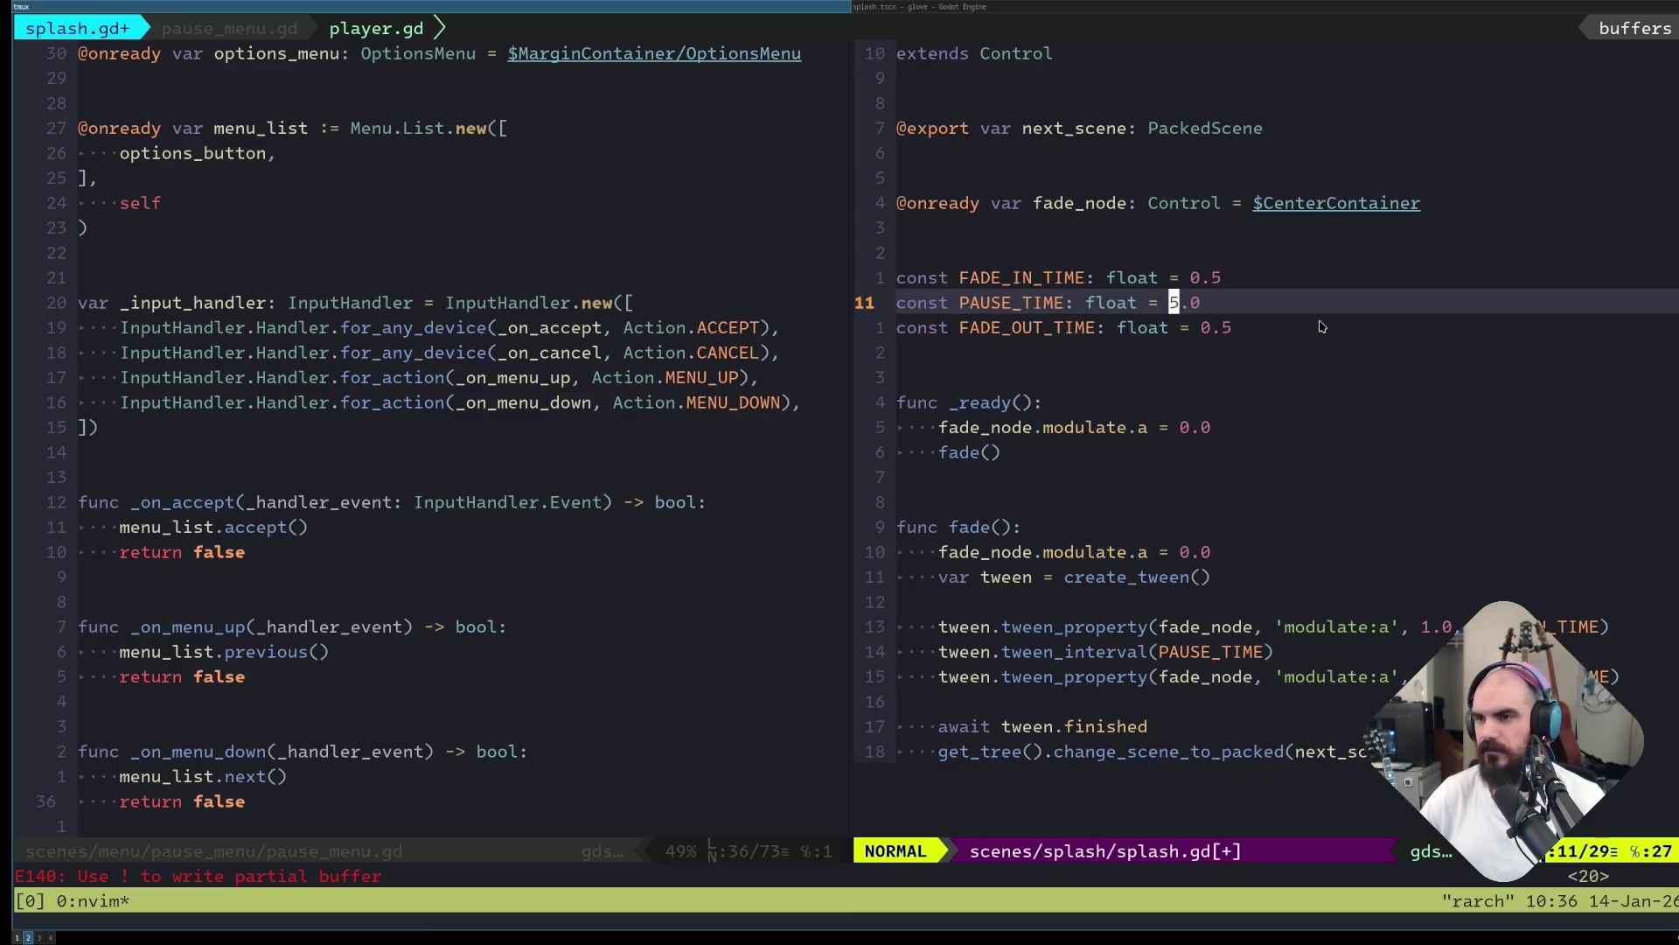
type(":w")
key("Return")
key("super+l")
key("F6")
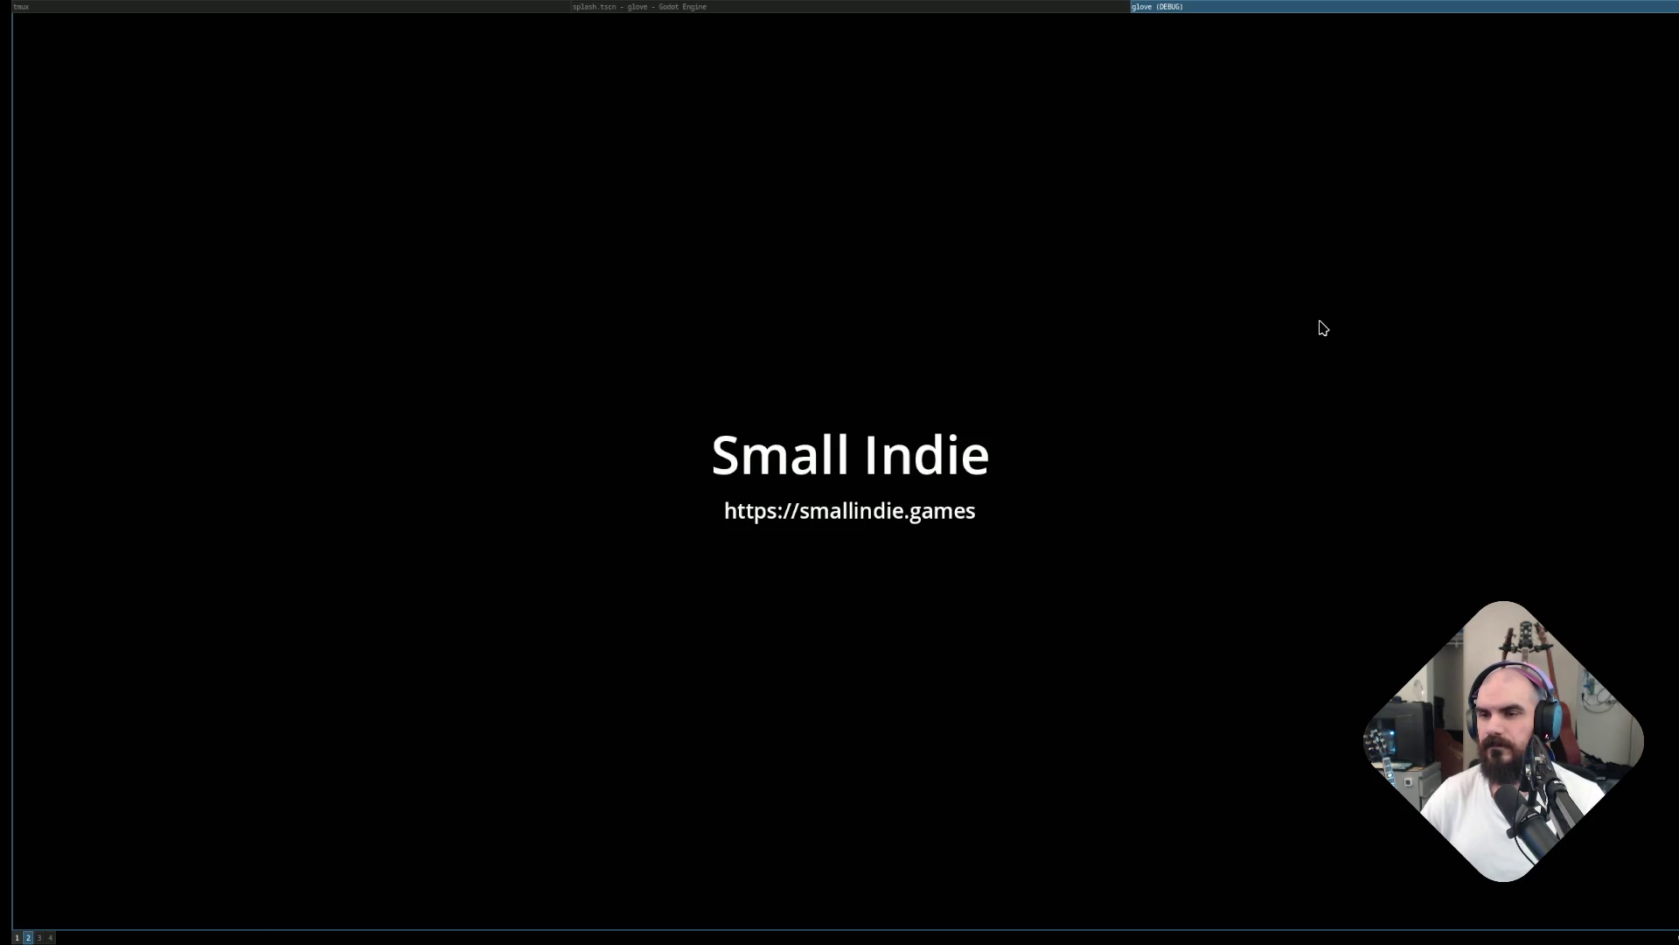
Step: Set PAUSE_TIME to 3.0, save, and rerun the game to check the pause
key("F8")
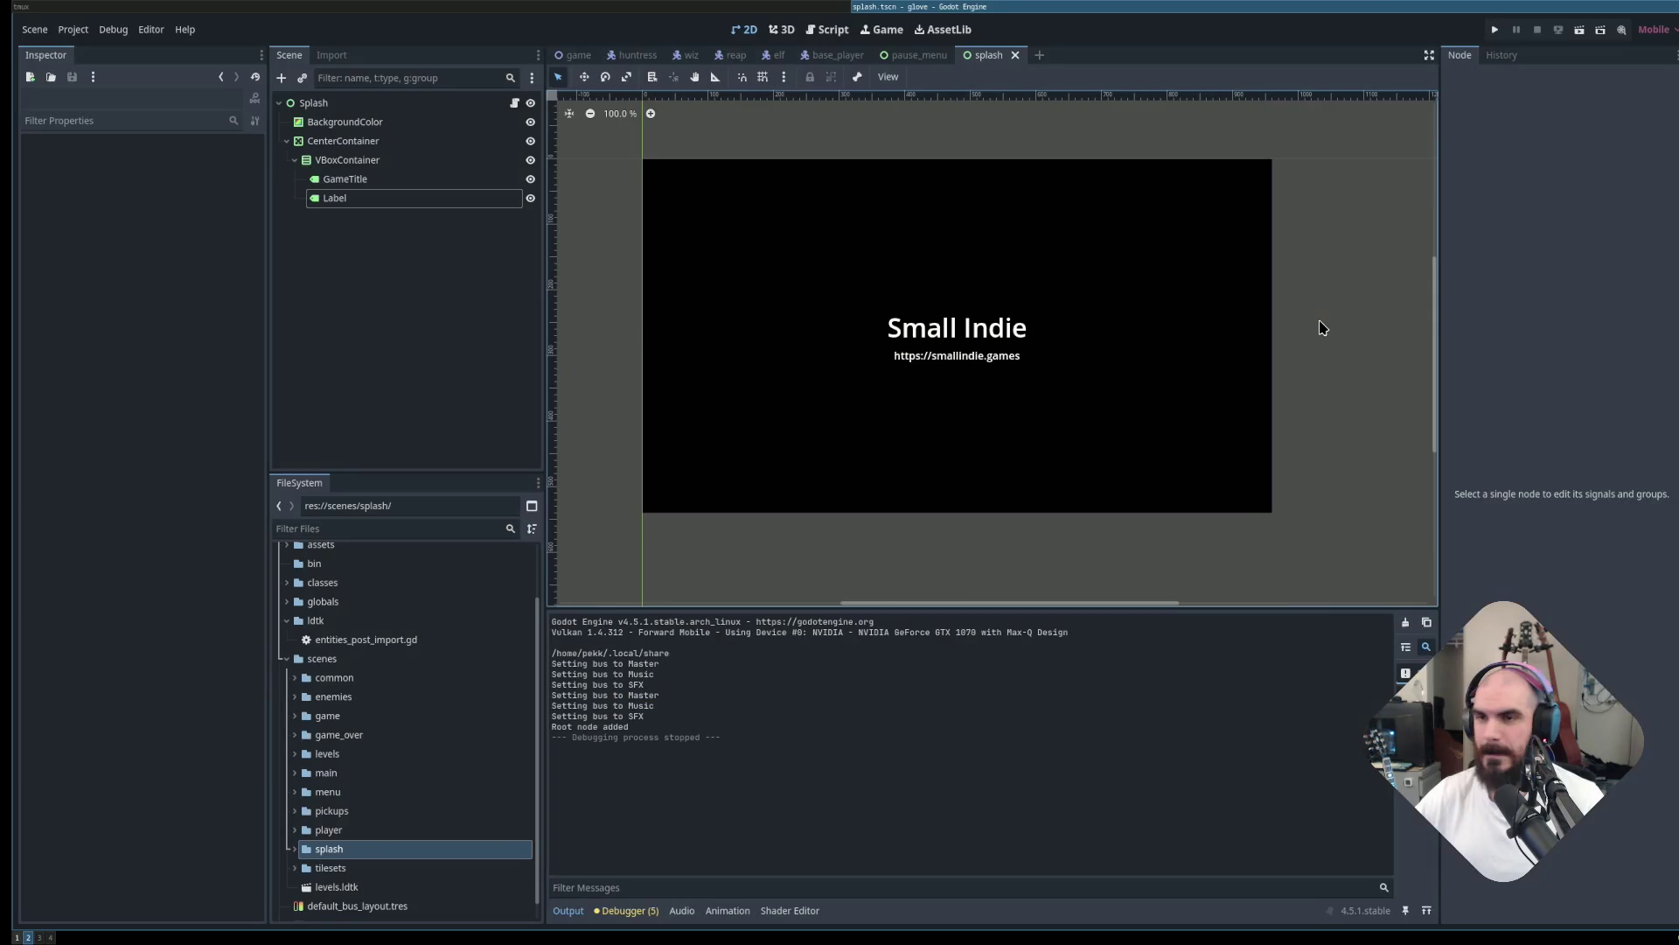
key("super+h")
type("r3:w")
key("Return")
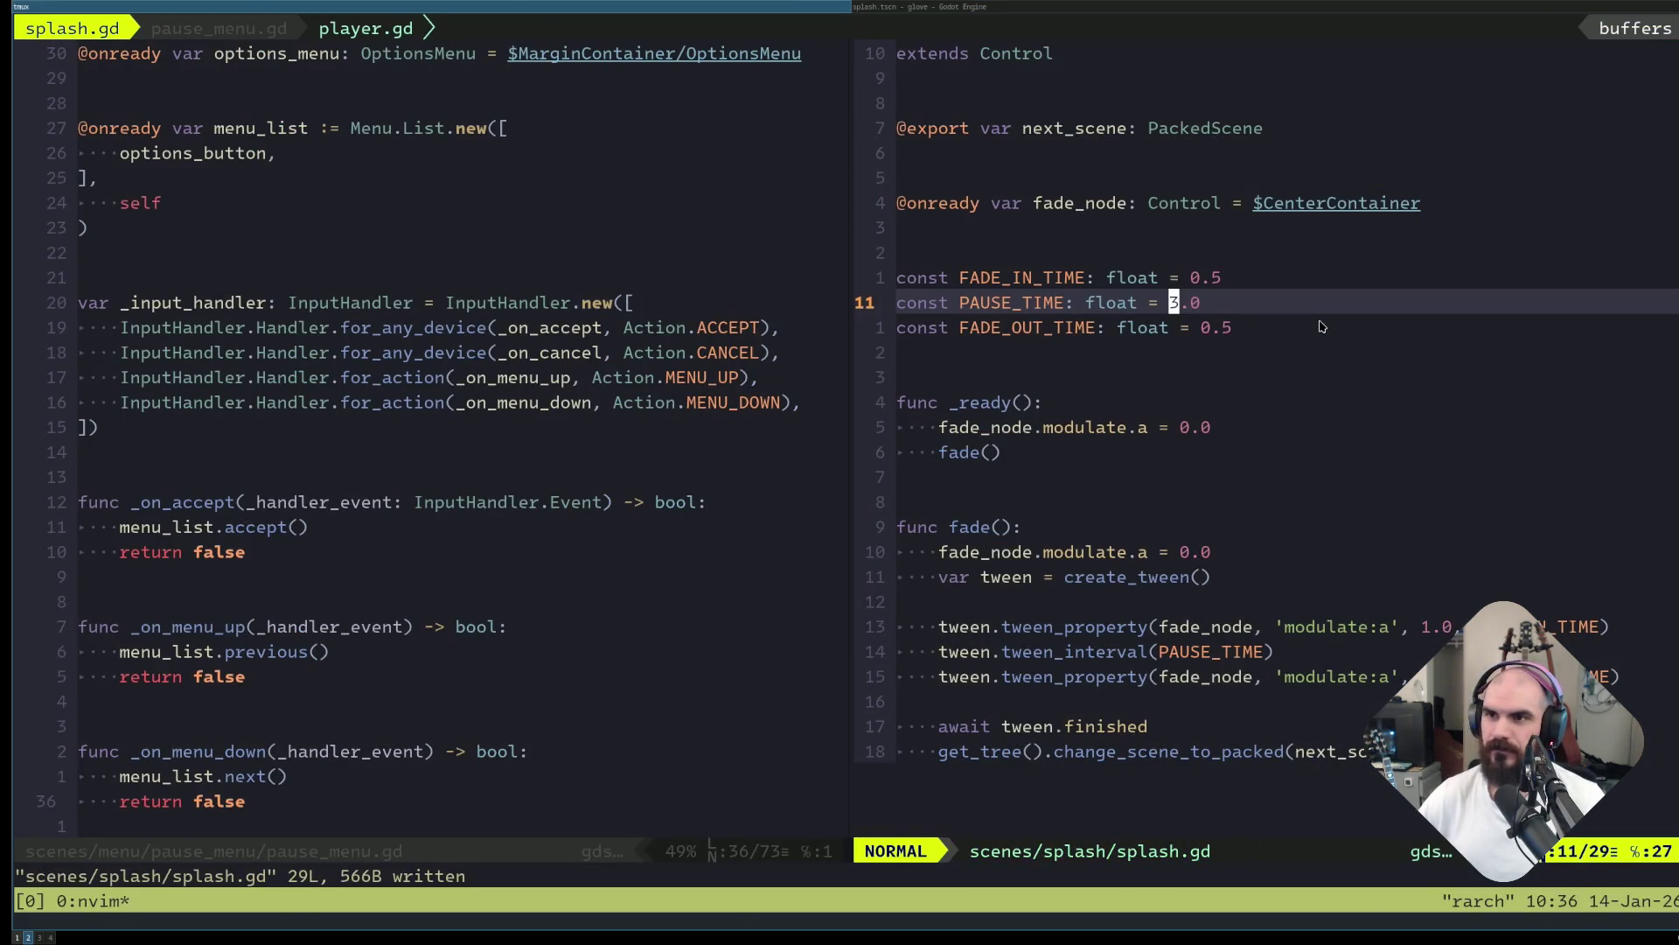
key("super+l")
key("F5")
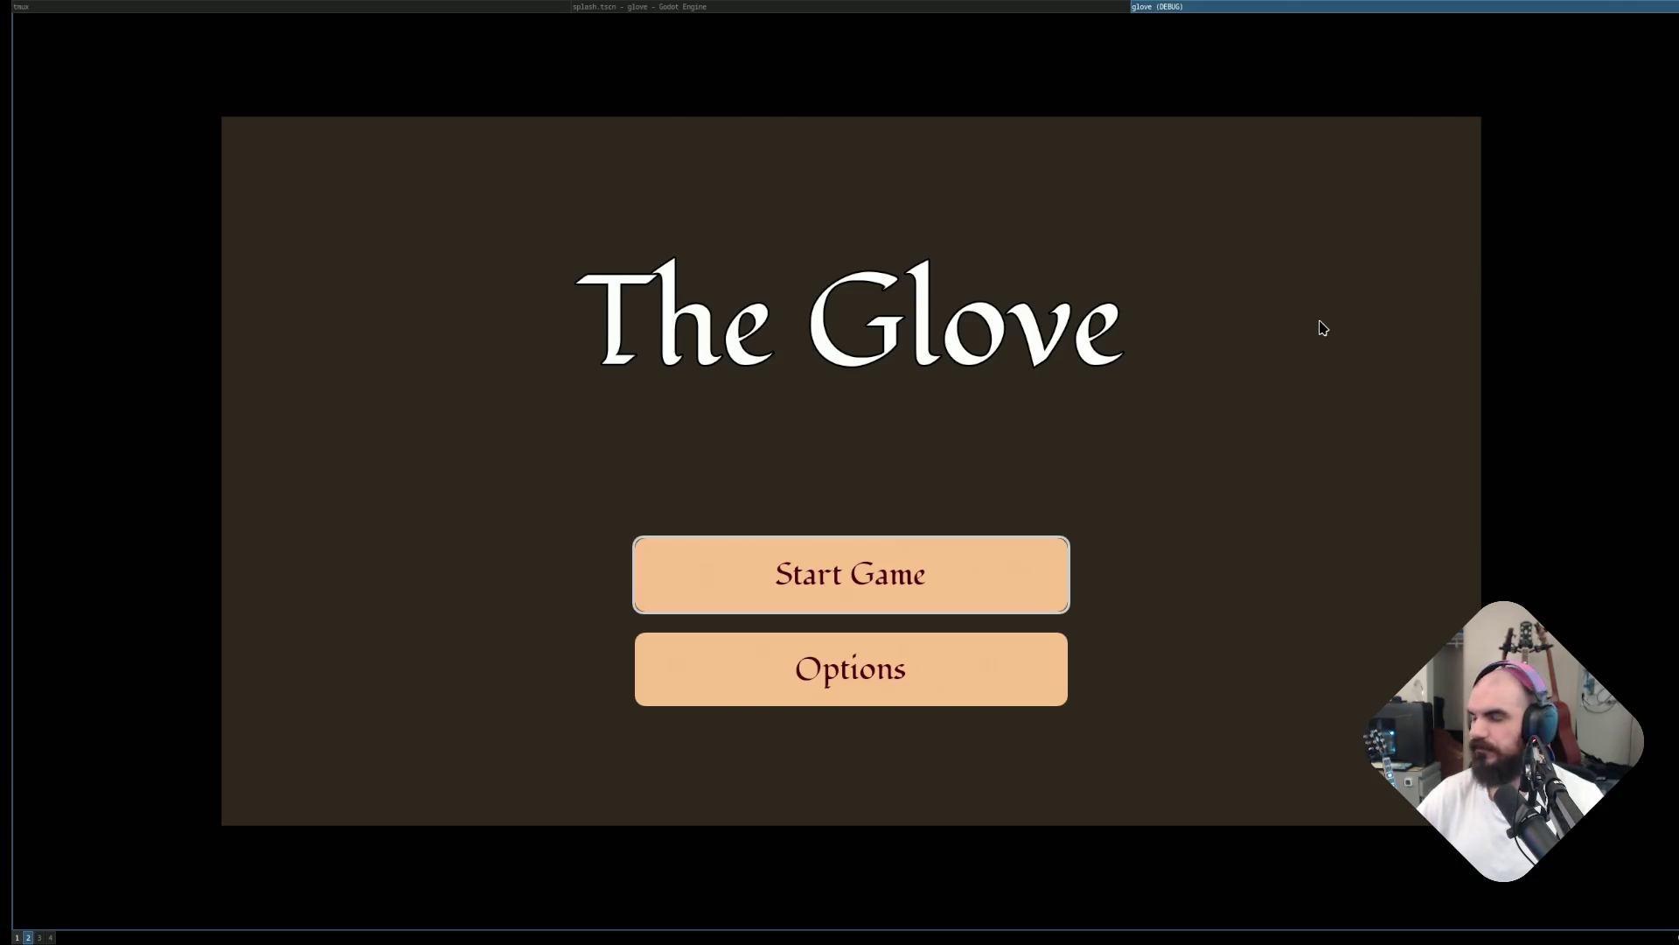
key("super+shift+q")
key("super+h")
Step: Add a tween_interval(START_DELAY) line after the tween is created in fade()
key("j")
key("j")
key("j")
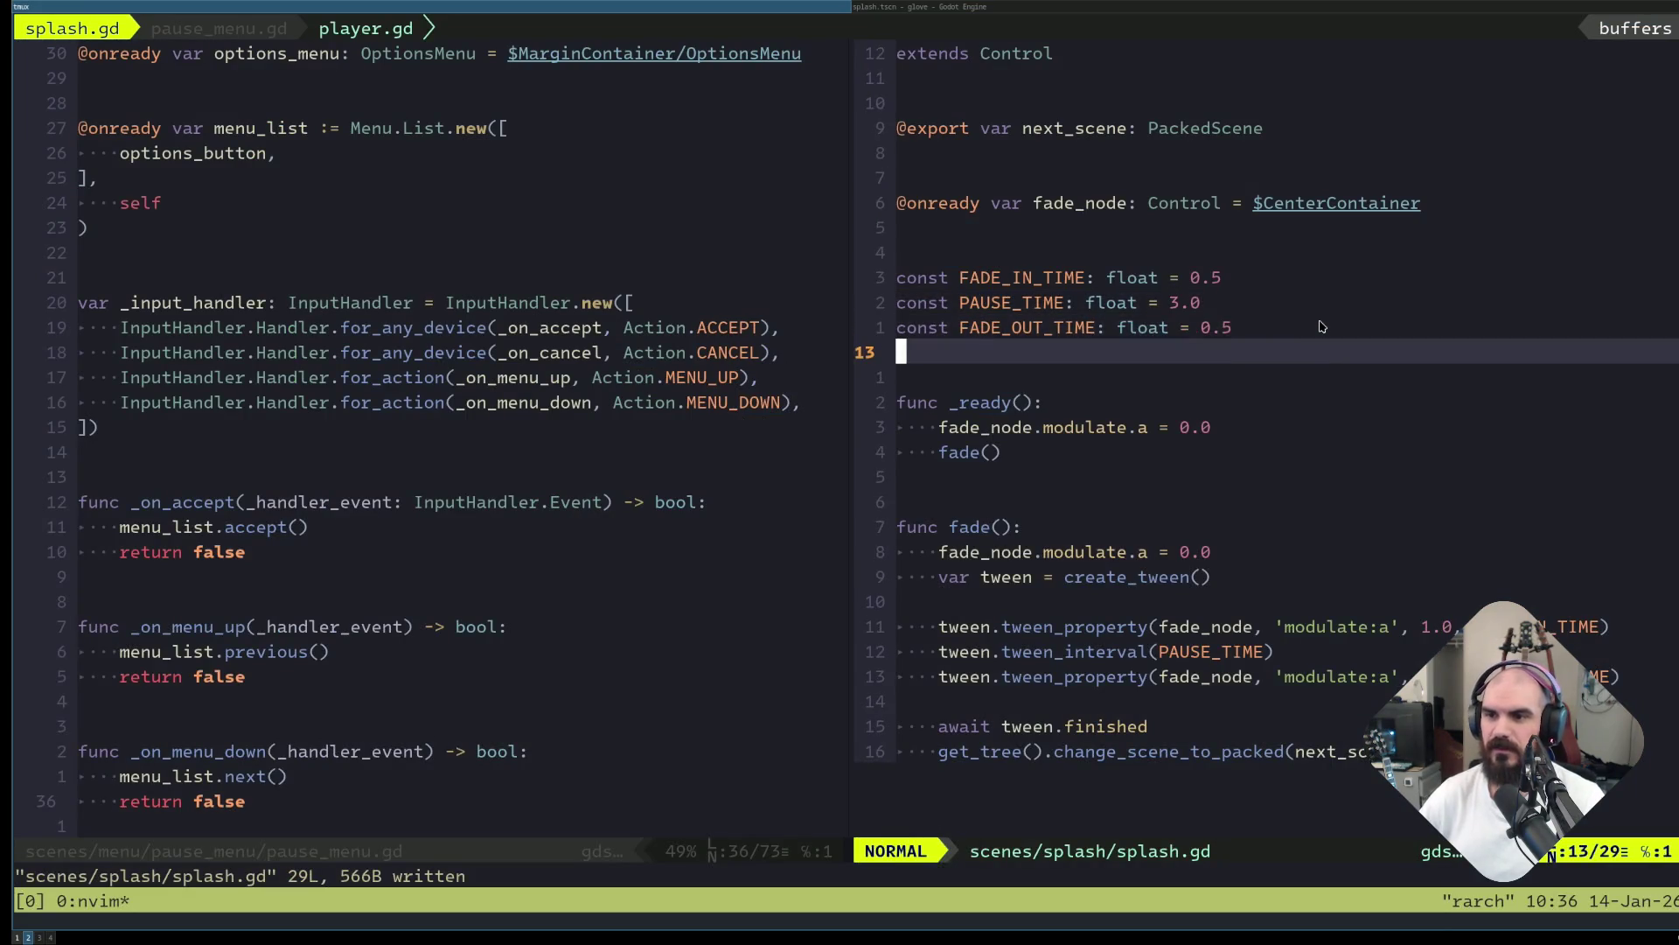
key("j")
key("j")
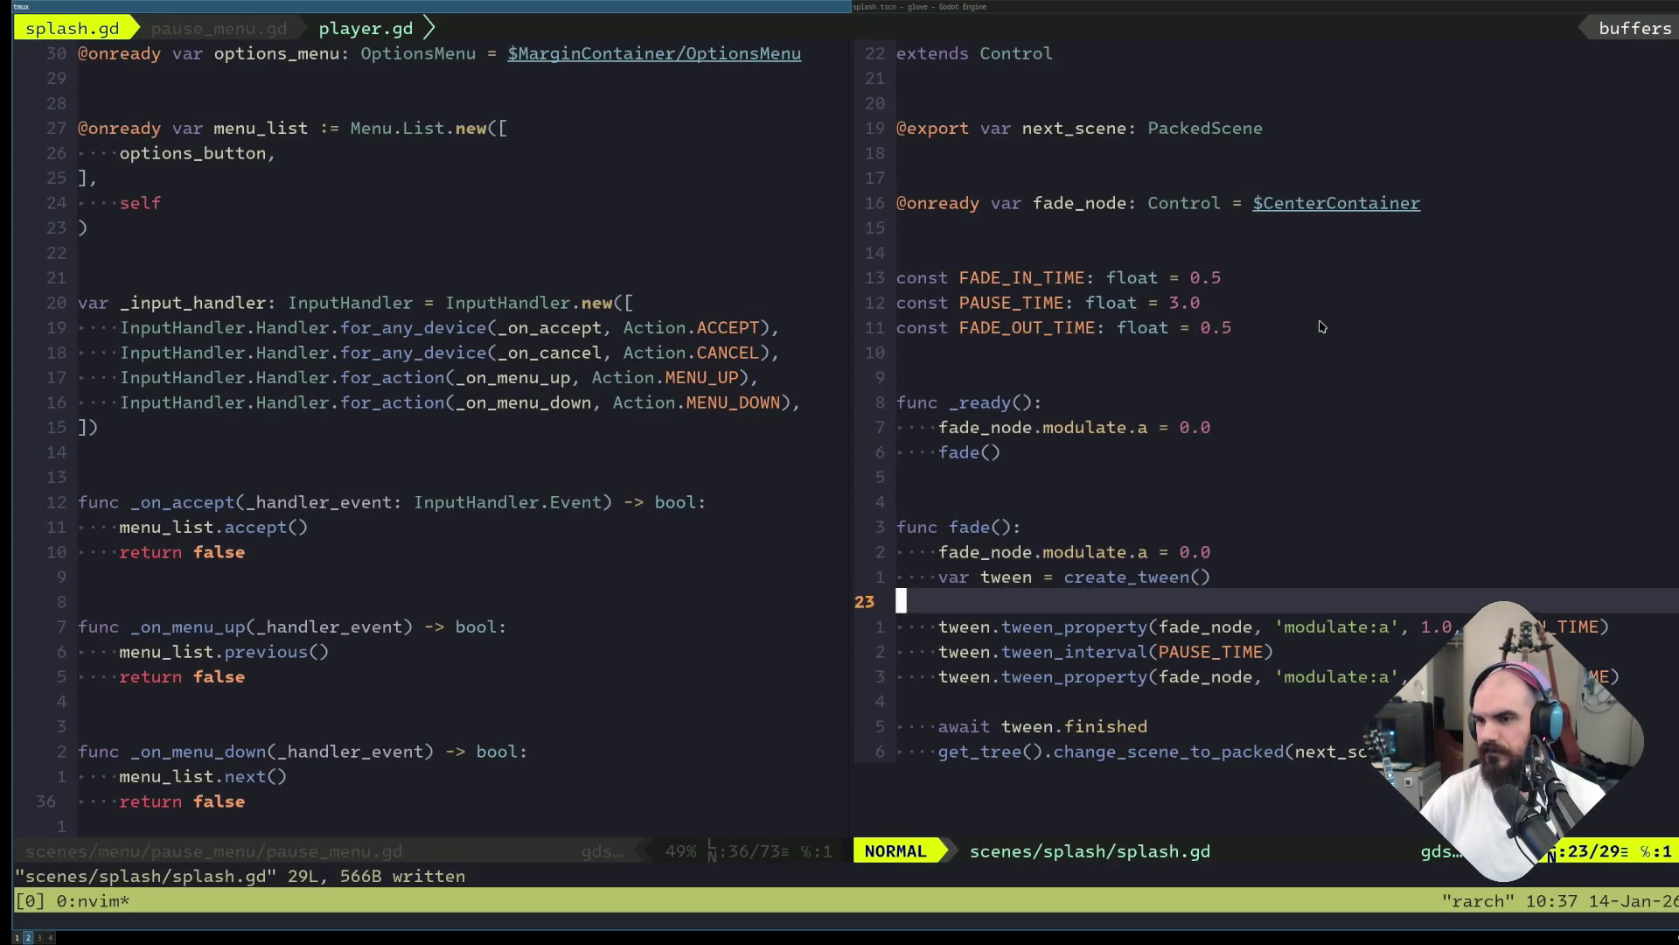
type("otwe")
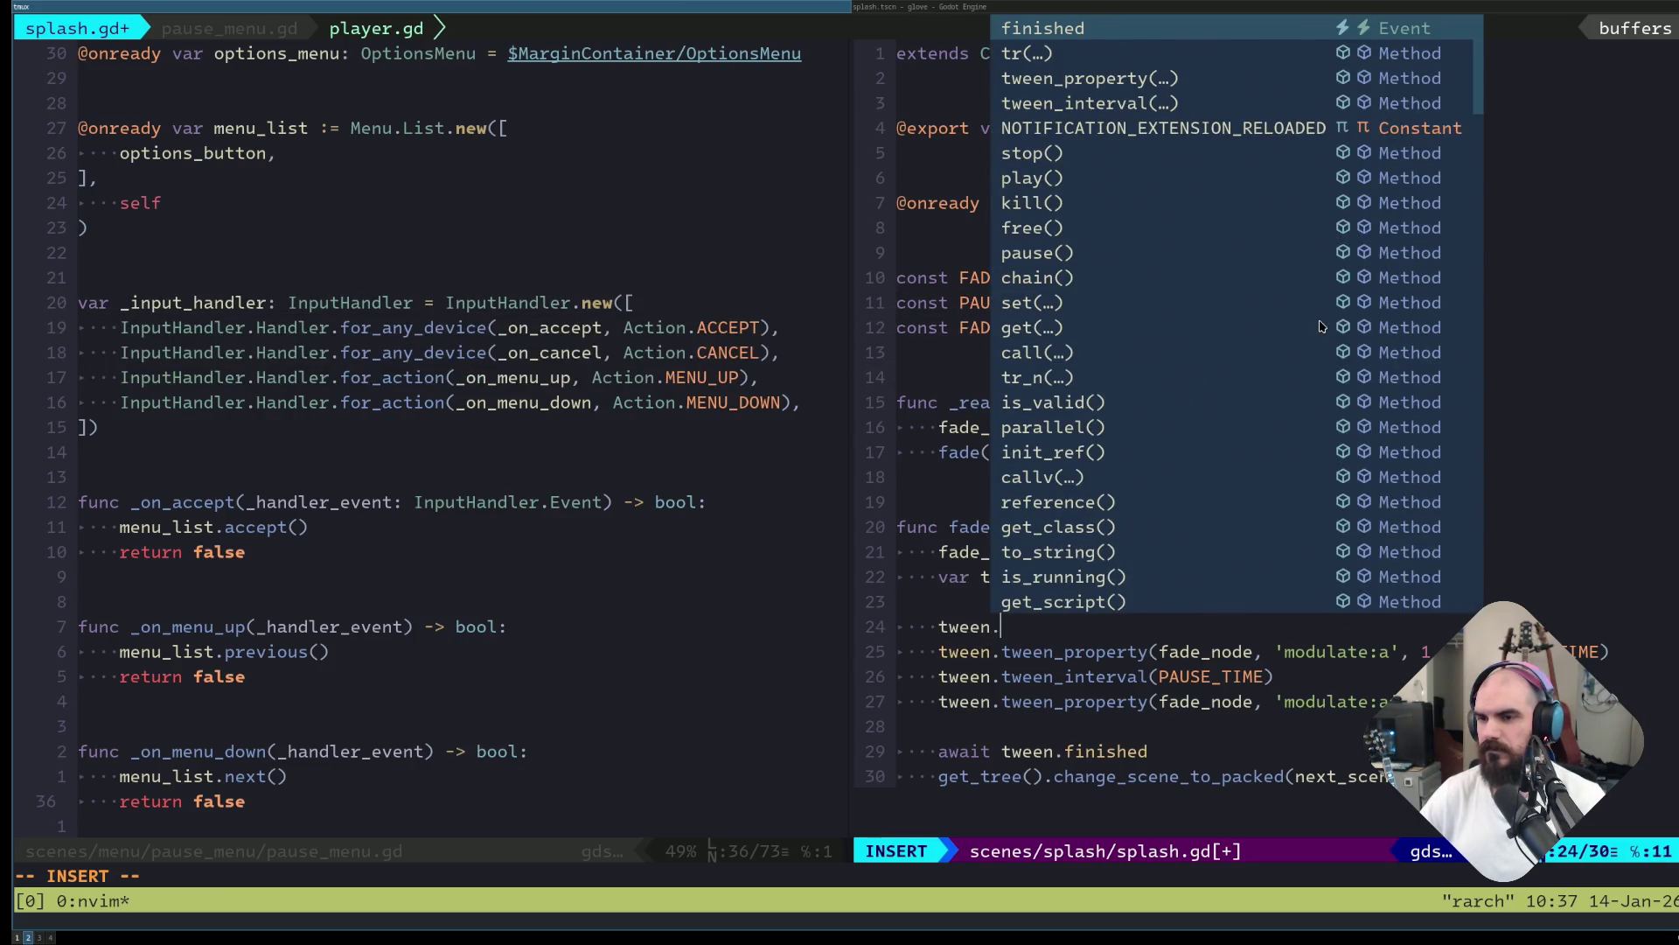
type("tween")
key("Tab")
key("Return")
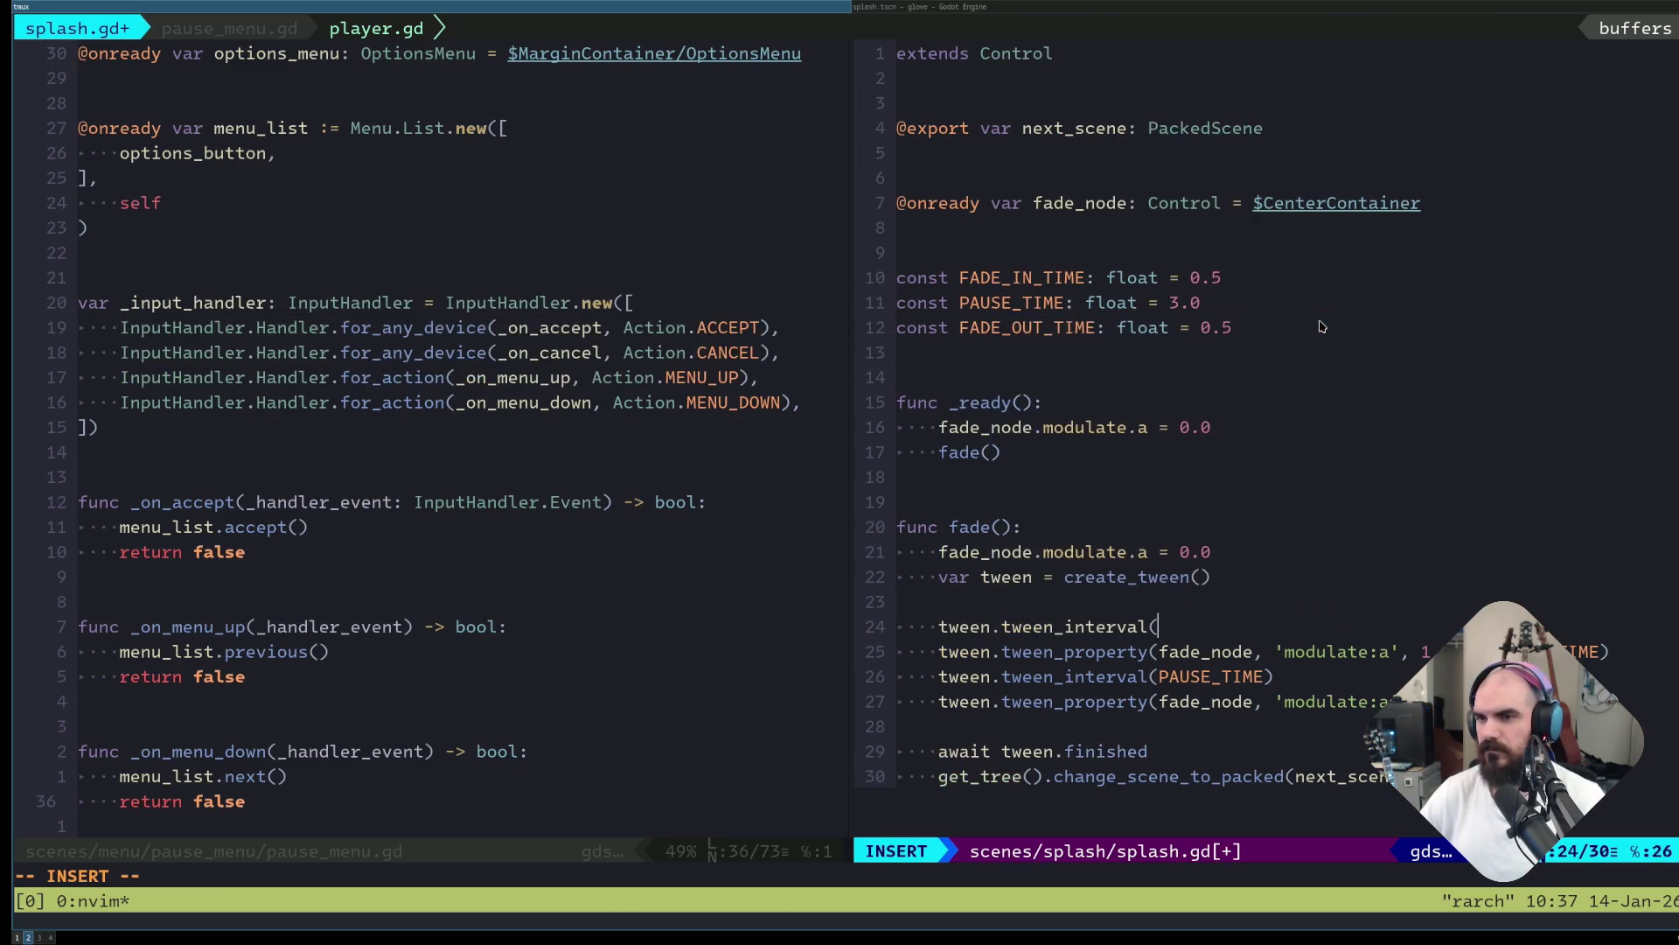
type("START_DELAY")
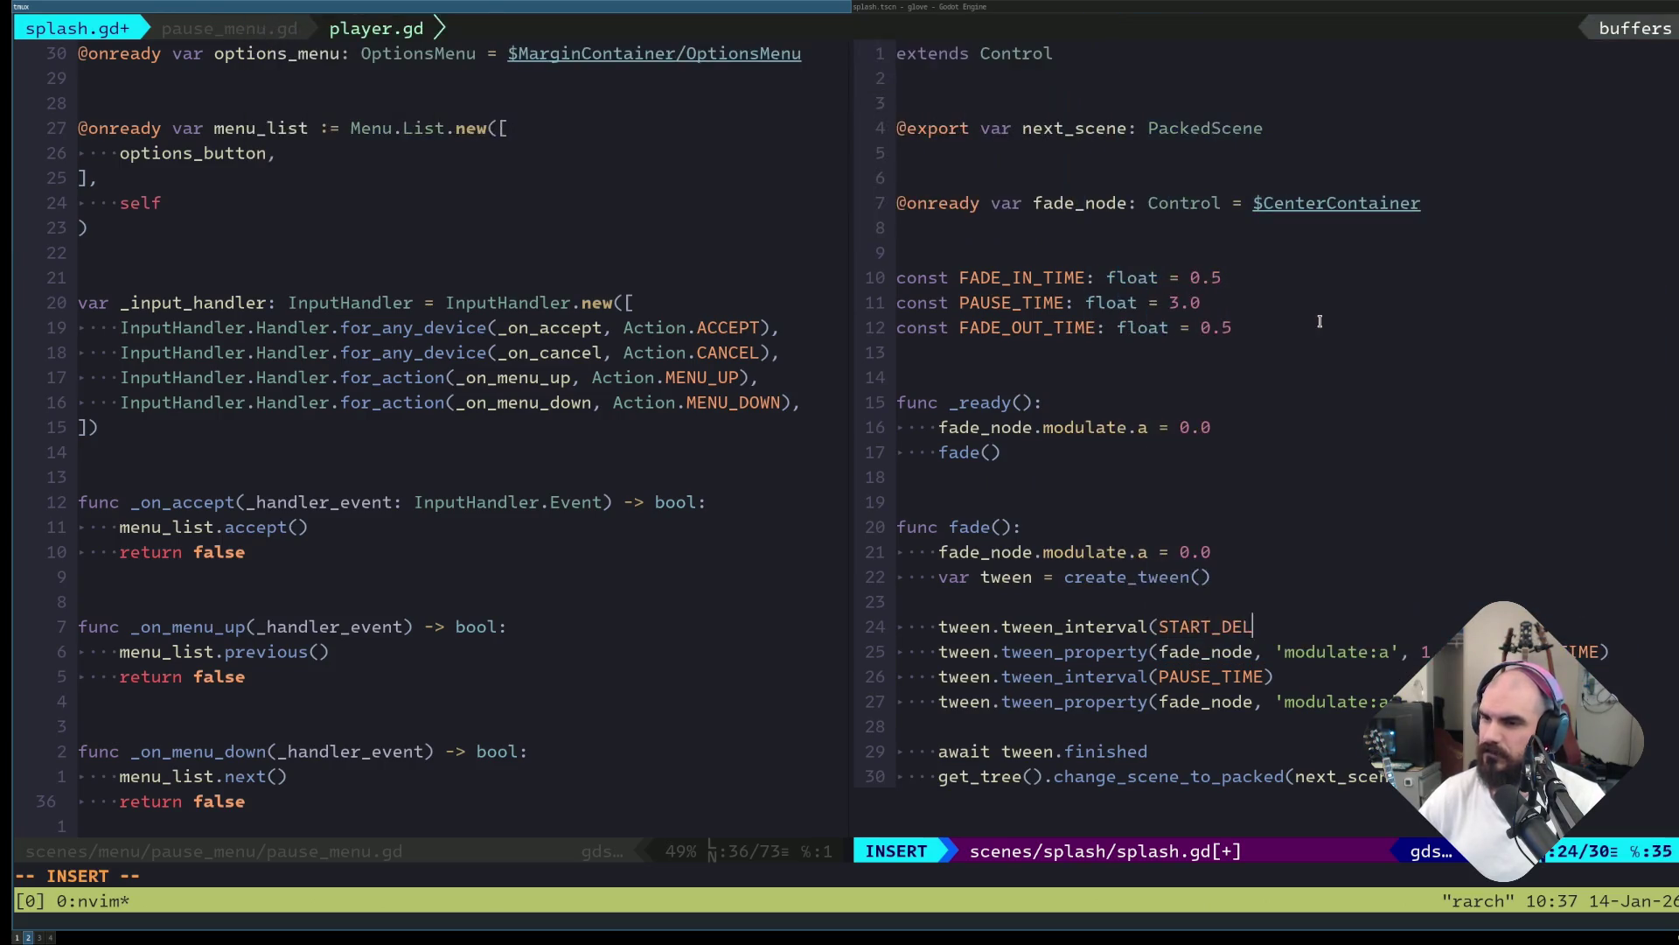
type(")")
key("Escape")
Step: Define START_DELAY as 0.5, save splash.gd, and run the scene in Godot
key("k")
key("k")
key("k")
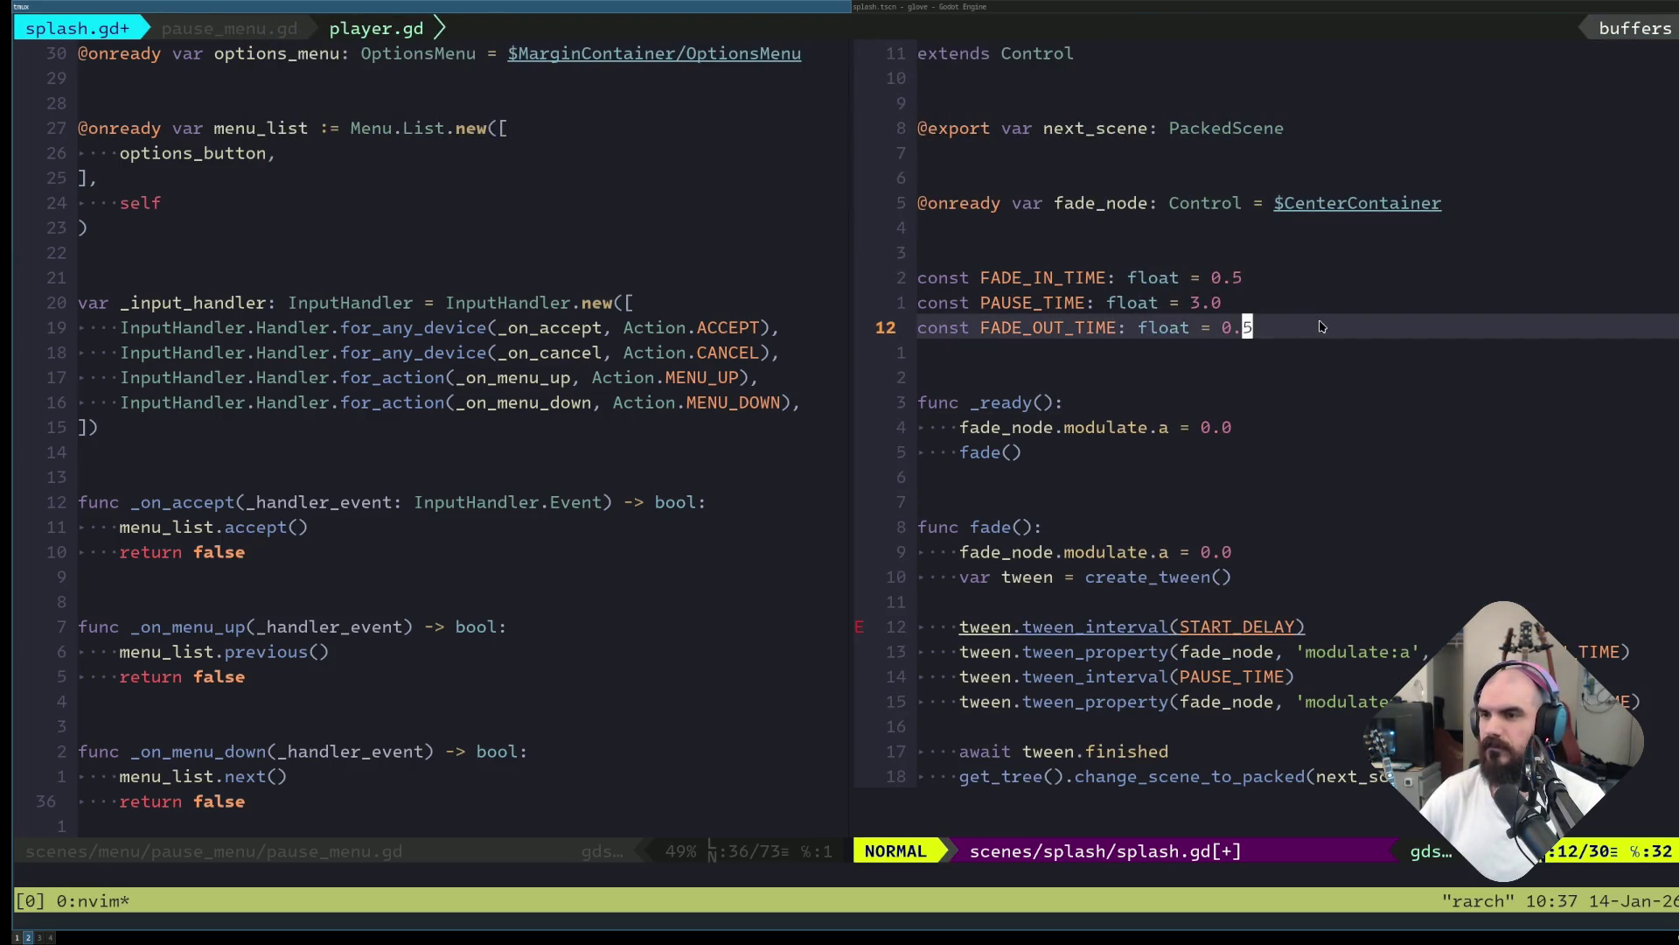
key("y")
key("y")
type("pwcwSTART_DELAY: float =")
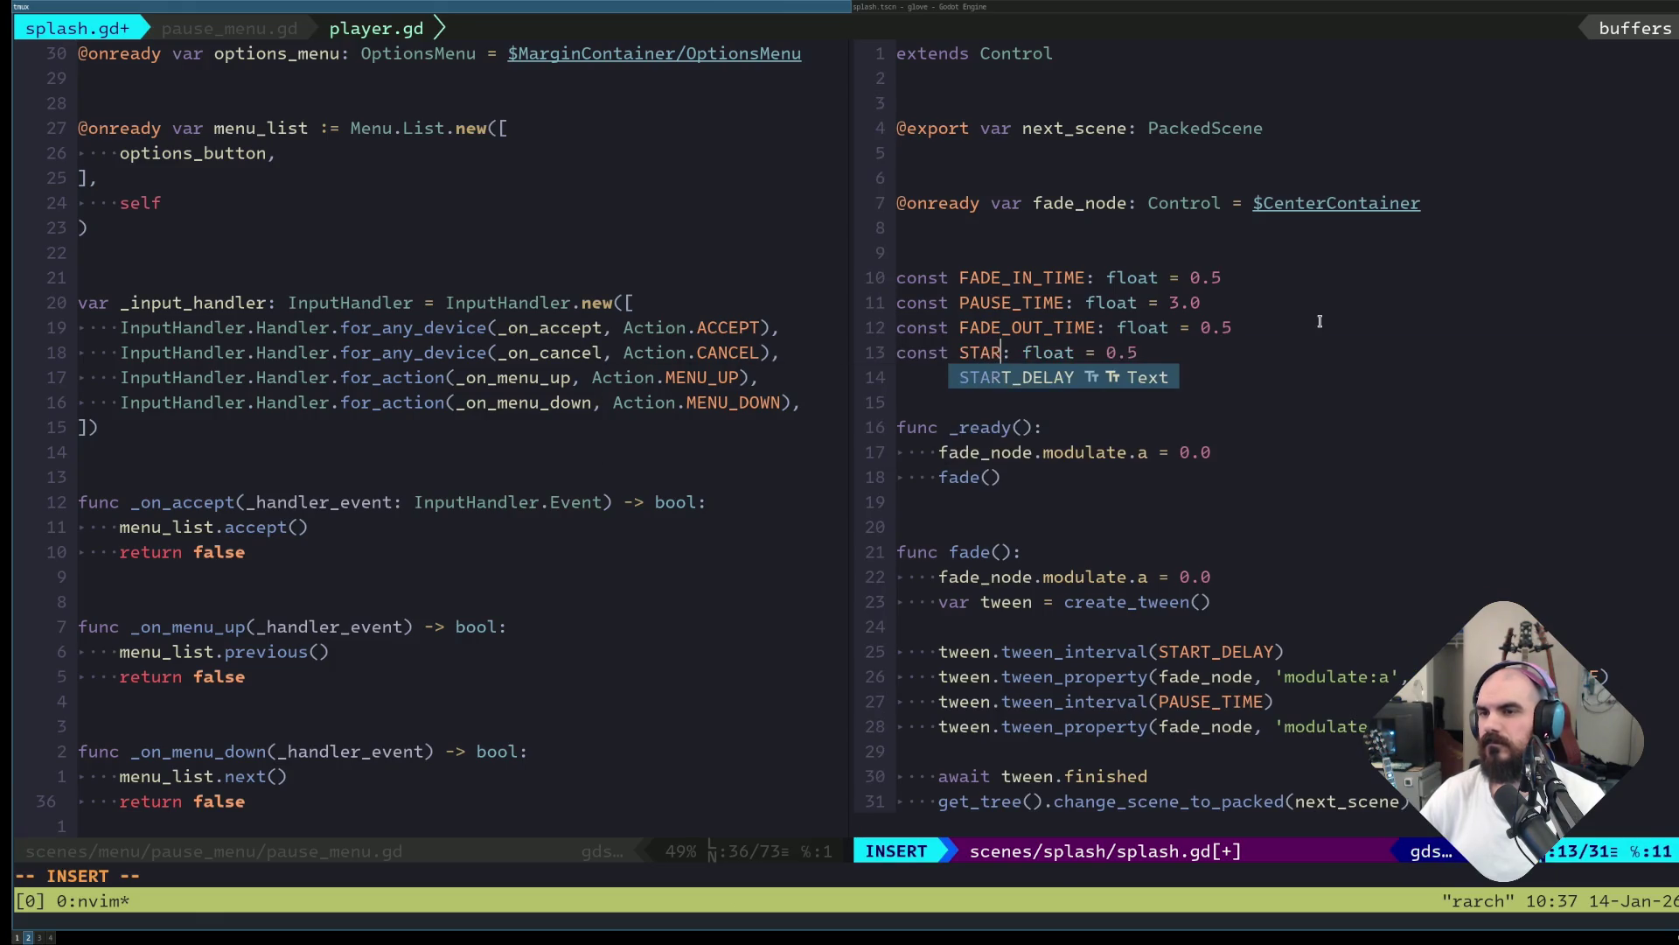
key("End")
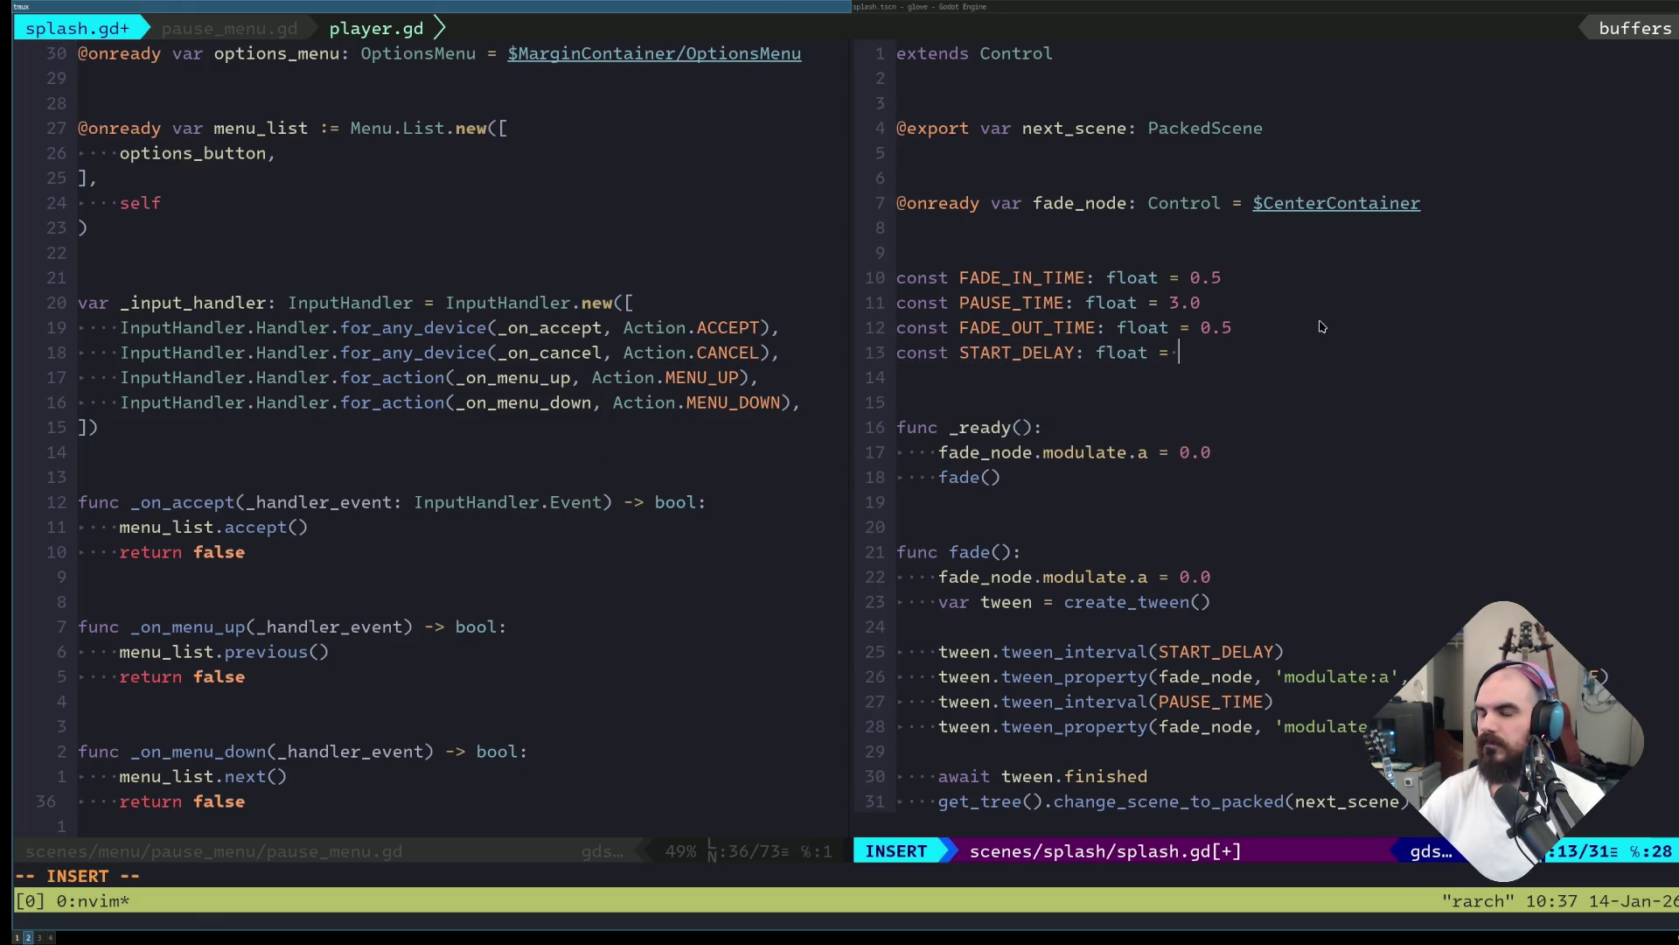
type("0.5")
key("Escape")
type(":w")
key("Return")
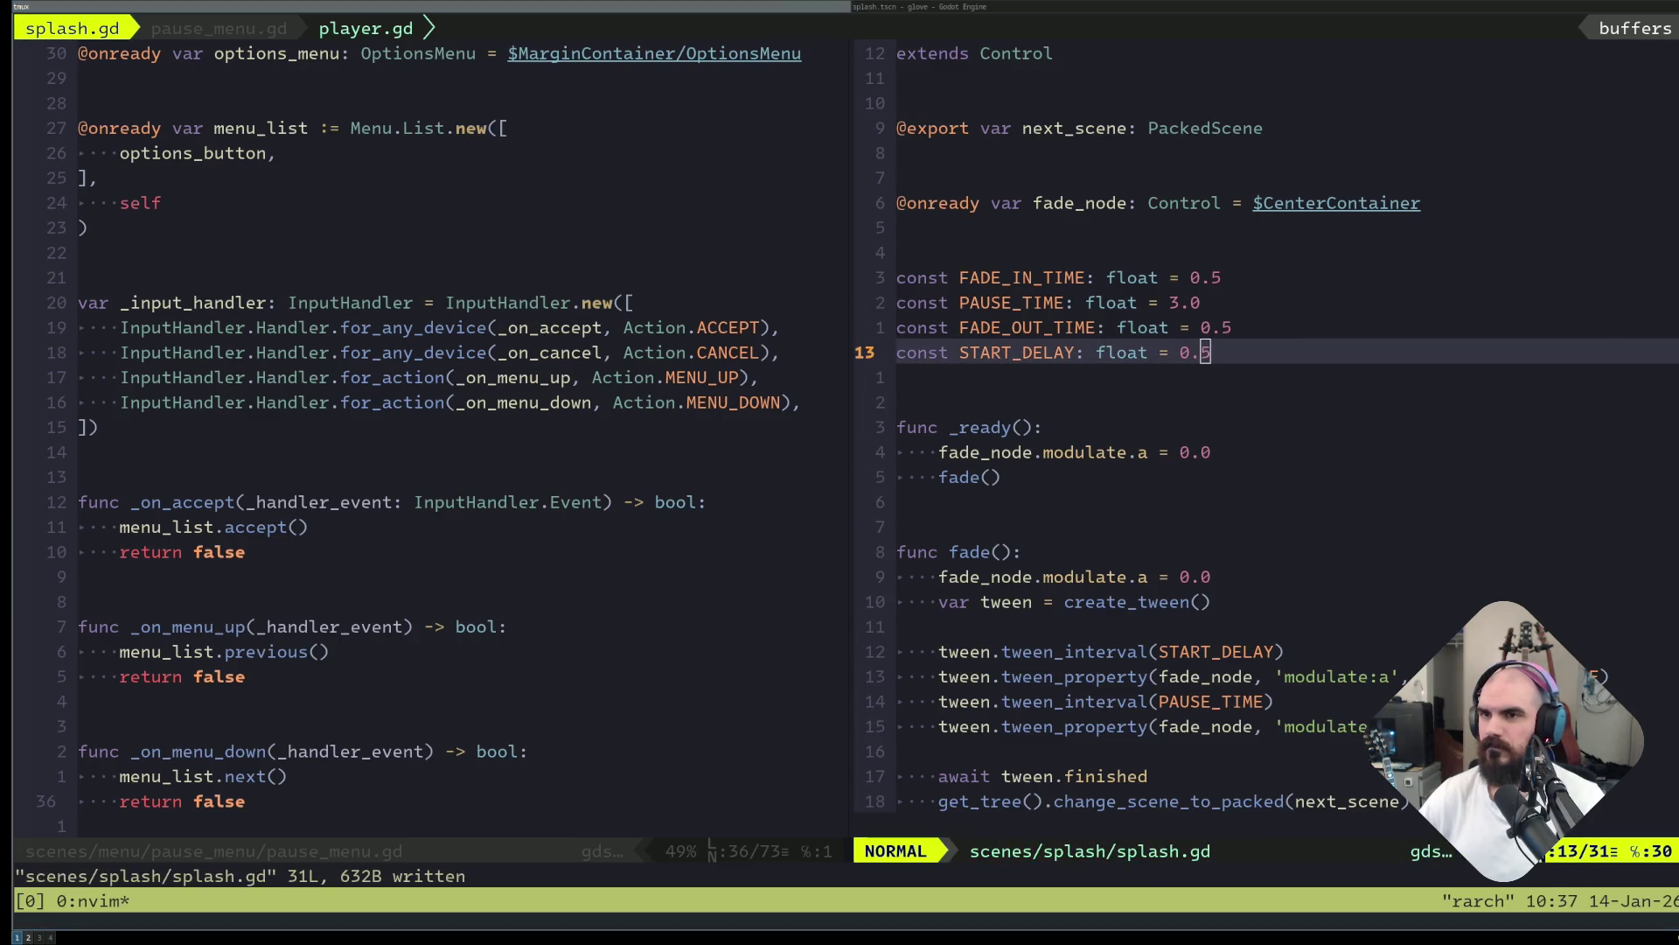
key("alt+Tab")
key("F6")
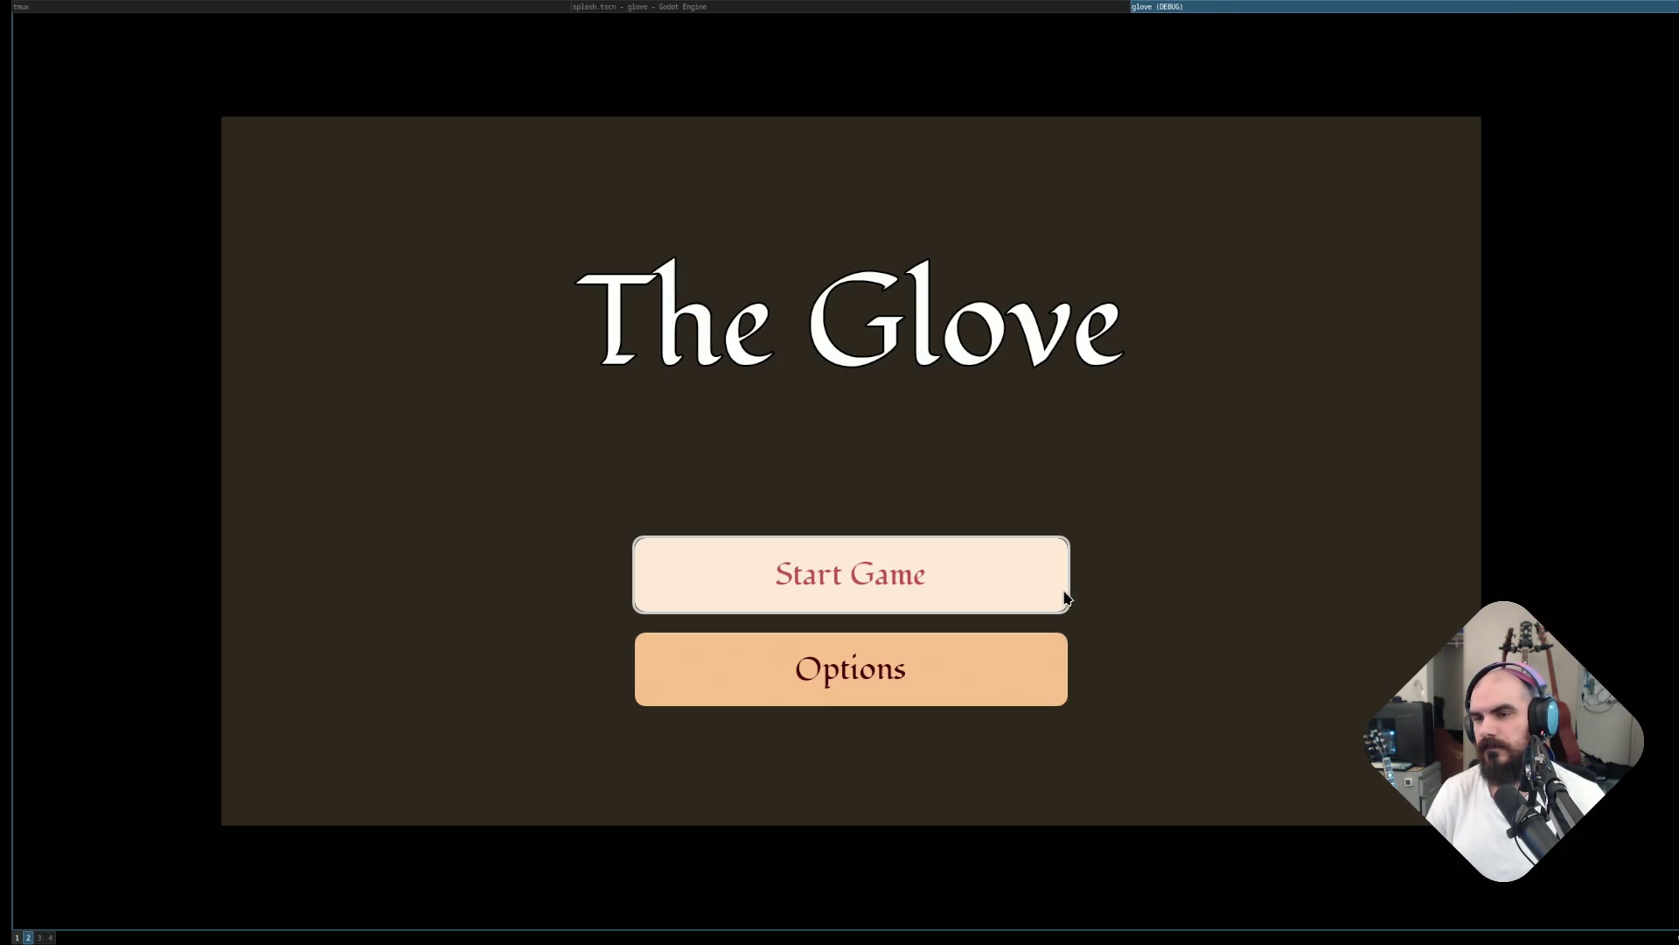
Step: Start a new game, choose the Huntress, and walk her right and up in the maze
left_click(1064, 595)
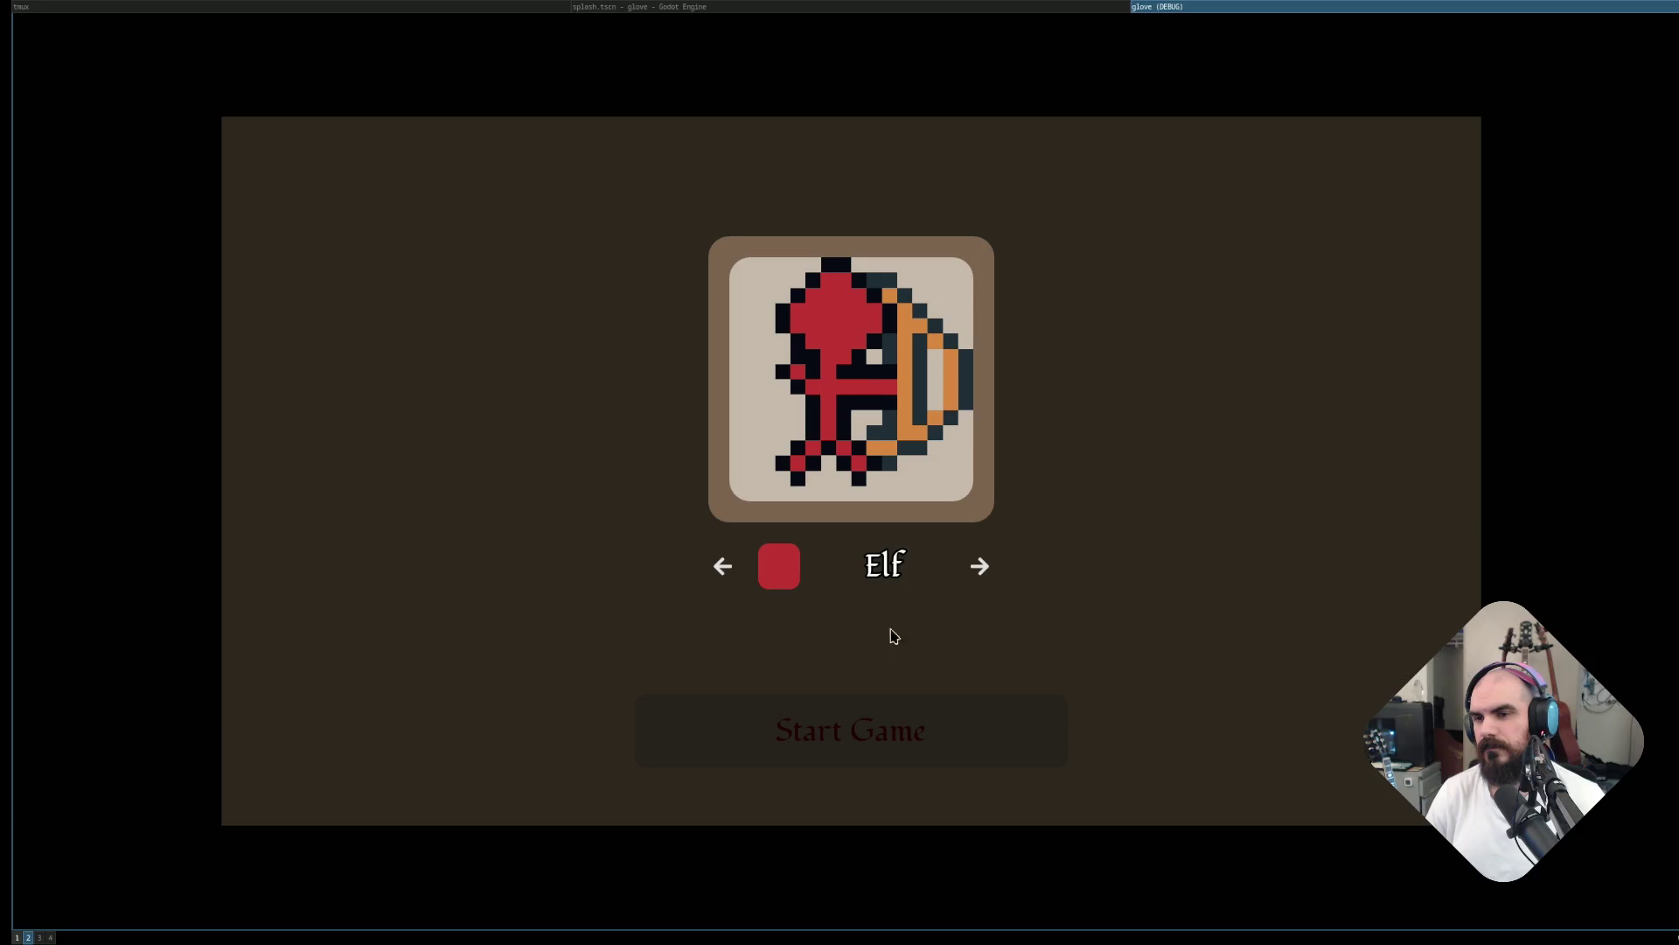
key("Right")
key("Right")
key("Right")
key("Left")
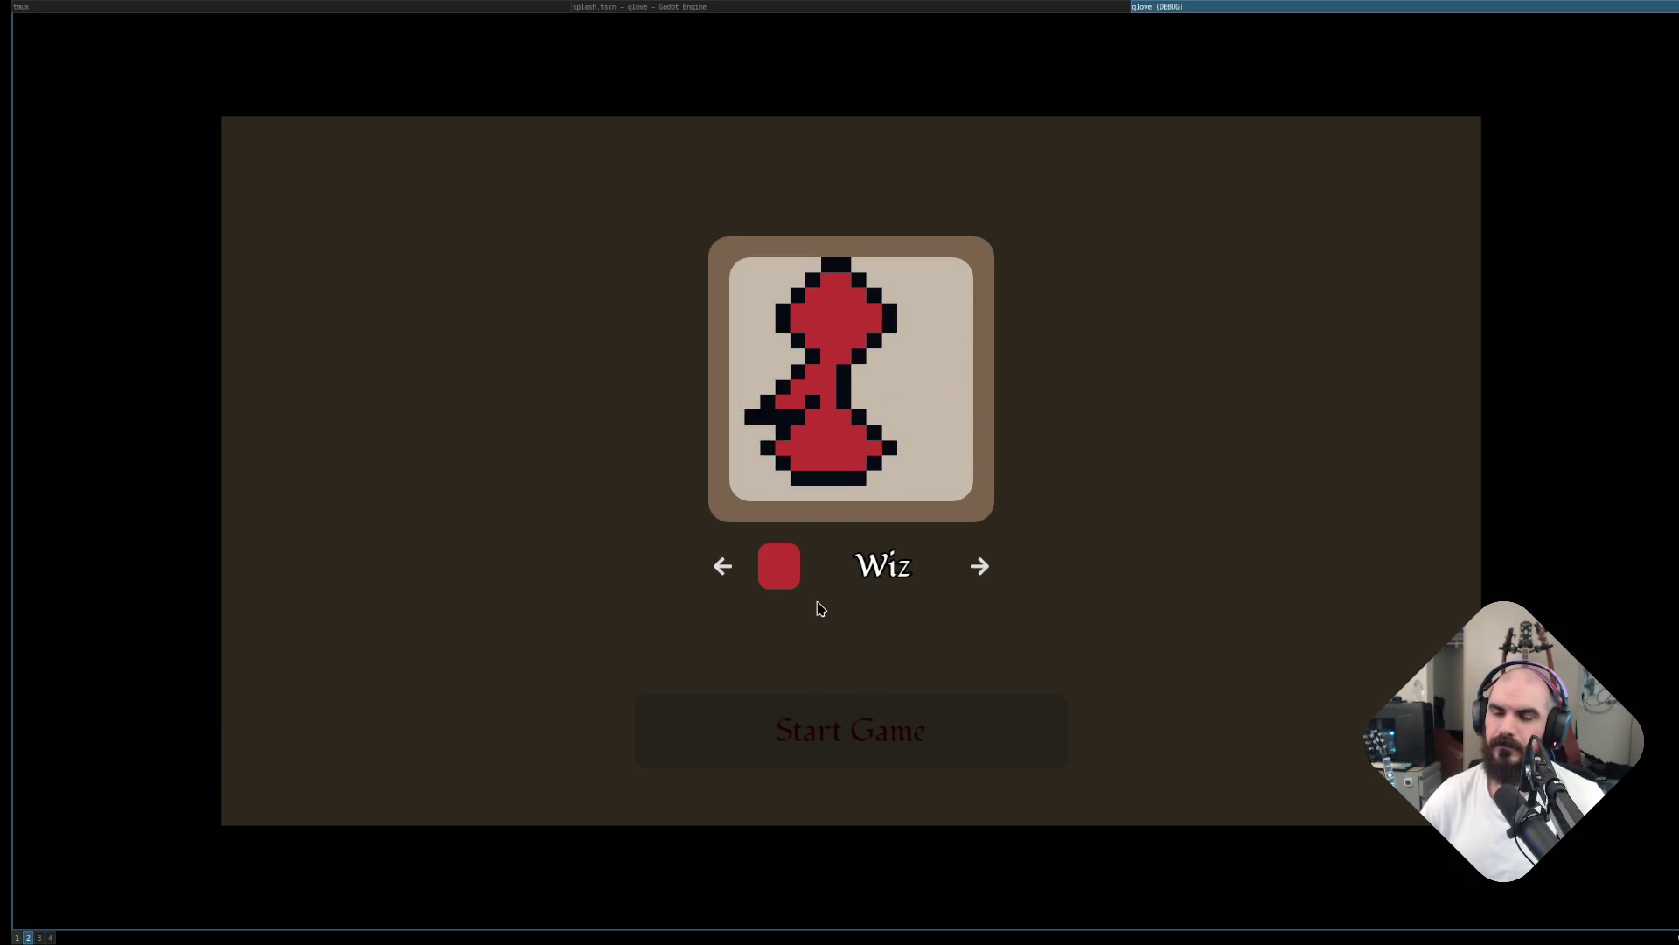
key("Left")
key("Return")
key("Return")
key("Right")
key("Up")
Step: Open the chest, pick up the key and walk the Huntress up to the Exit
key("Left")
key("Right")
key("Down")
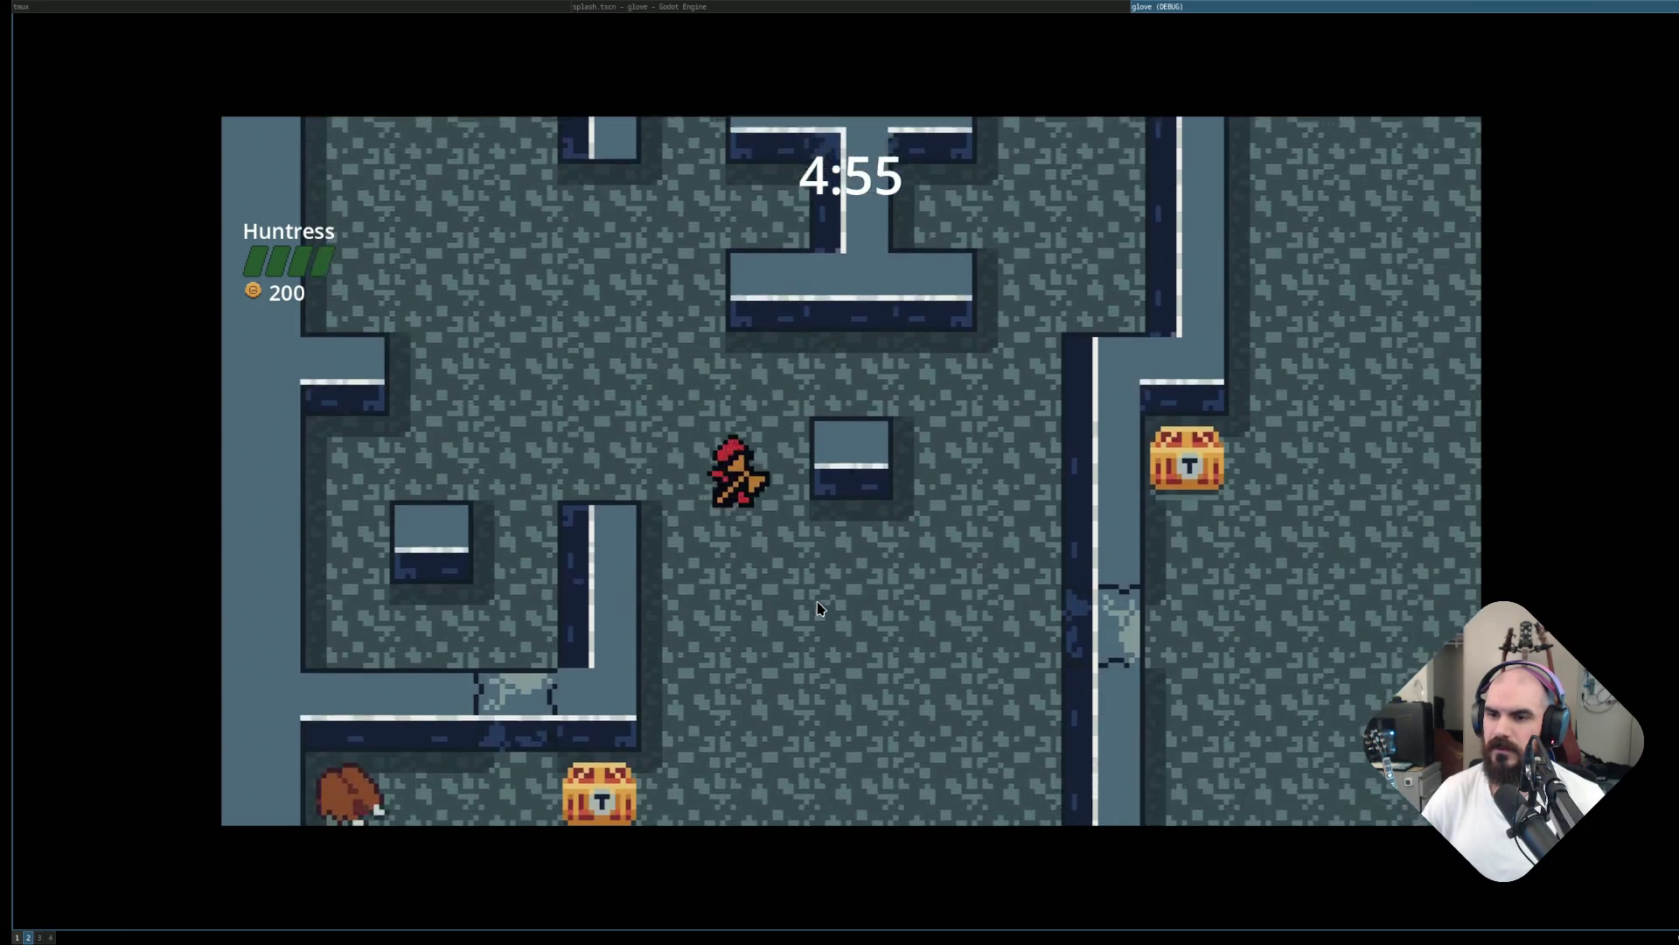
key("Left")
key("Down")
key("Right")
key("Right")
key("Up")
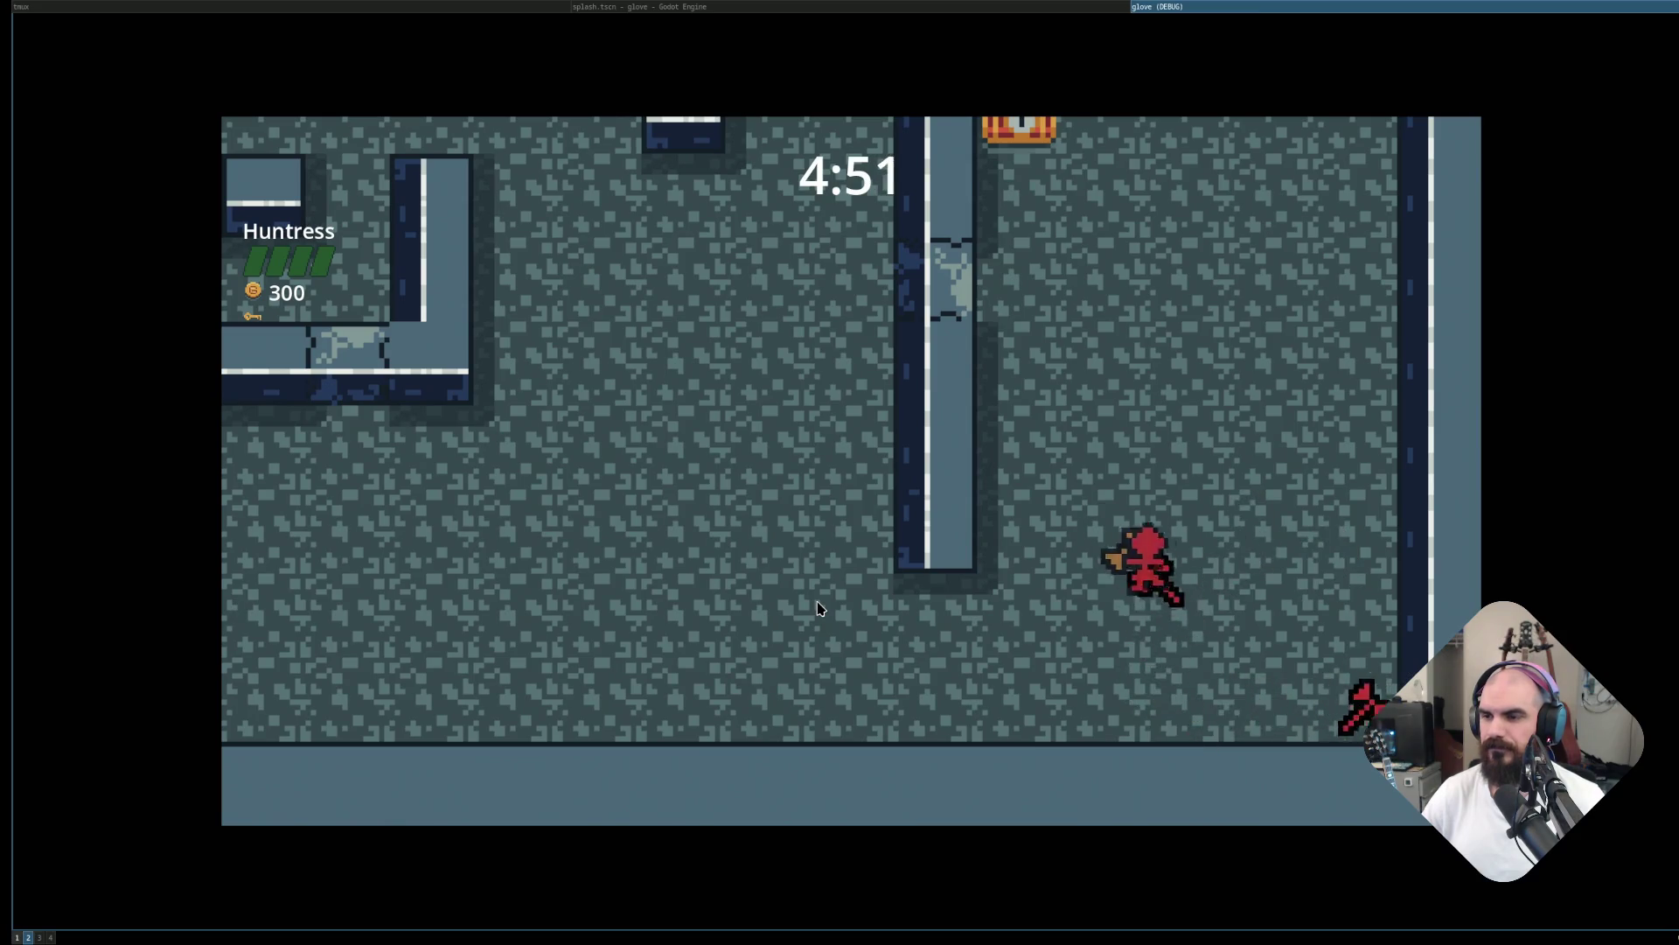
key("Up")
key("Right")
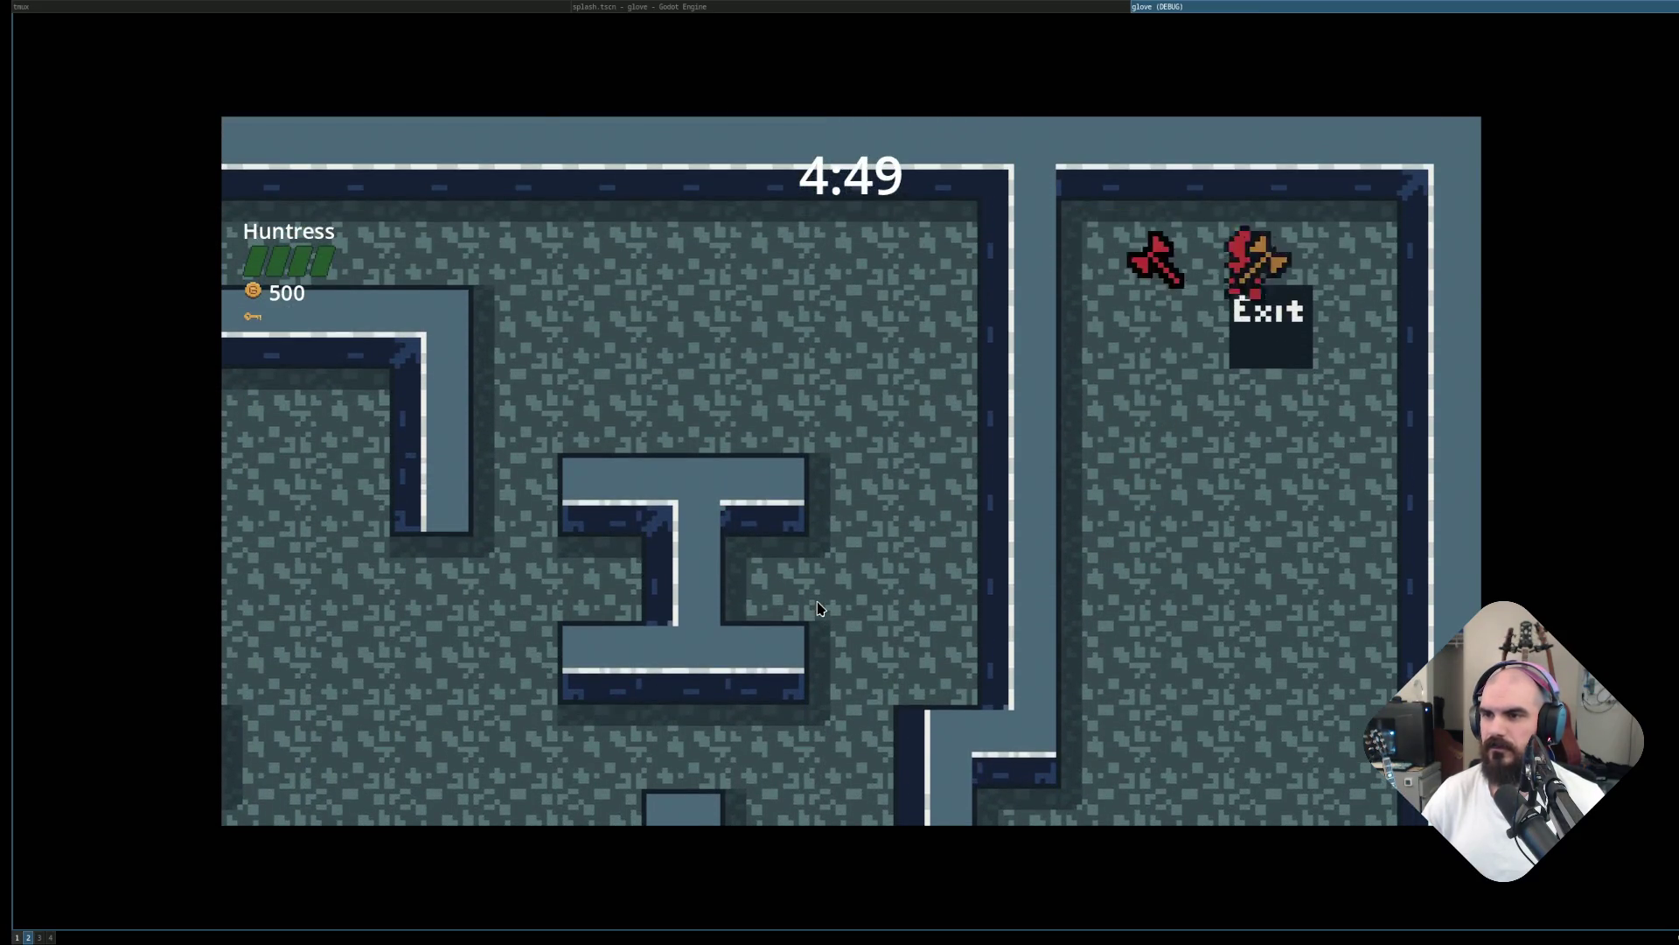
Step: In the new level, open the nearby chest and work around the walls through the gap
key("Down")
key("Up")
key("Left")
key("Down")
key("Right")
key("Down")
key("Right")
key("Up")
key("Right")
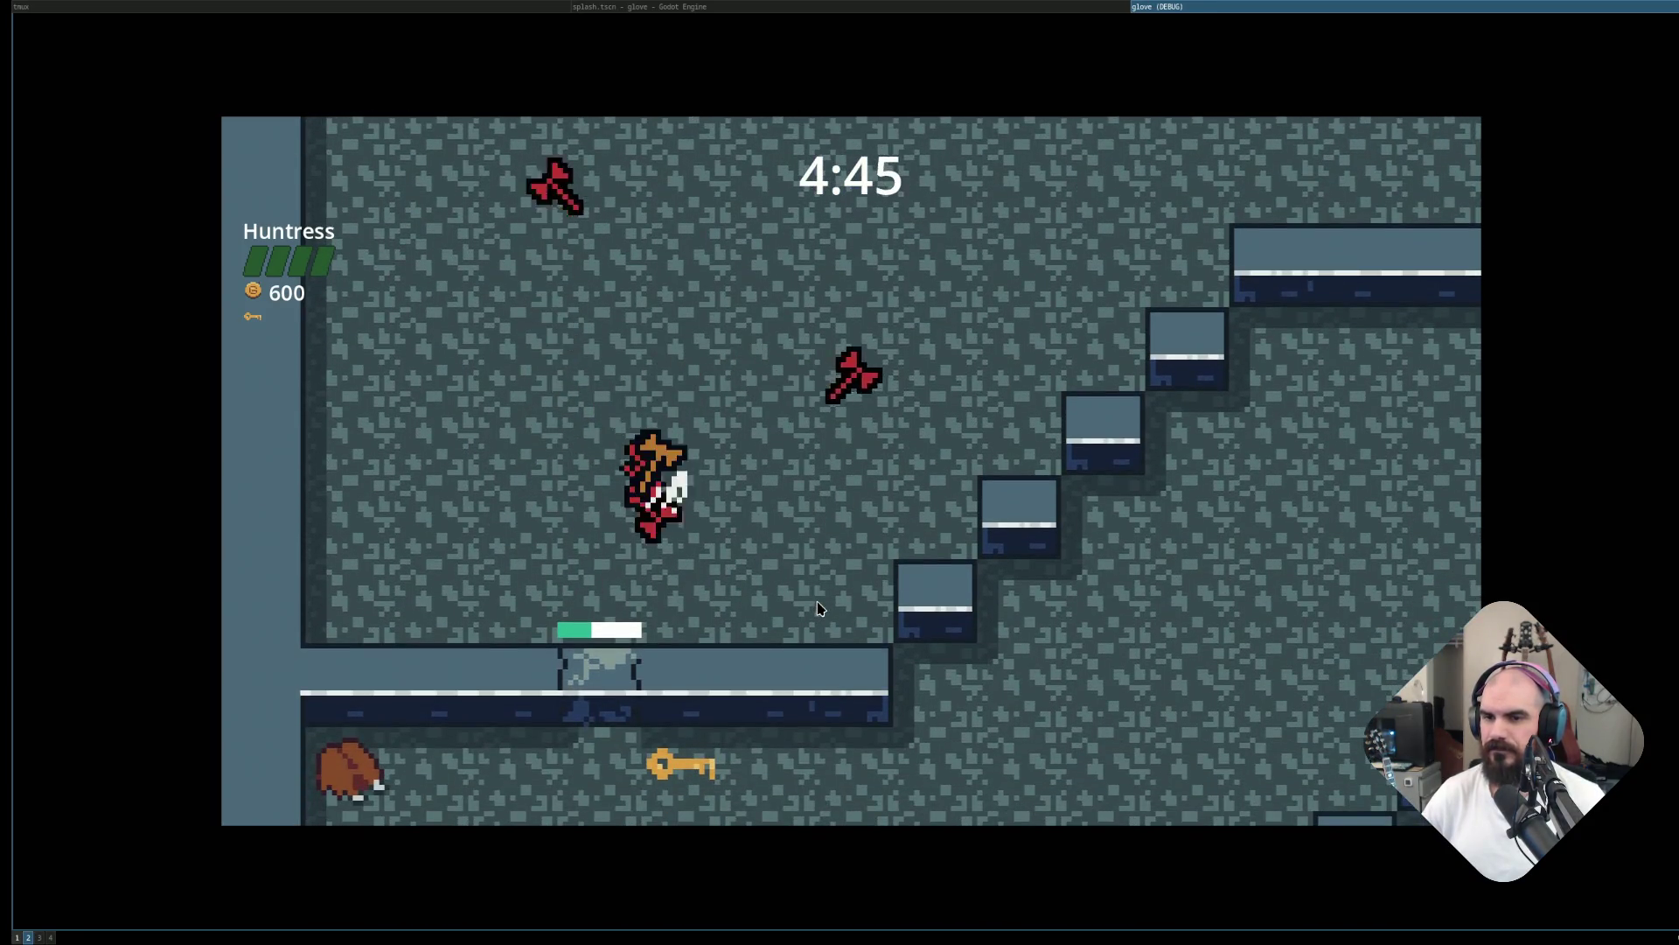
key("Left")
key("Down")
Step: Collect the keys lying in the level, open a chest and gather coins
key("Up")
key("Left")
key("Down")
key("Right")
key("Up")
key("Right")
key("Down")
key("Left")
key("Right")
Step: Unlock the barred gate, attack the slimes, grab the key and throw axes
key("Right")
key("Up")
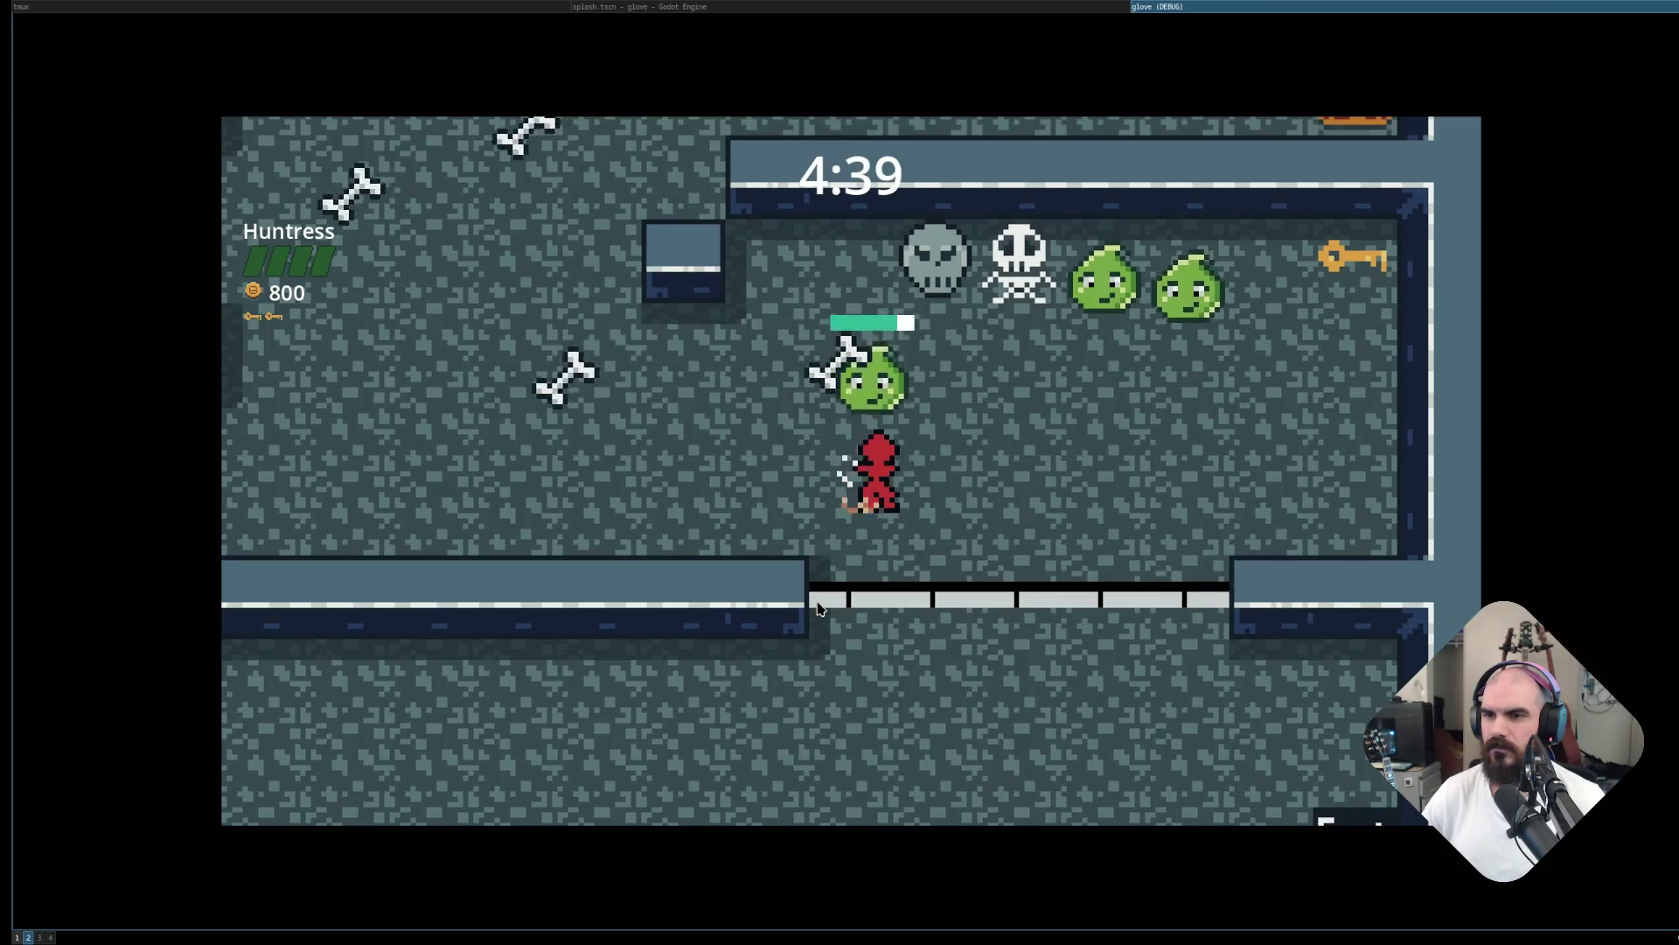
key("Right")
key("Up")
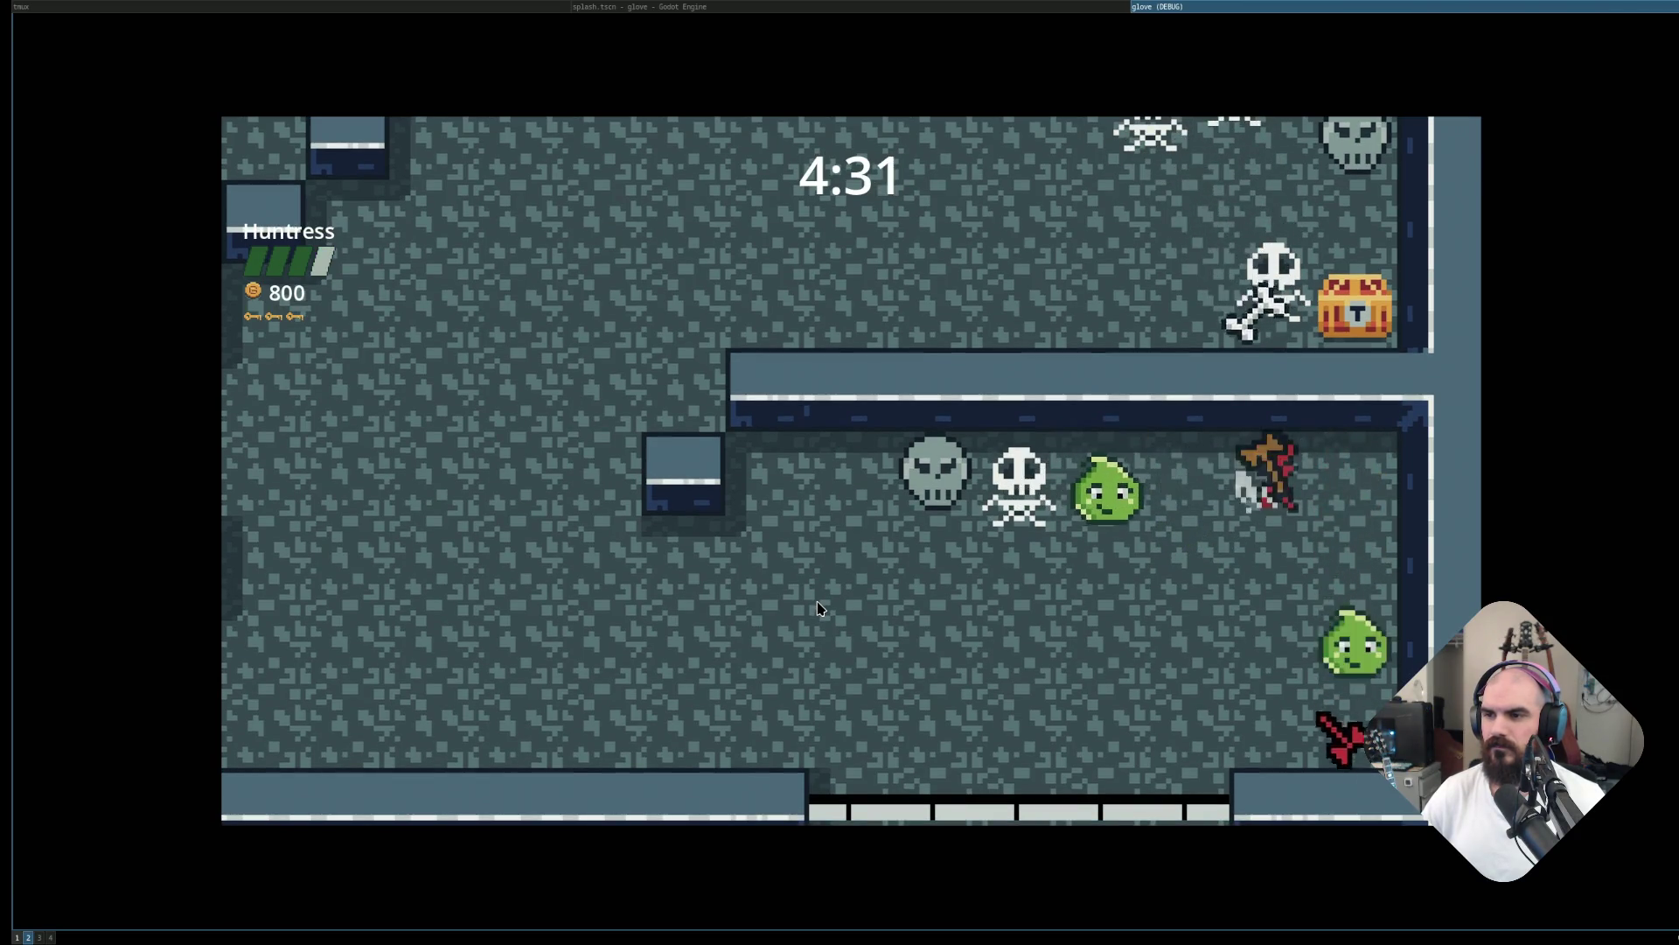
key("Left")
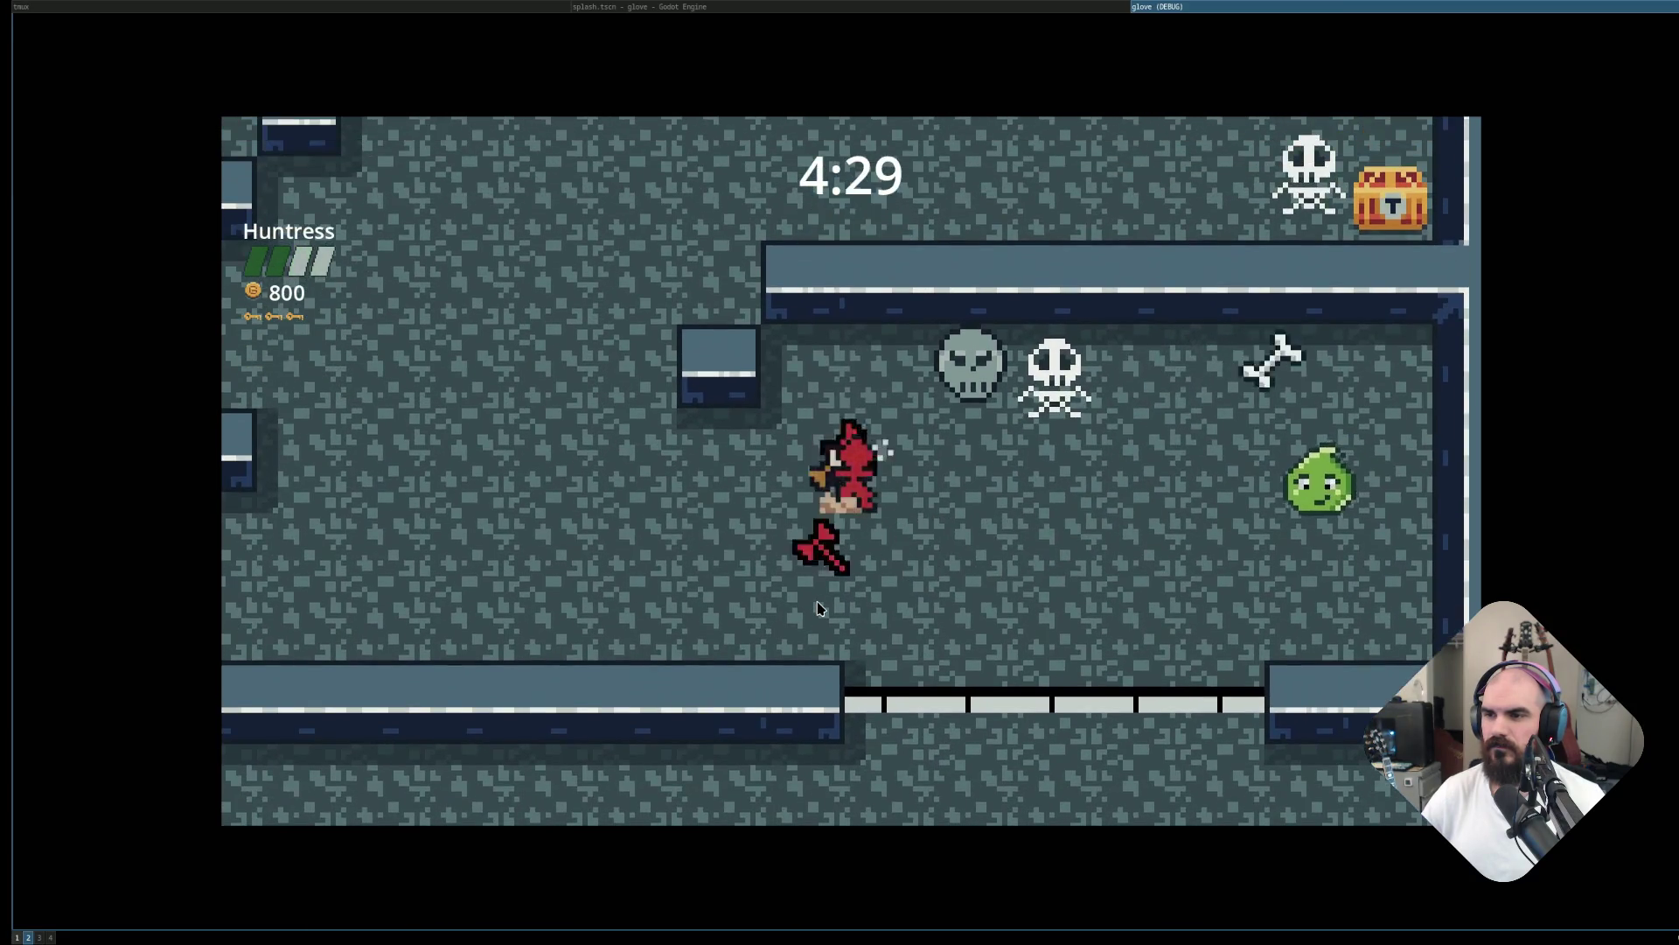
key("Down")
key("Up")
Step: Throw axes at the skeletons while pushing right, then head through the wall gap toward the chests
key("Down")
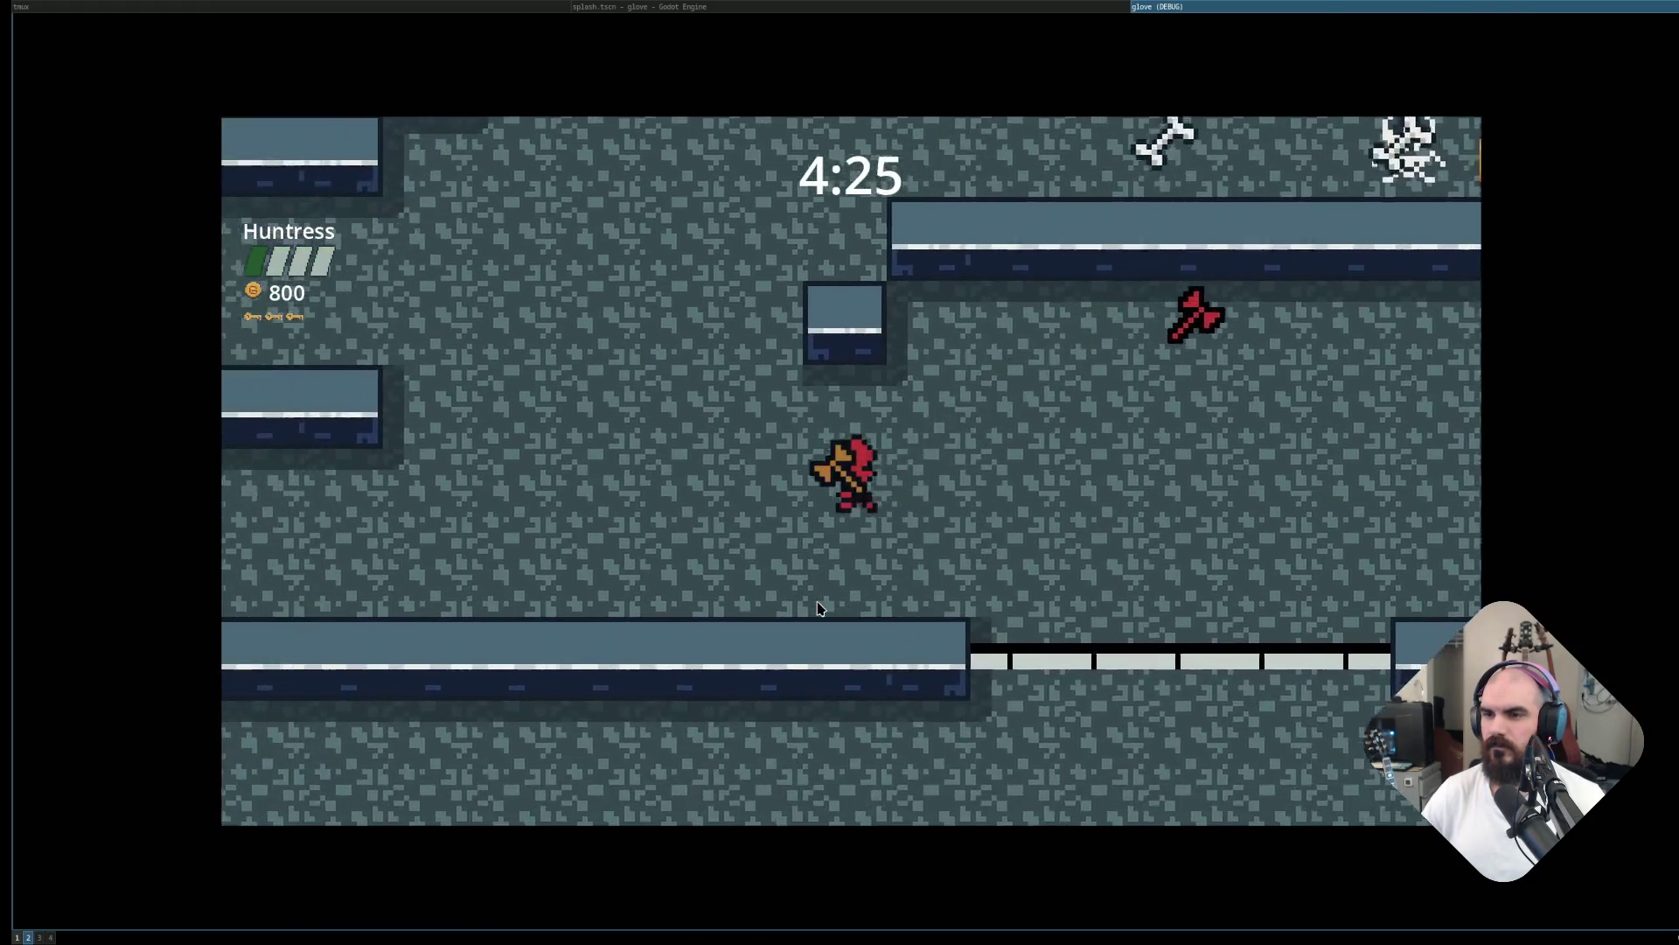
key("Right")
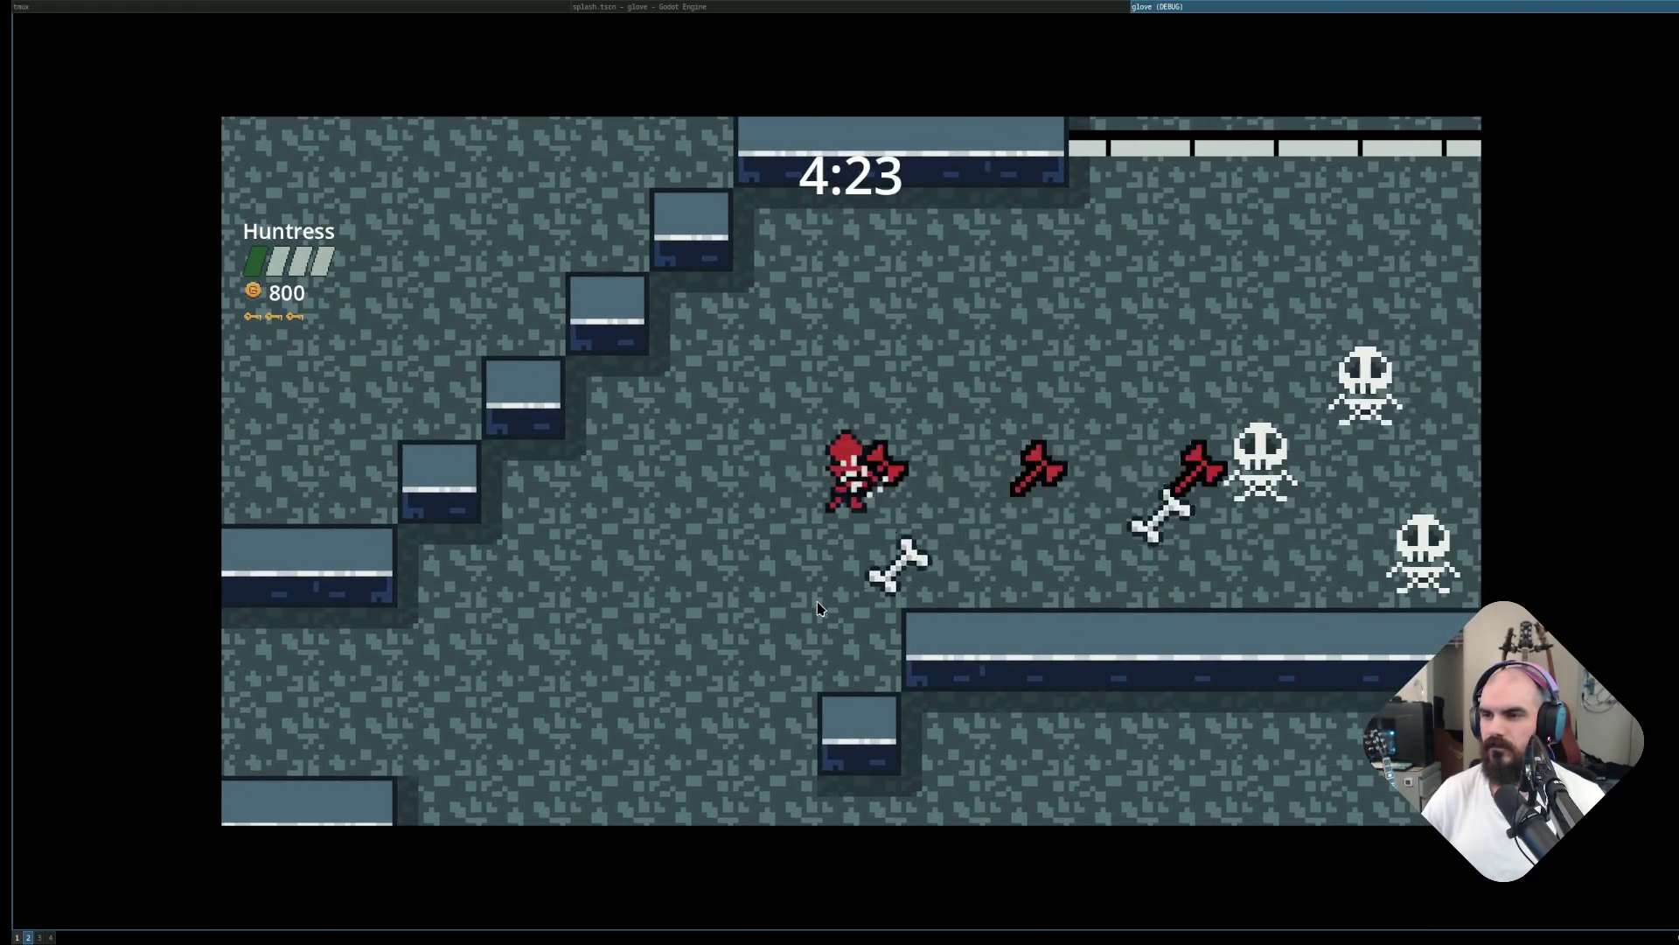
key("Right")
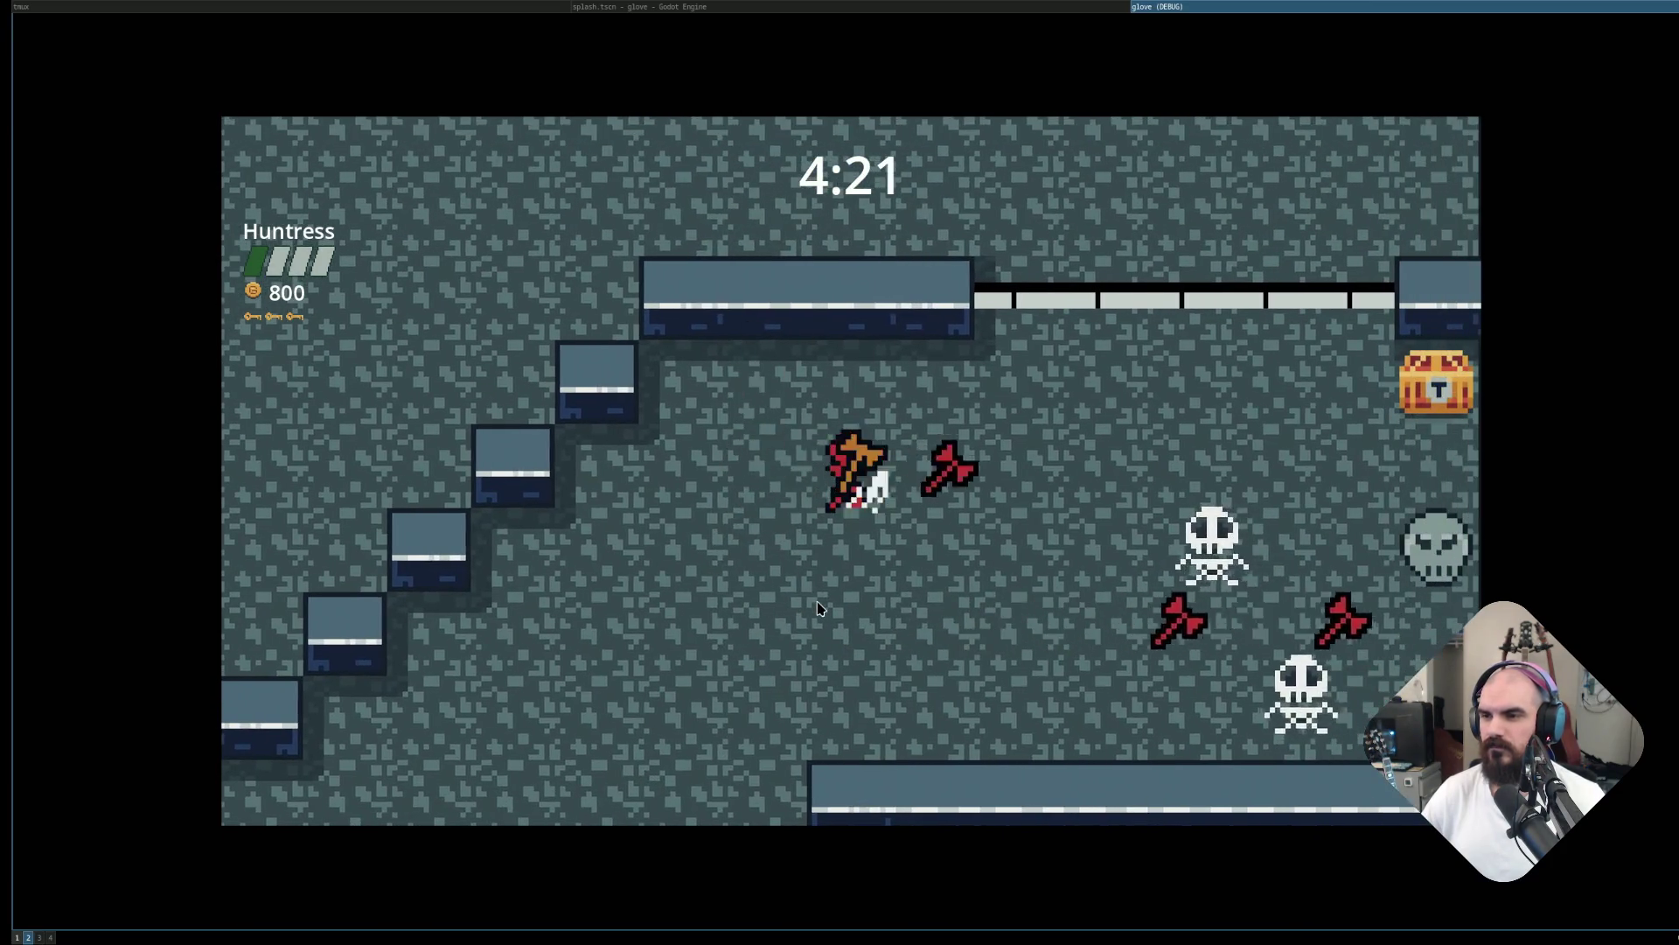
key("Up")
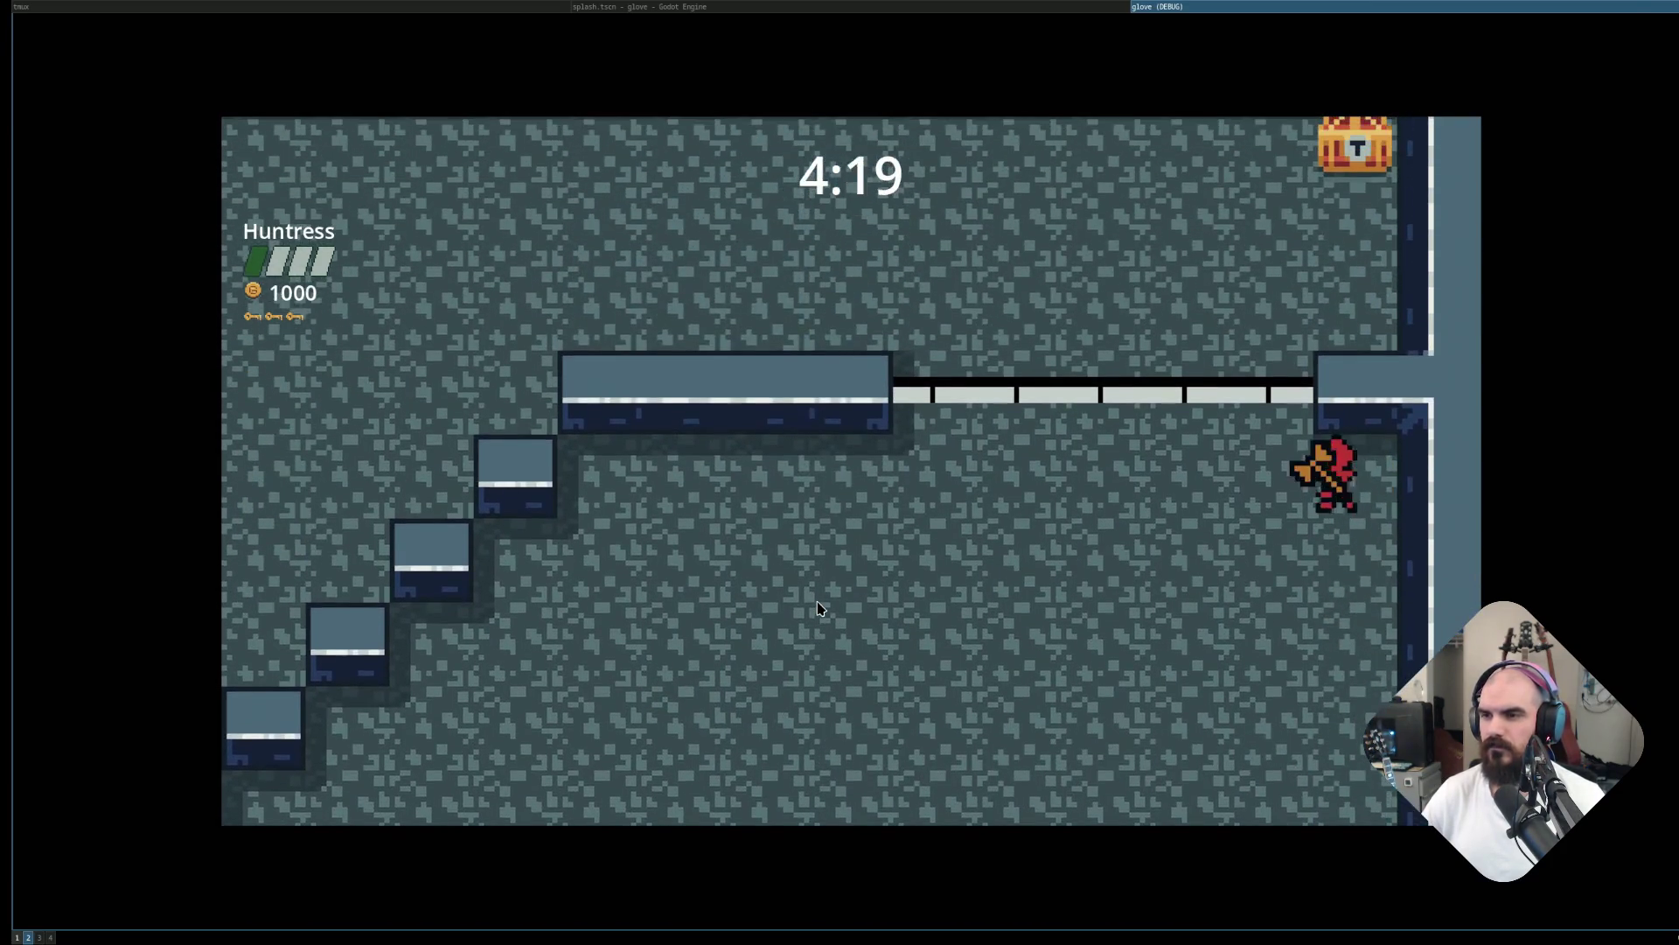
key("Left")
key("Down")
key("Left")
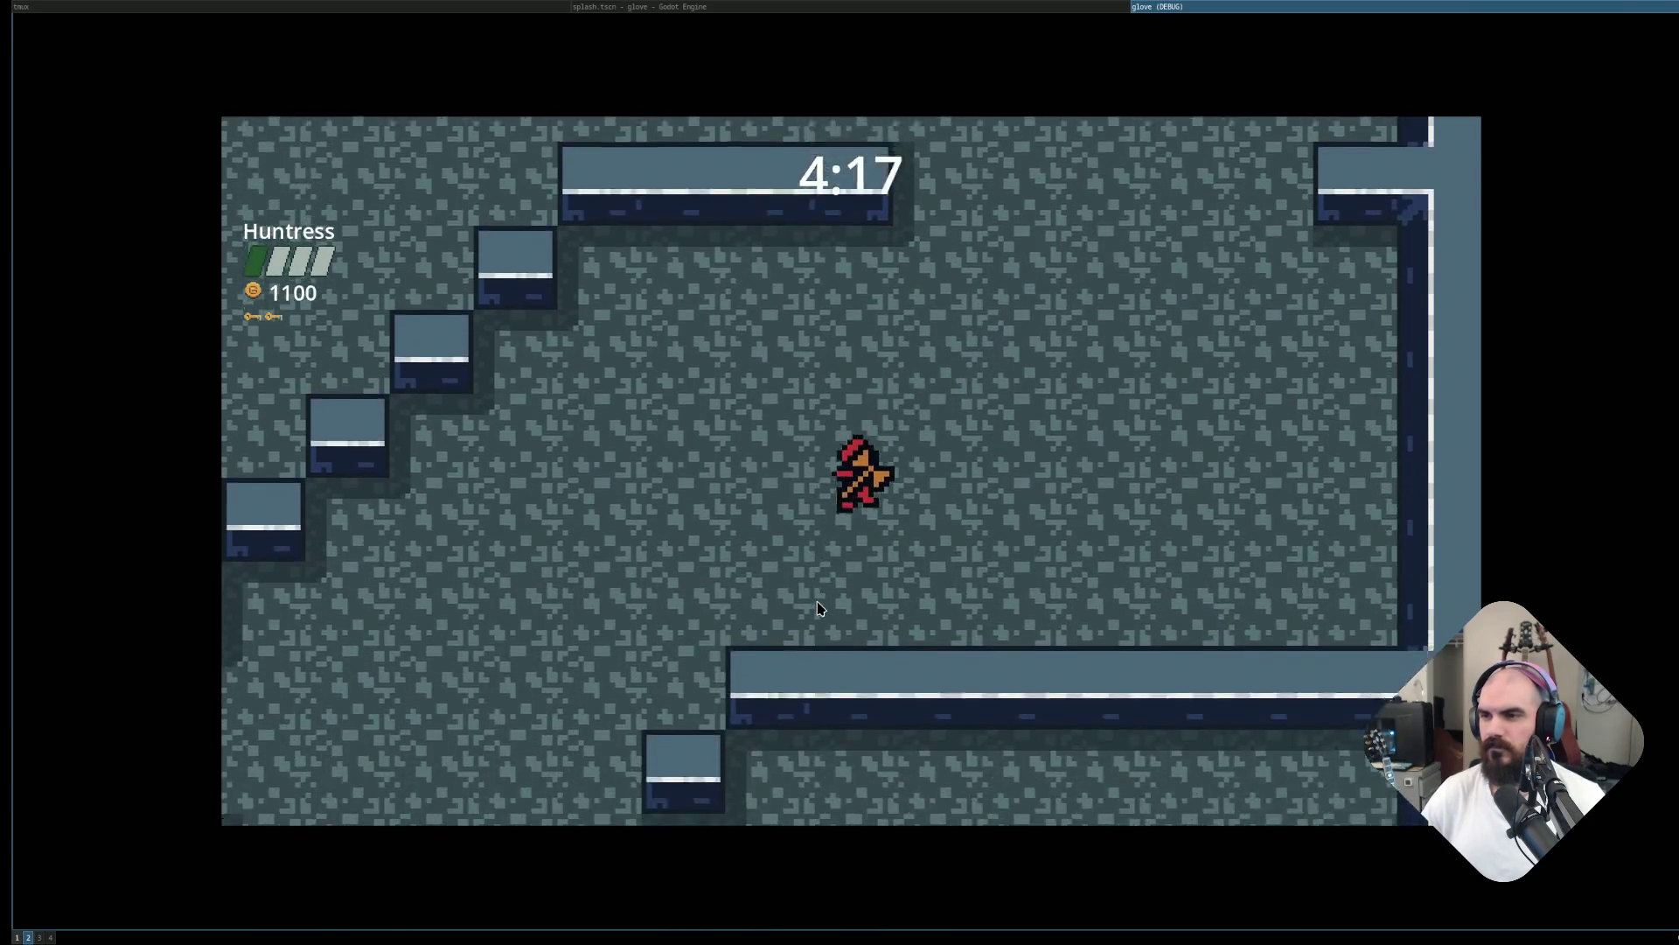
Step: Unlock the gate, pick up the floor key, run to the Exit and open chests in the new area
key("Down")
key("Left")
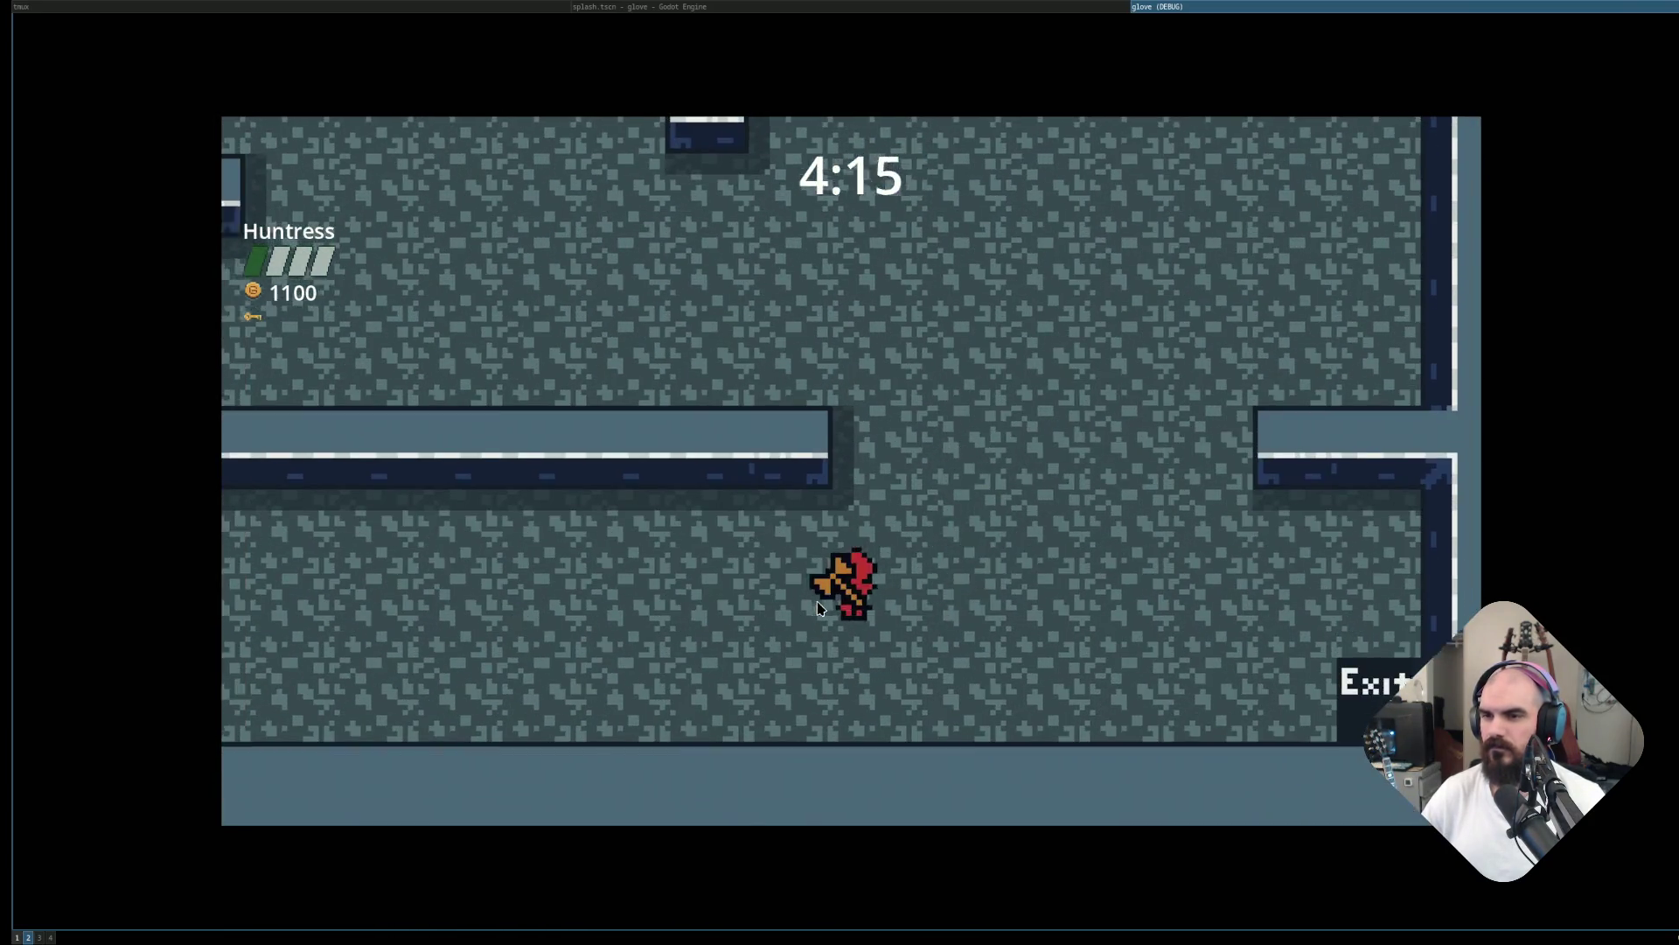
key("Up")
key("Left")
key("Right")
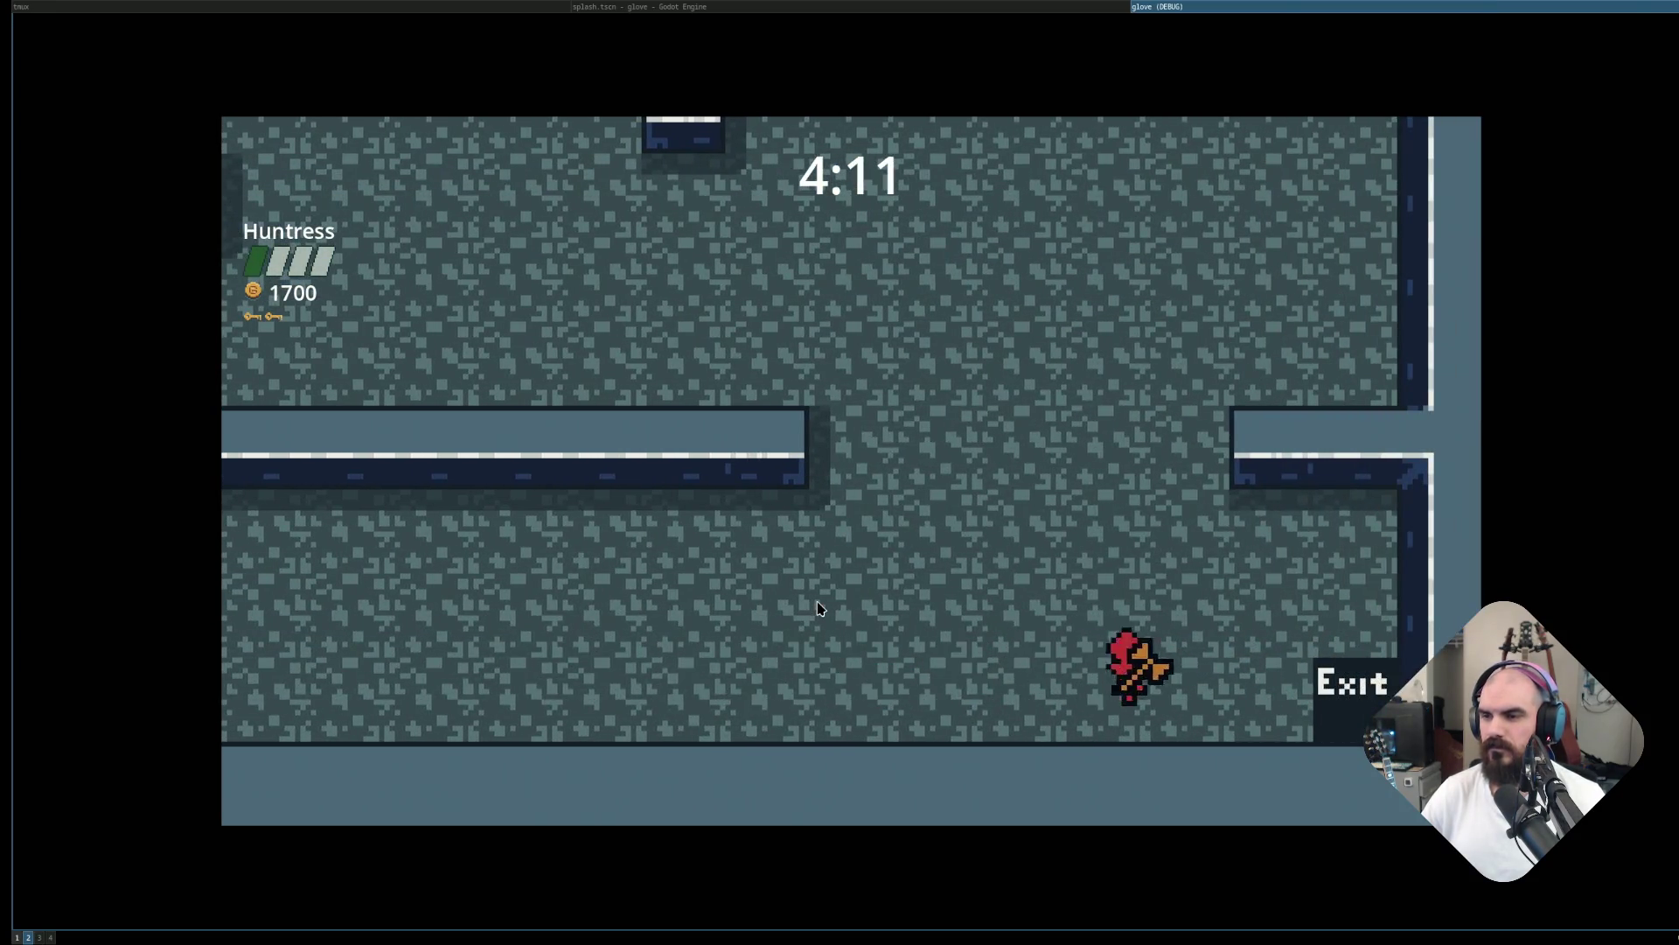
key("Right")
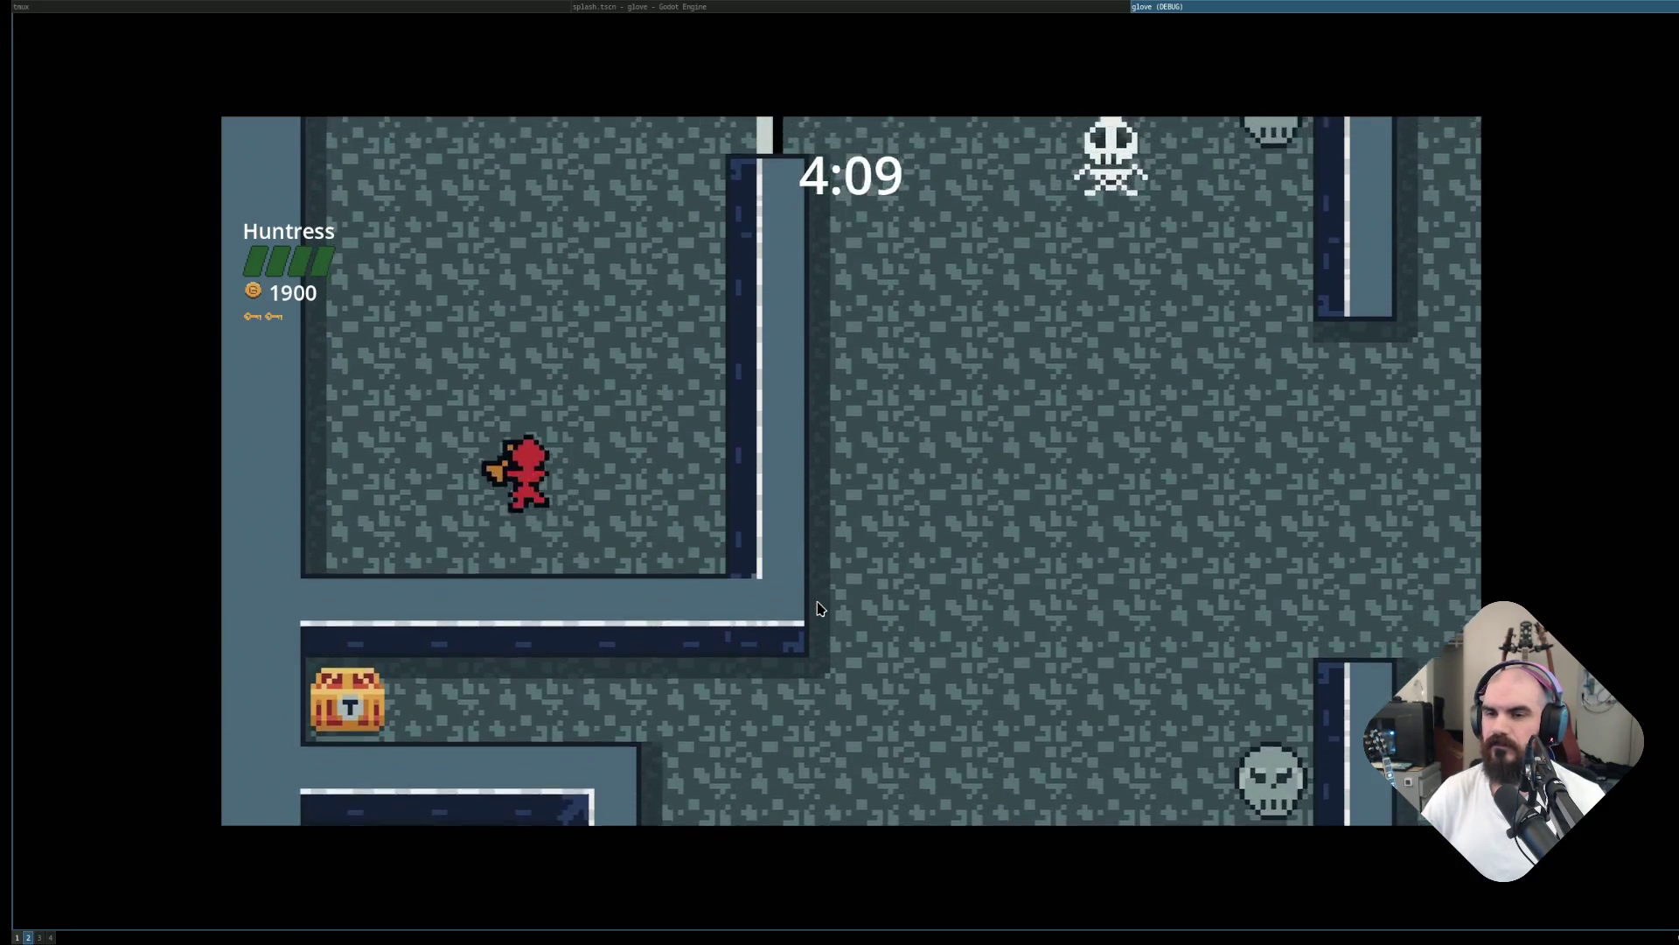
key("Up")
key("Right")
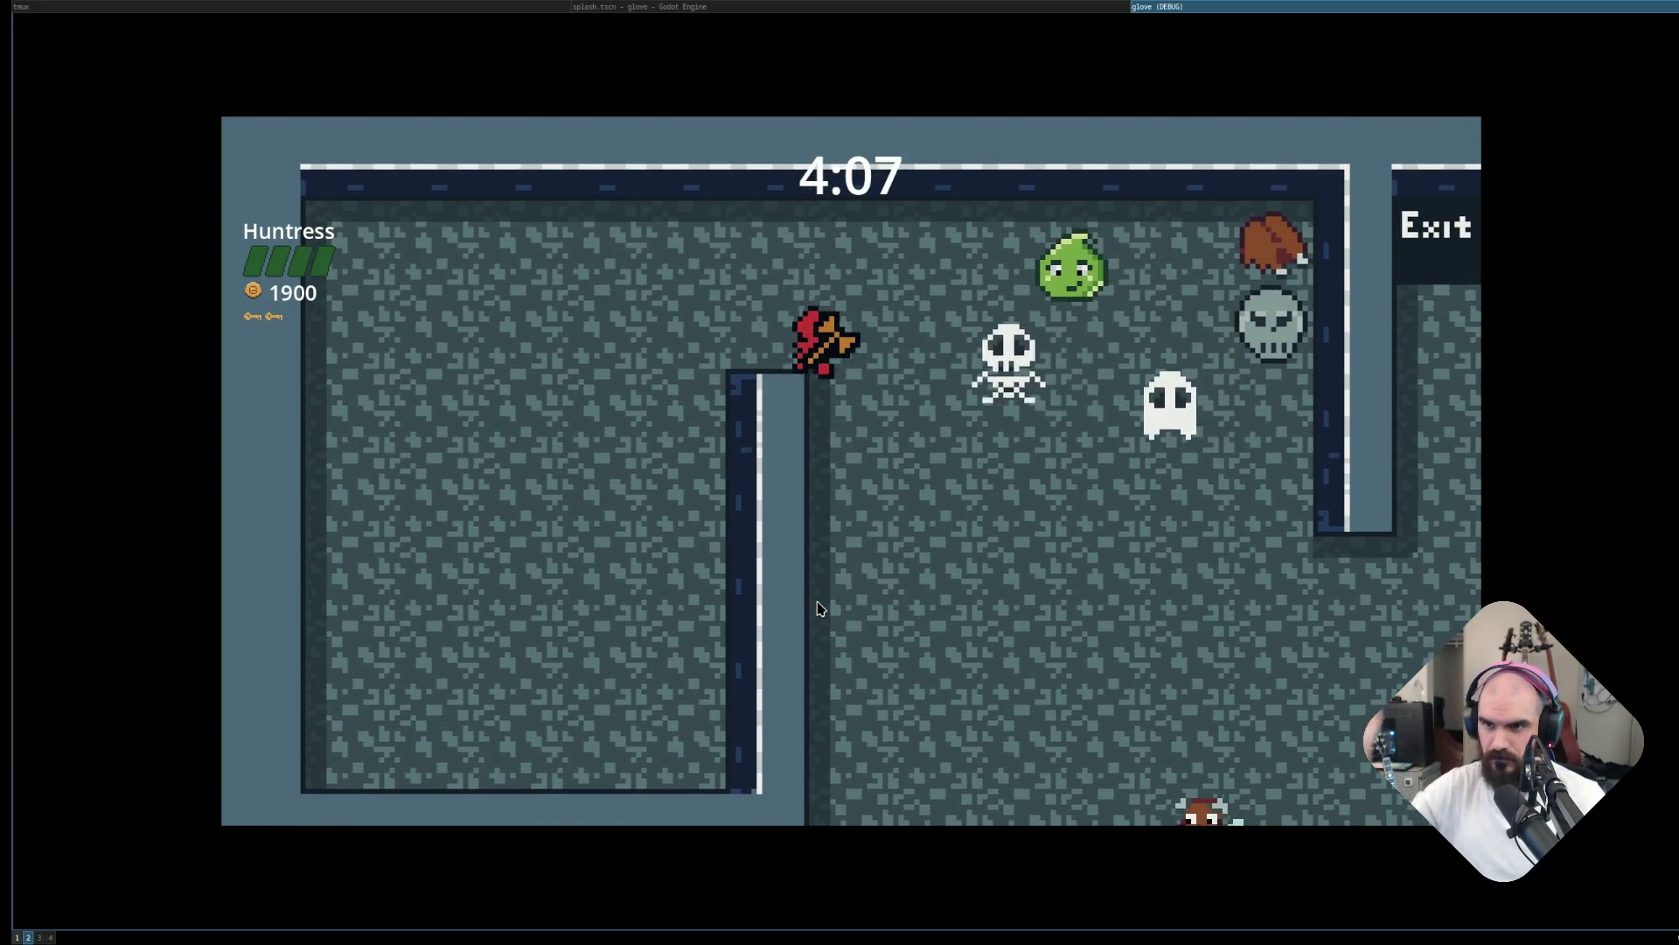
key("Down")
key("Left")
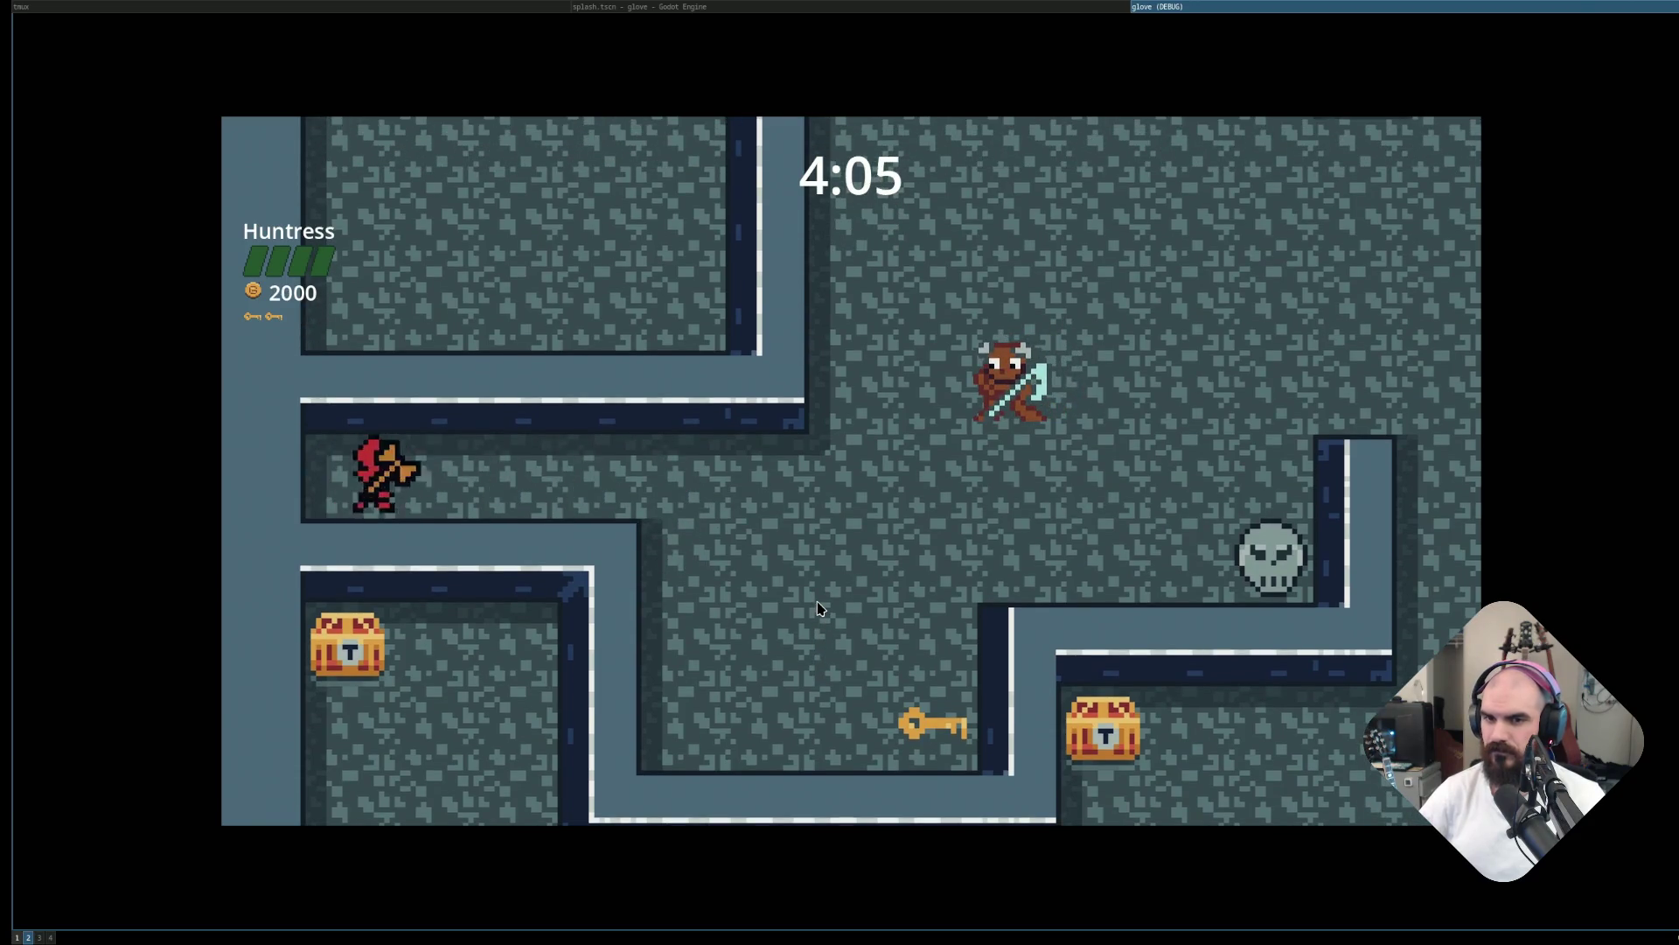
Step: Fight past the minotaur, ghosts and skeleton to the room's far right, then stop the game
key("Right")
key("Down")
key("Up")
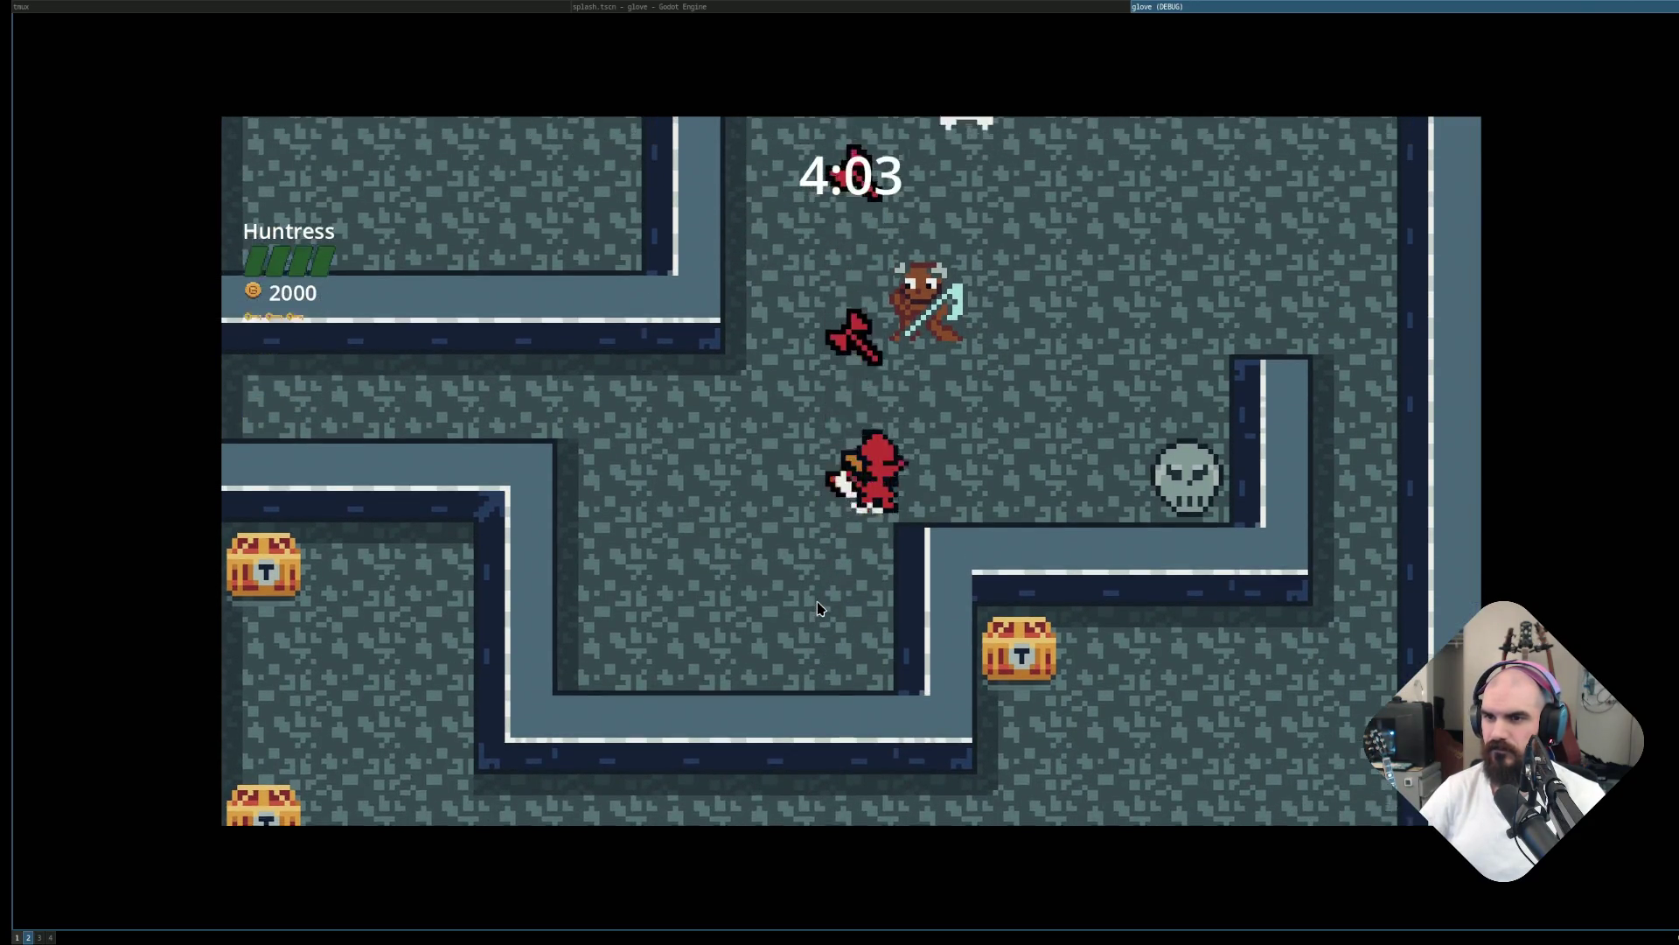
key("Up")
key("Right")
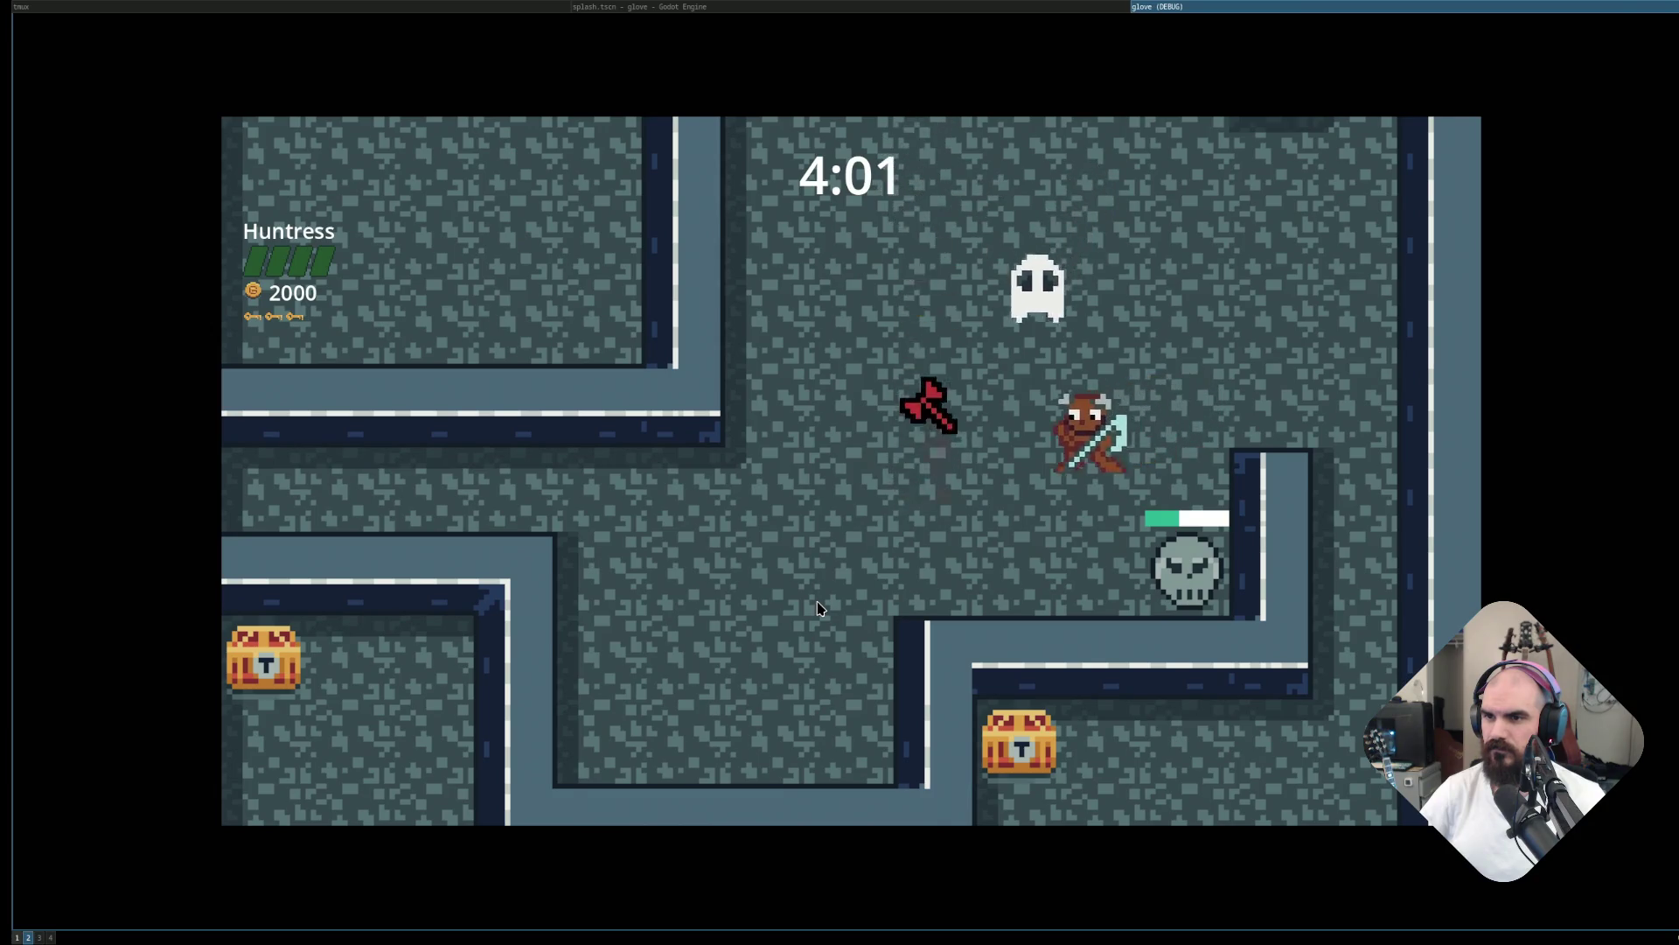
key("Up")
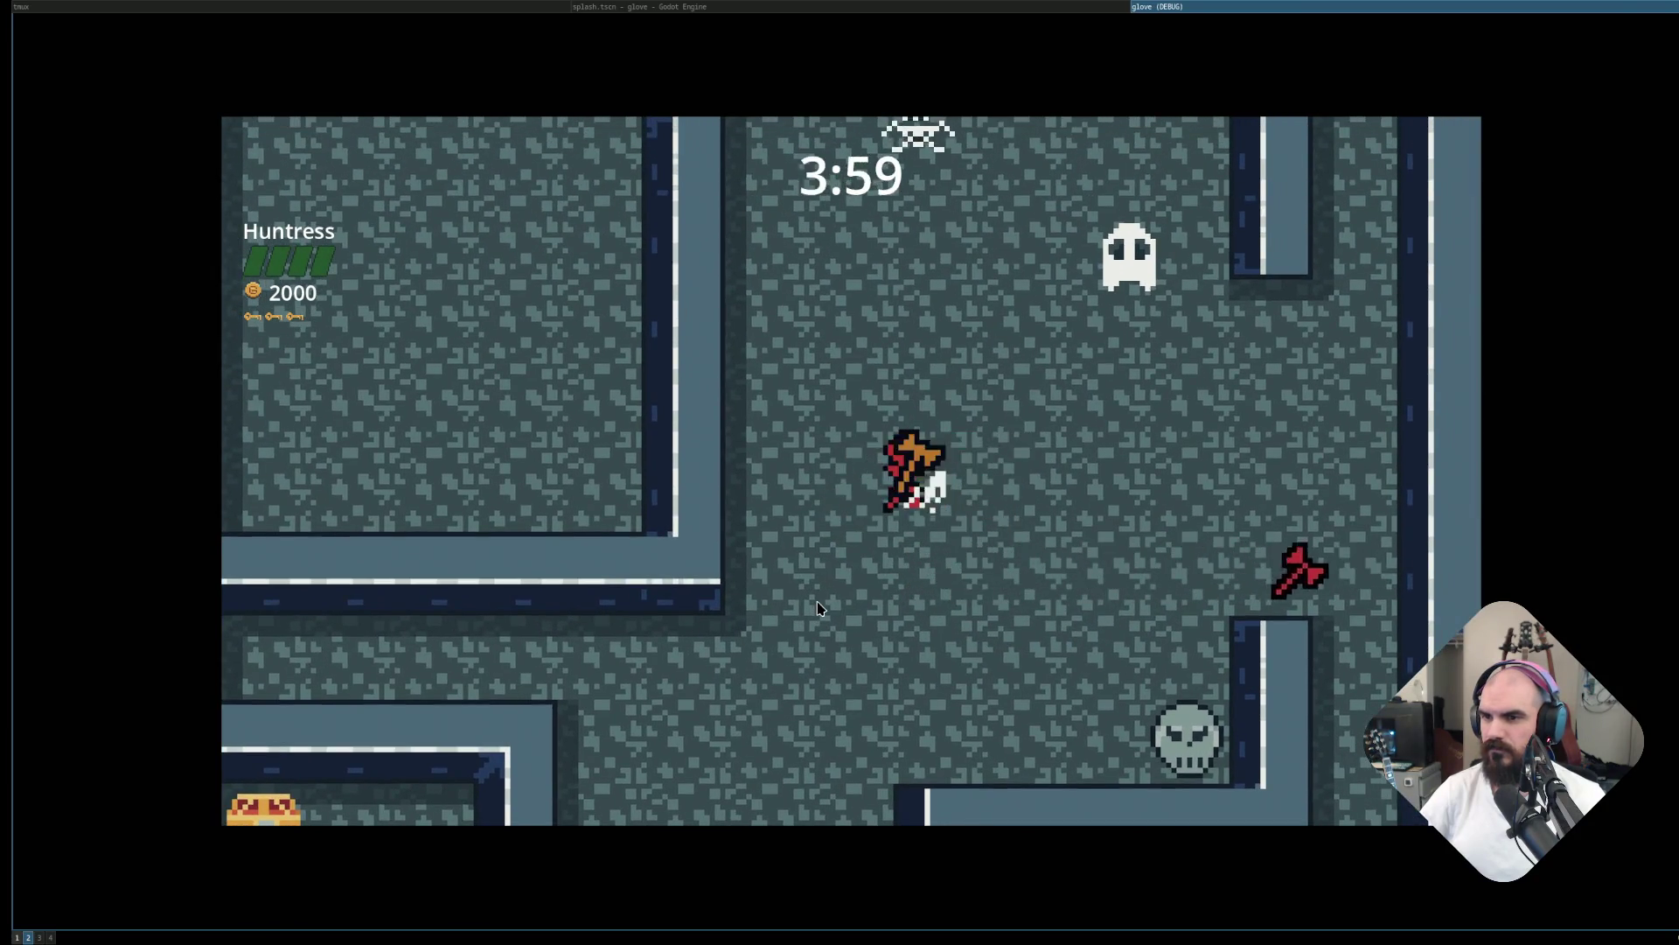
key("Down")
key("Right")
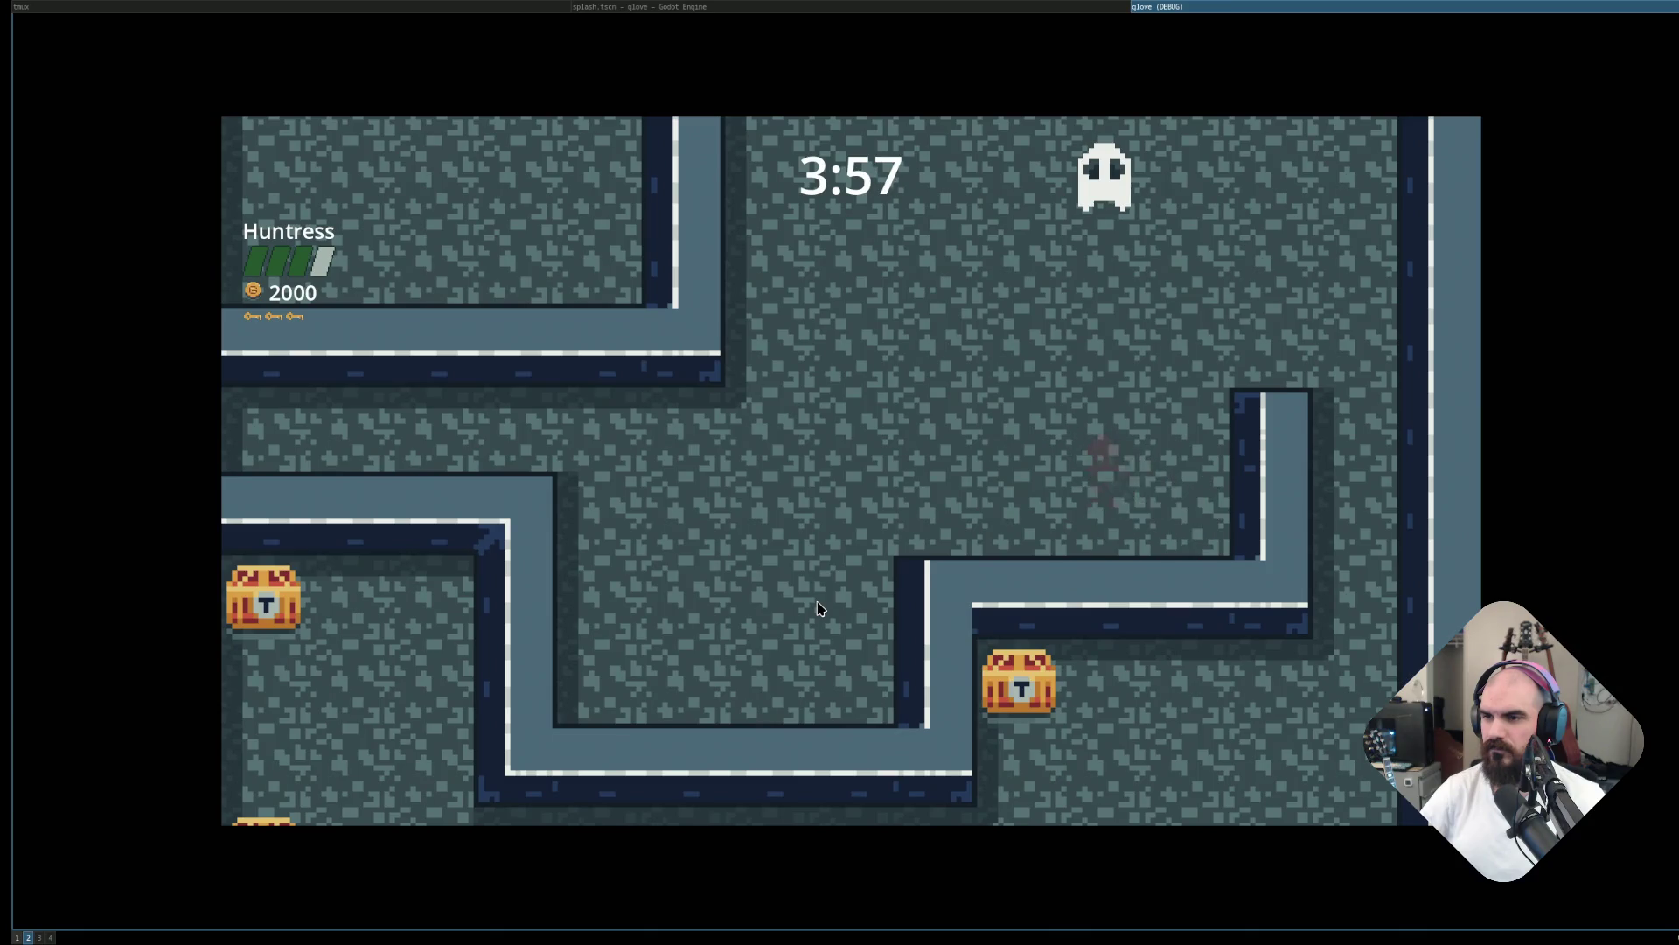
key("Up")
key("Right")
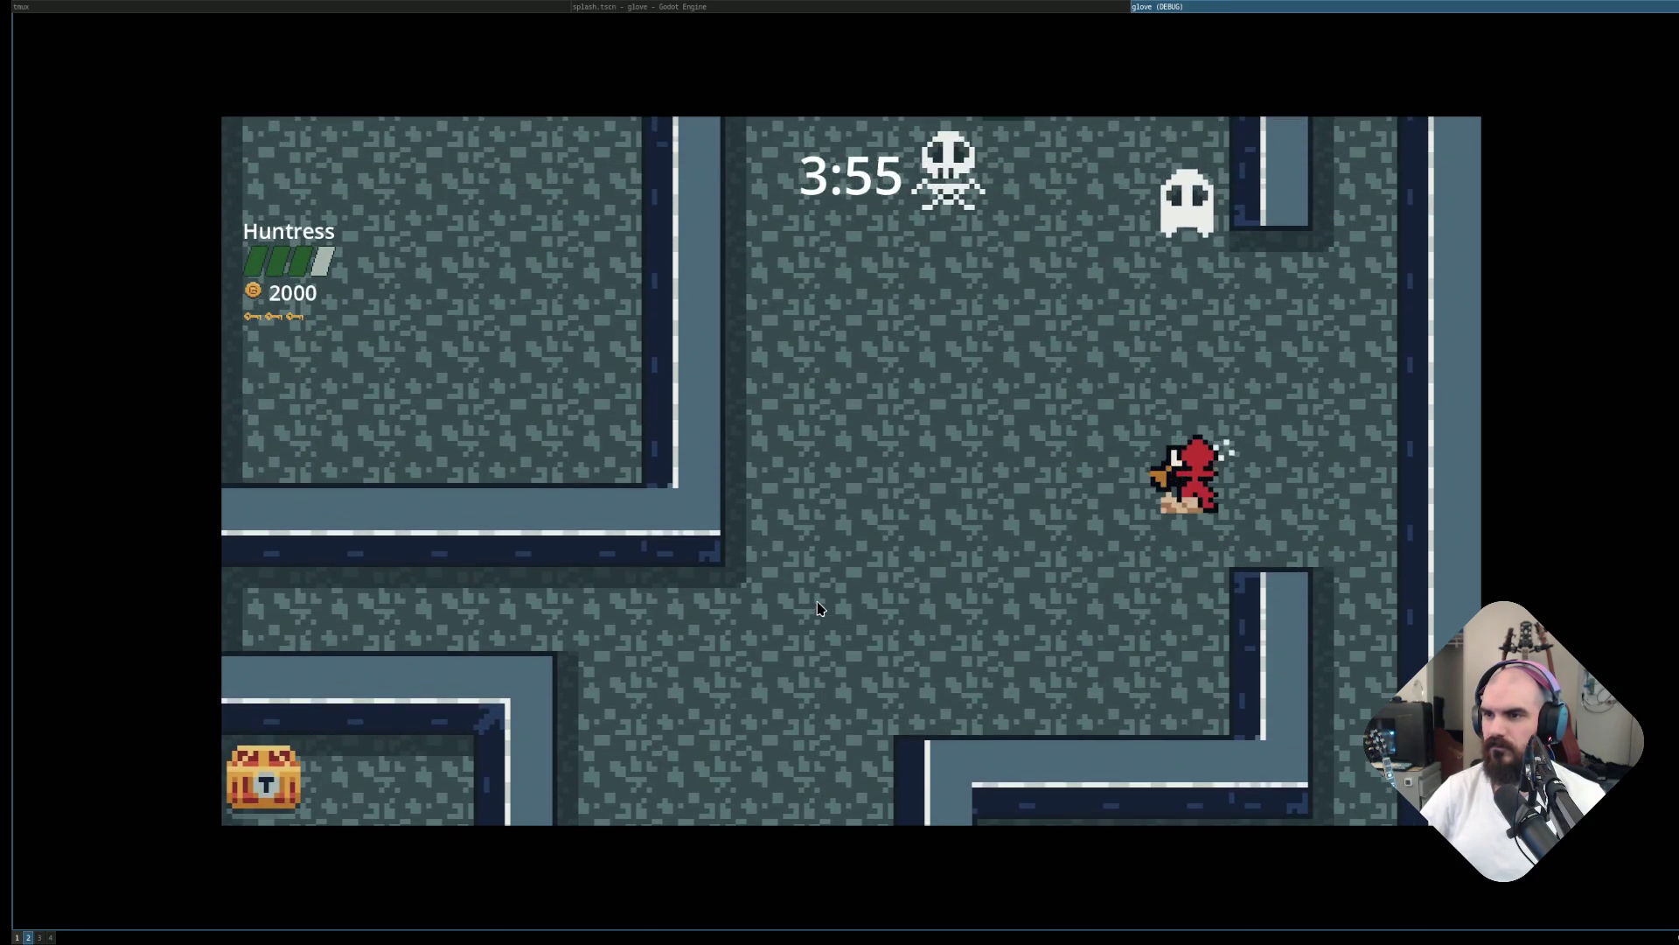
key("Up")
key("Left")
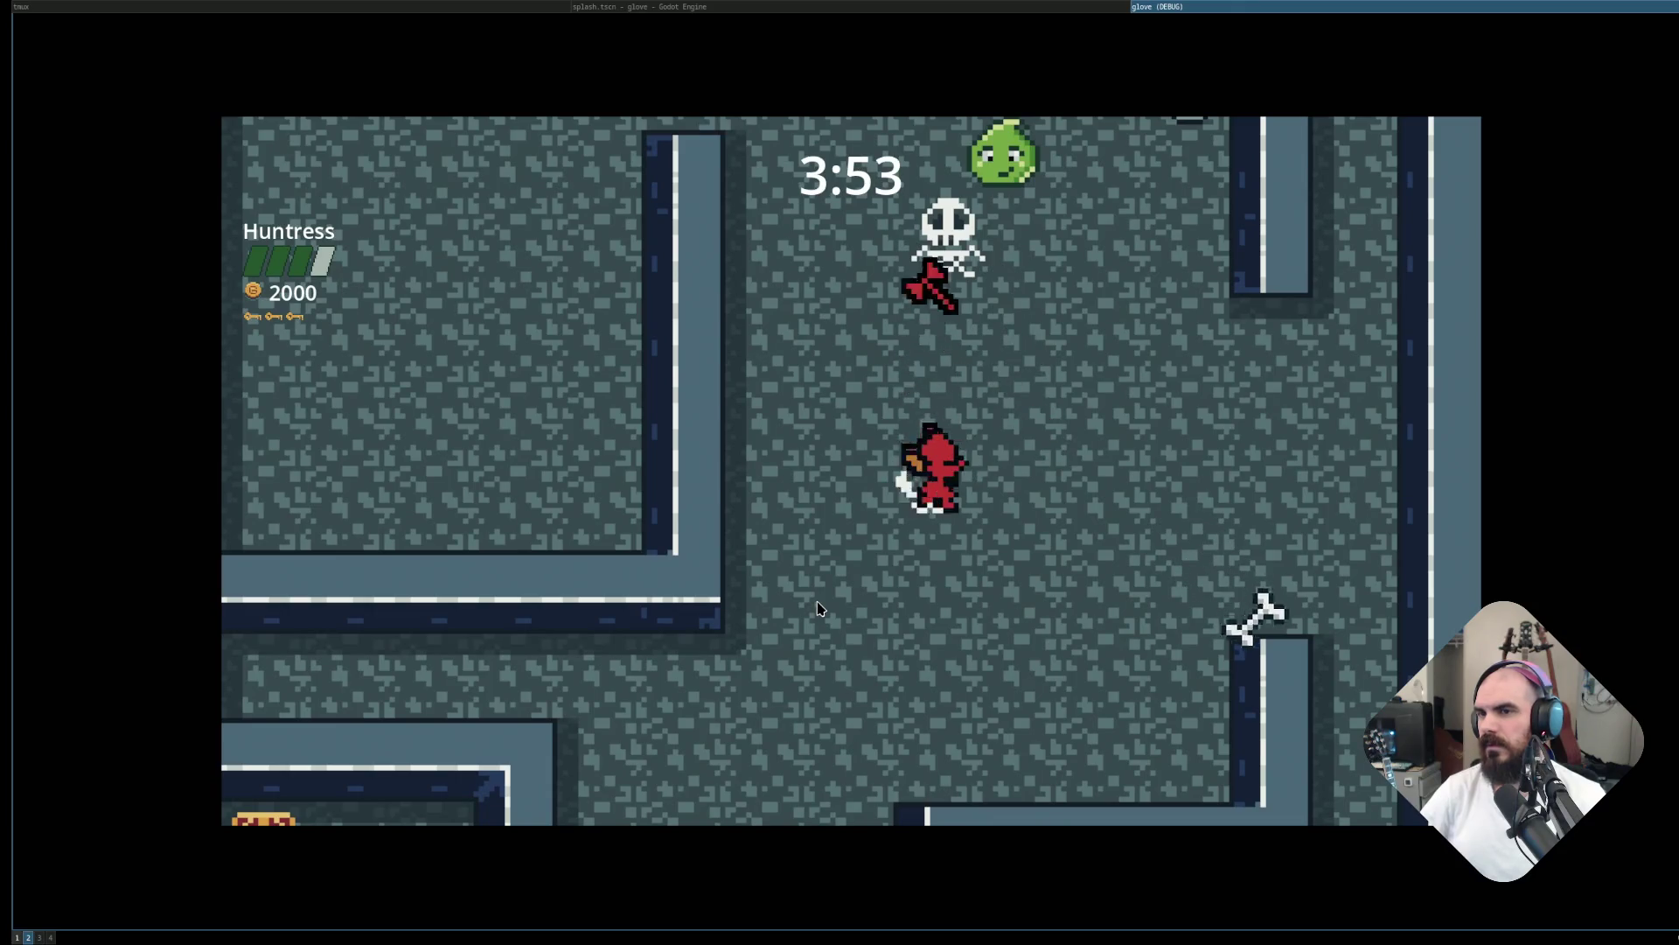
key("Right")
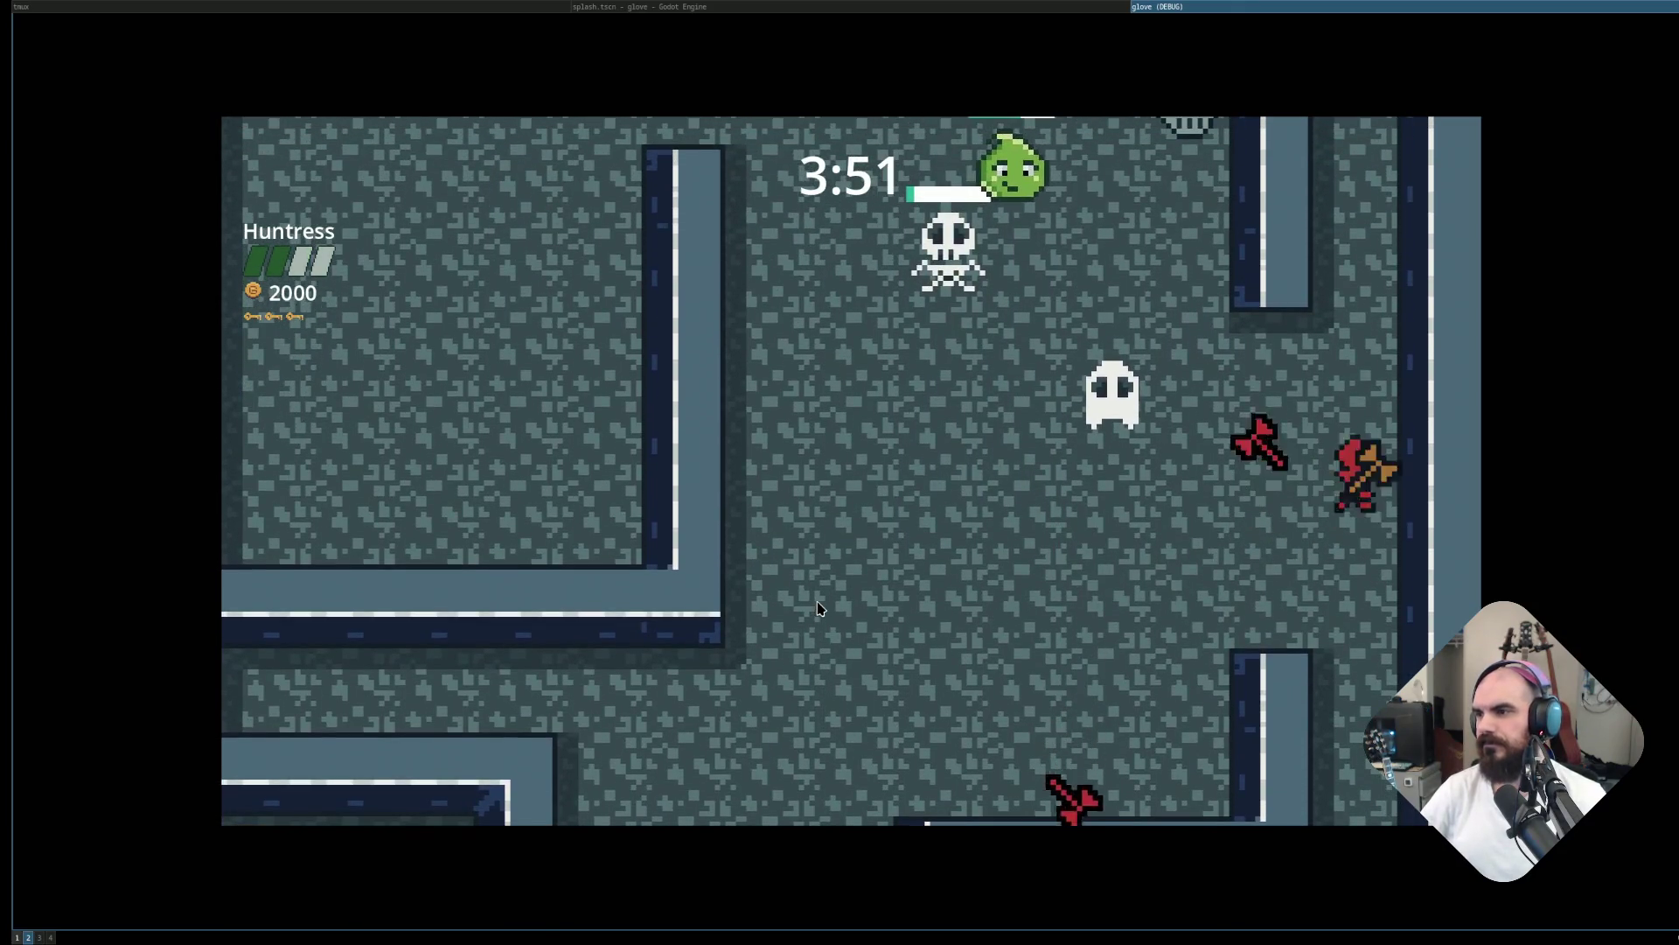
key("F8")
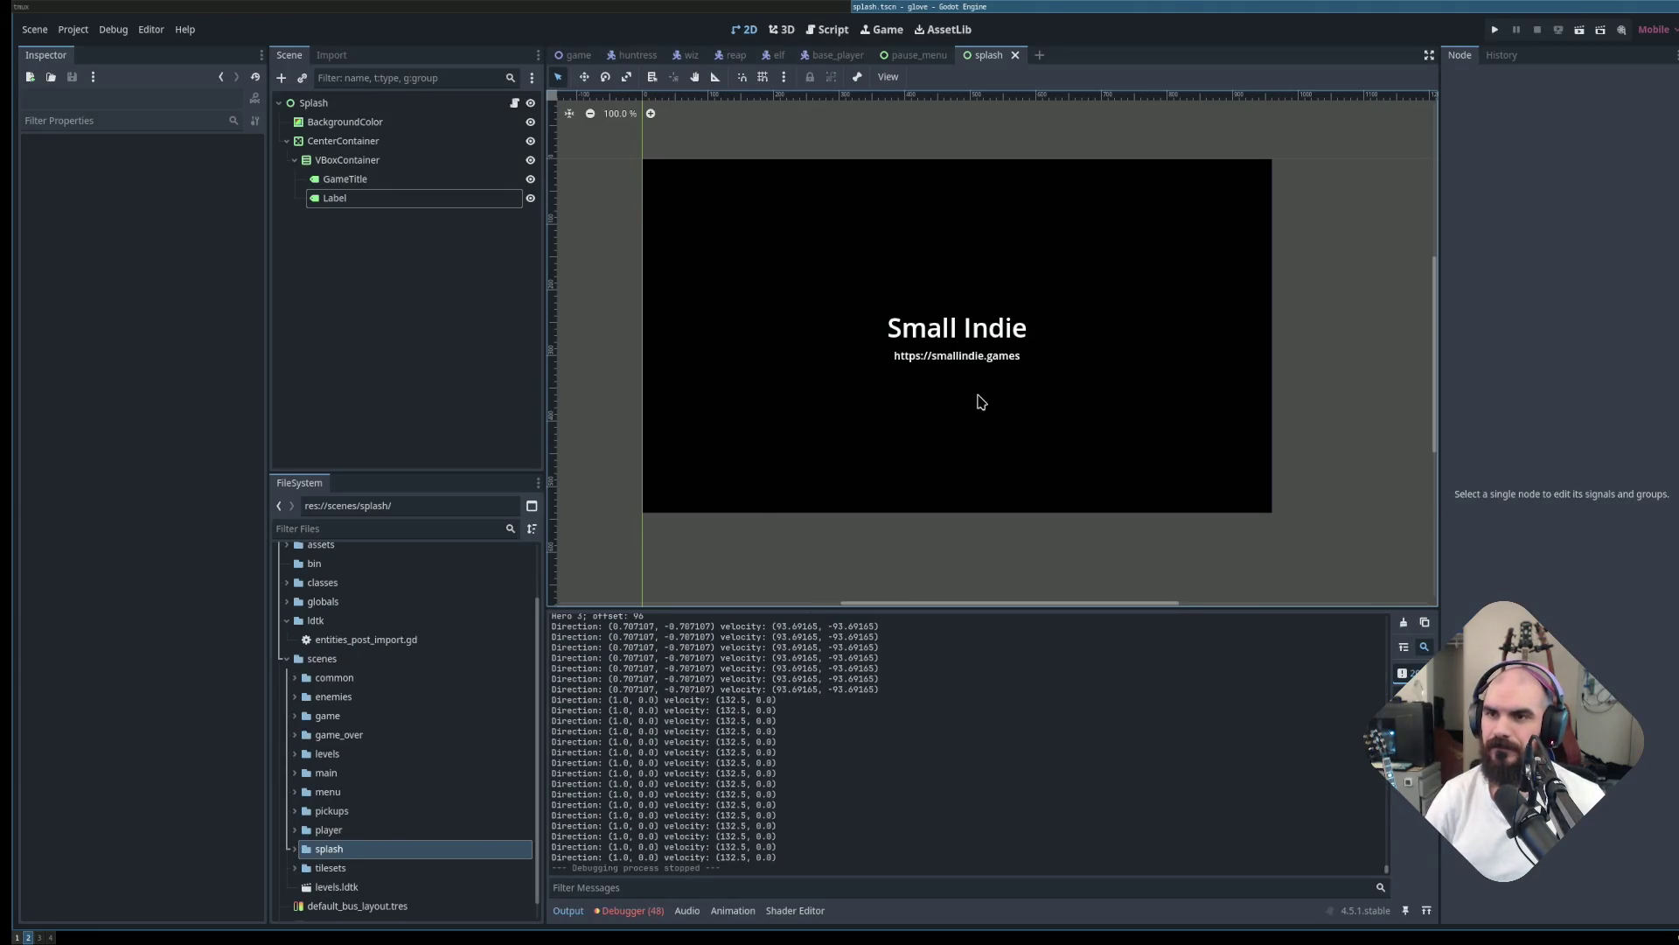
Step: Run the game twice to watch the current splash timing
left_click(1496, 30)
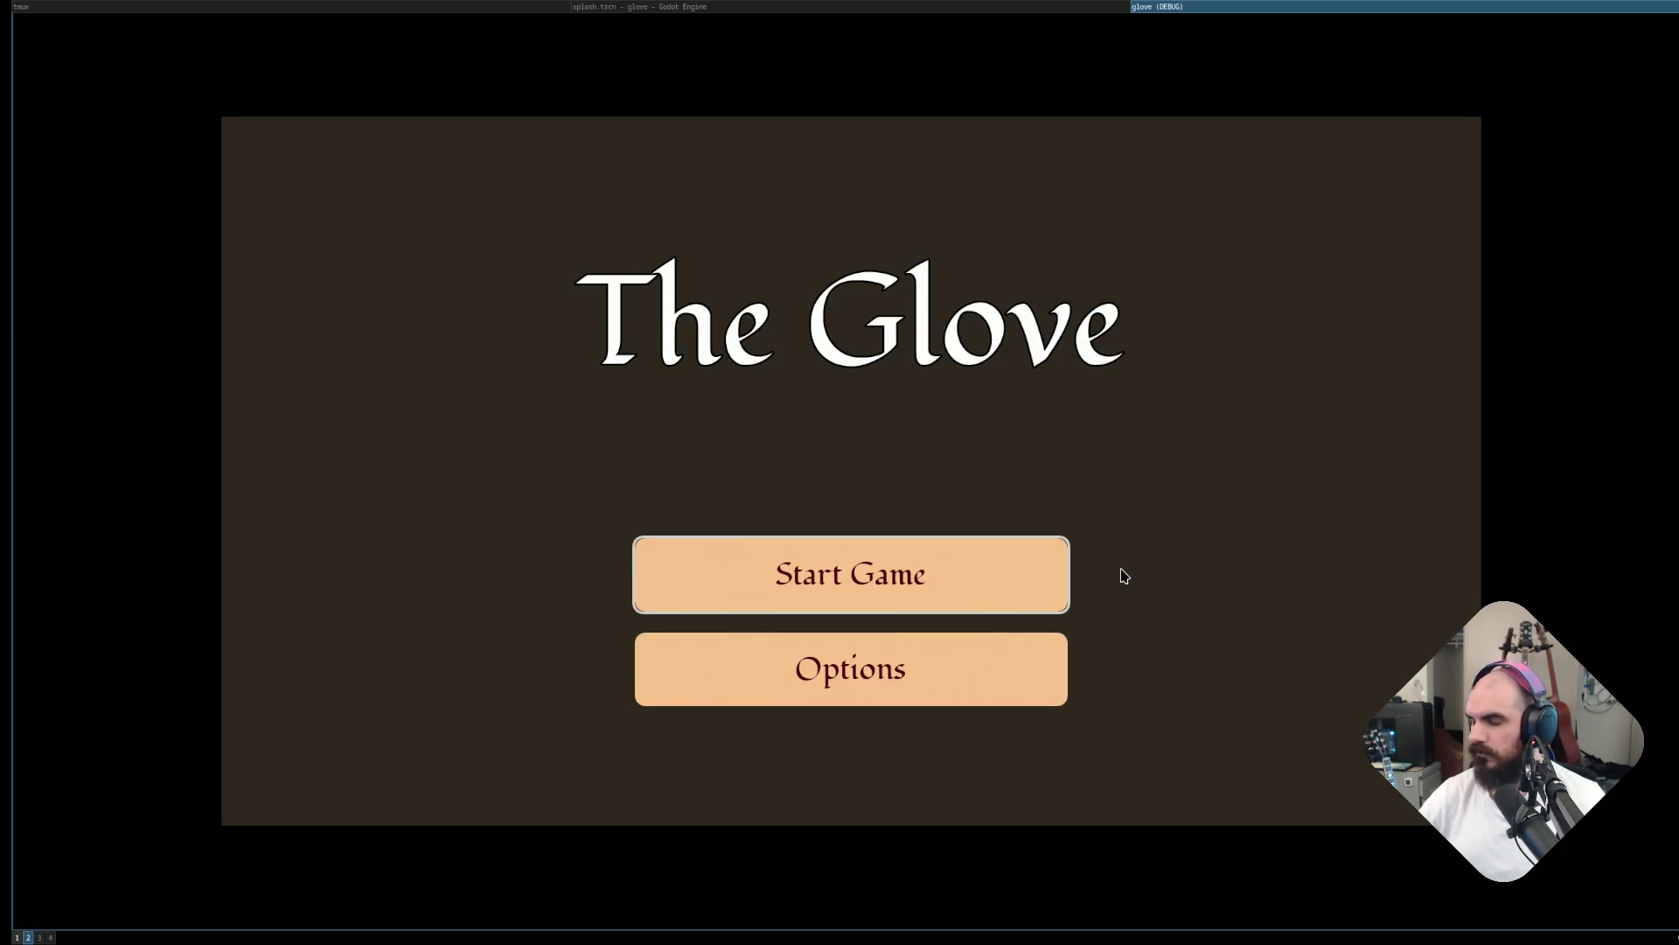
key("F8")
key("F5")
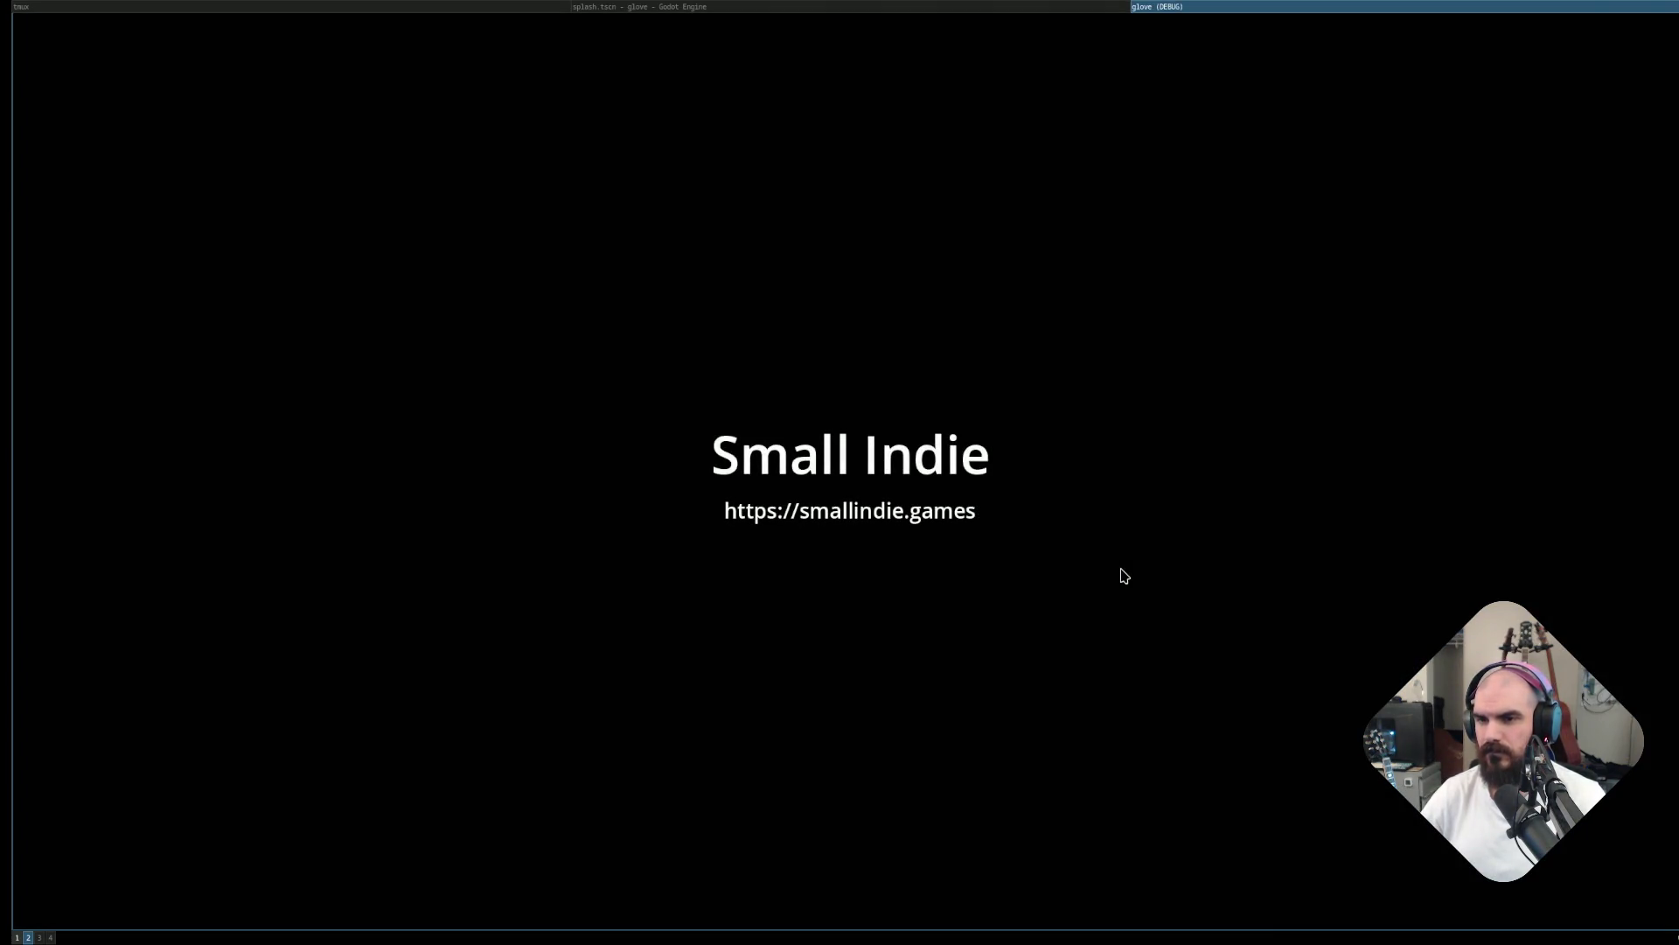
key("F8")
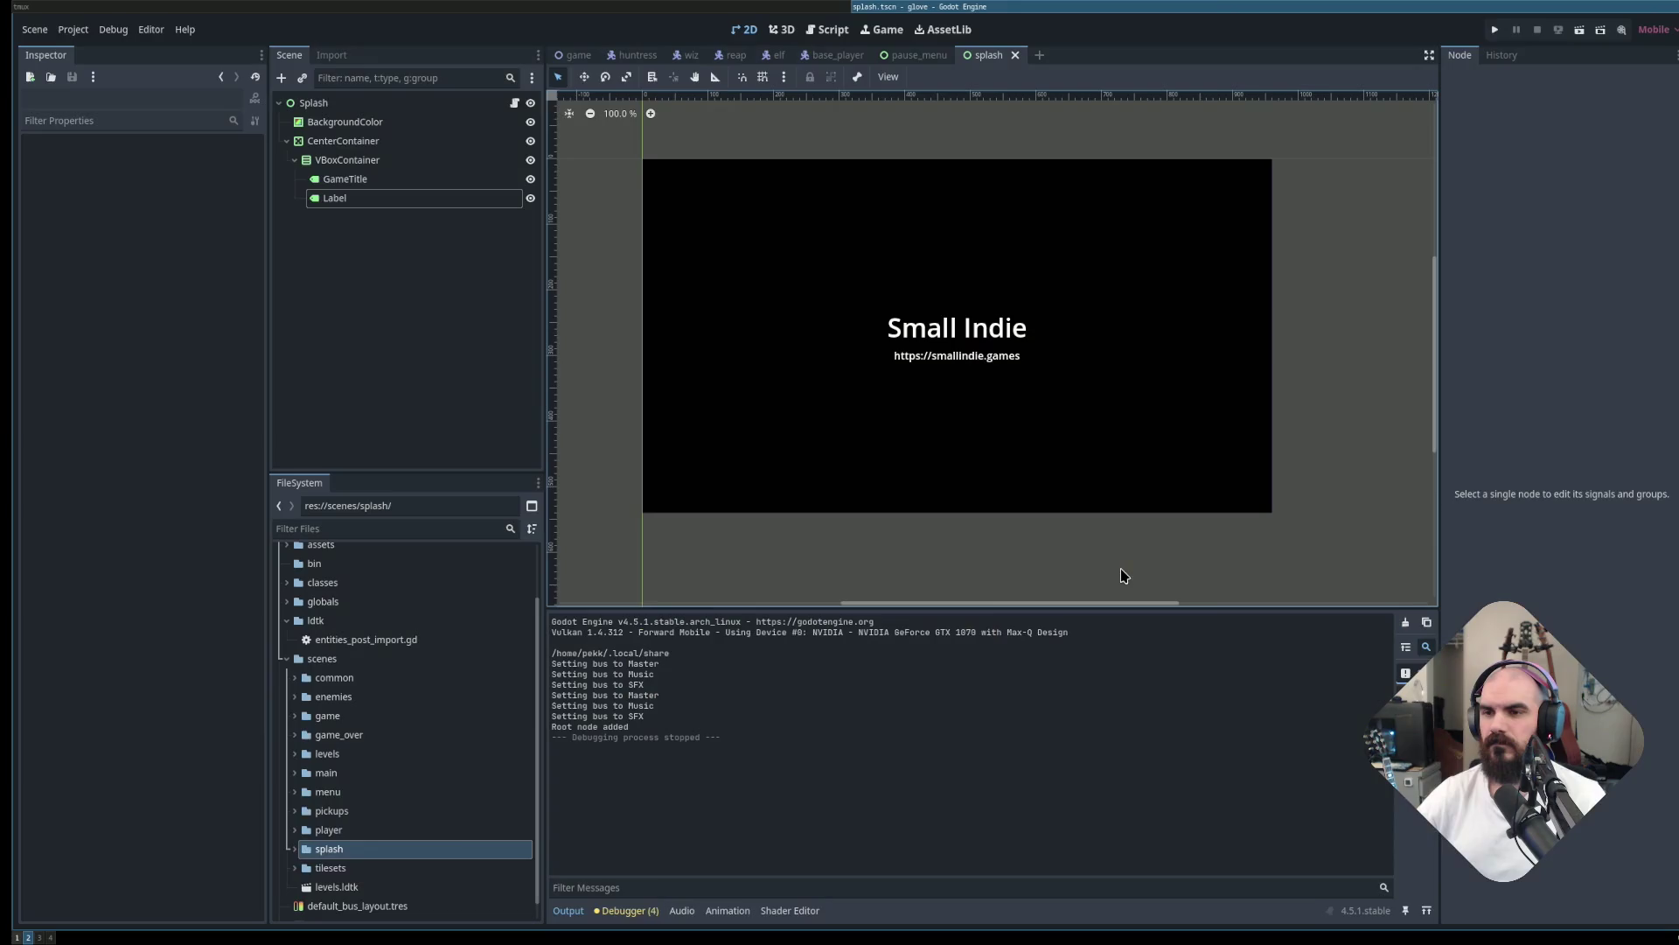
Step: Change PAUSE_TIME in splash.gd to 2.0, save, and rerun the game to check the splash
key("alt+Tab")
type("k")
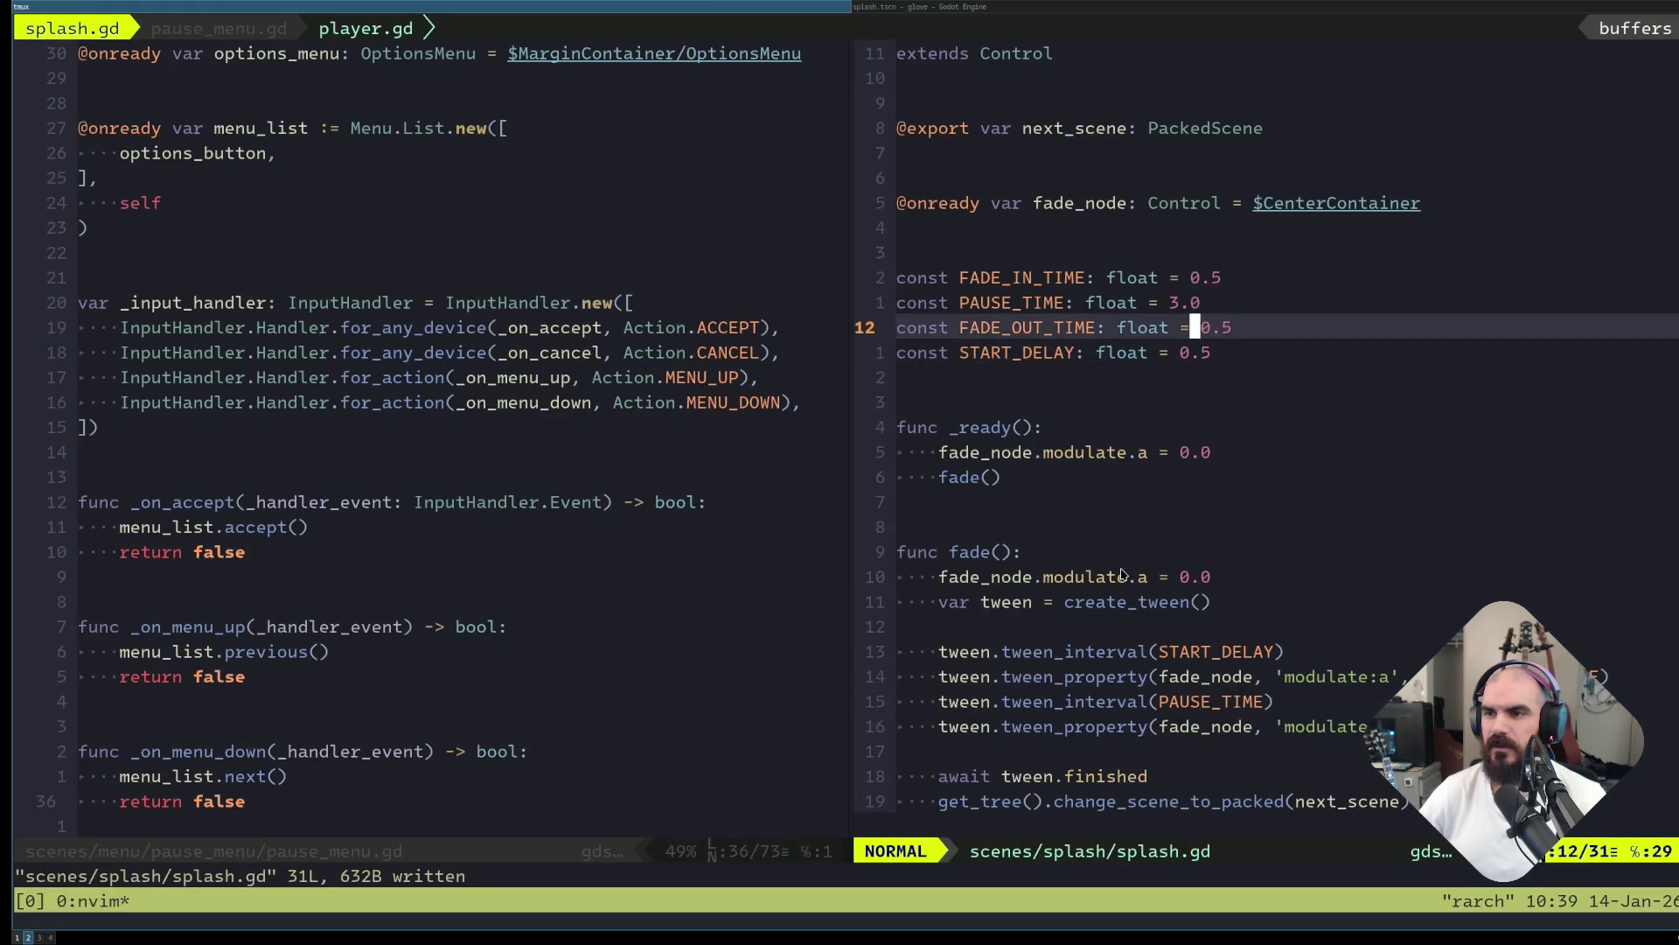
type("kr2:w")
key("Return")
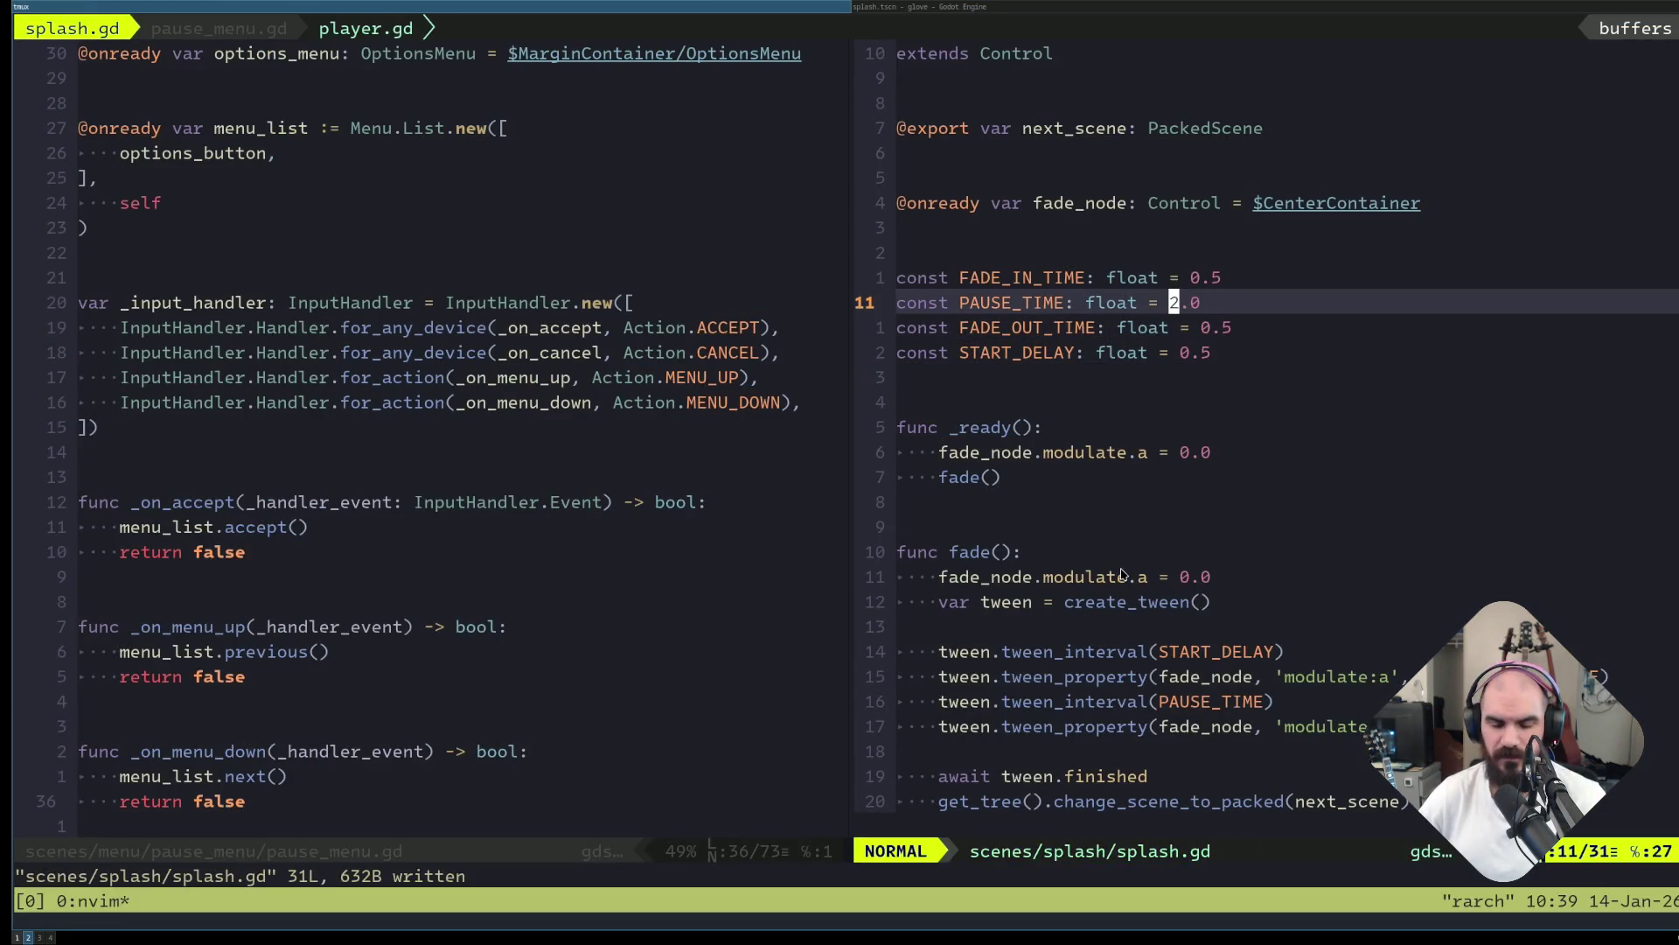
key("alt+Tab")
key("F5")
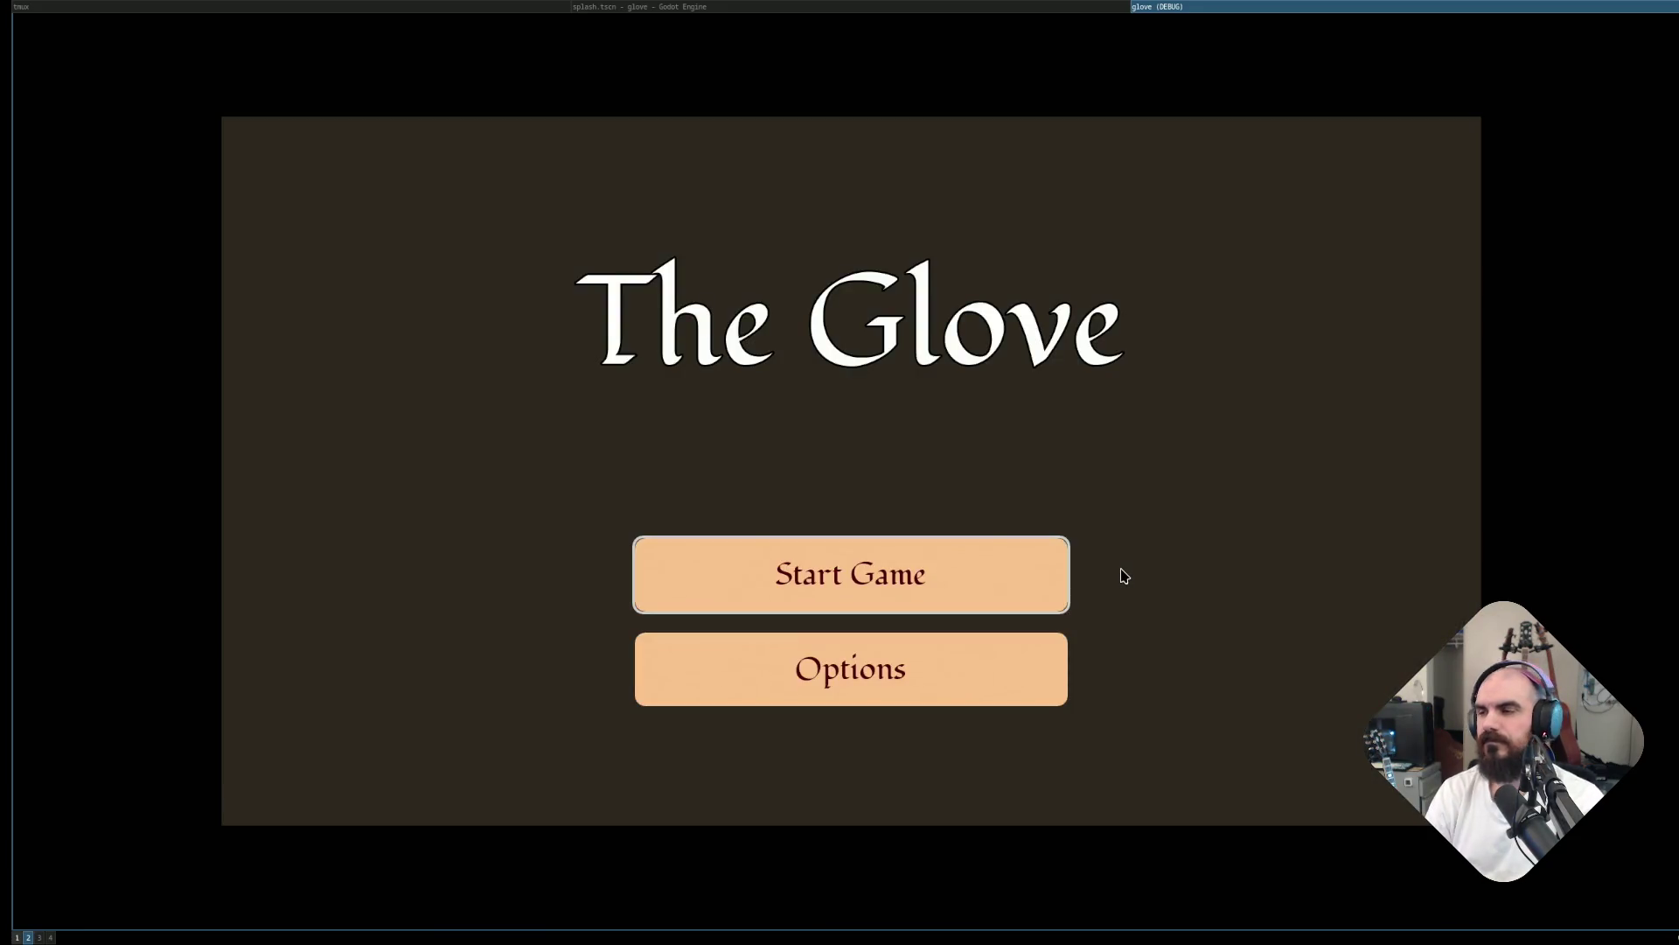
key("super+shift+q")
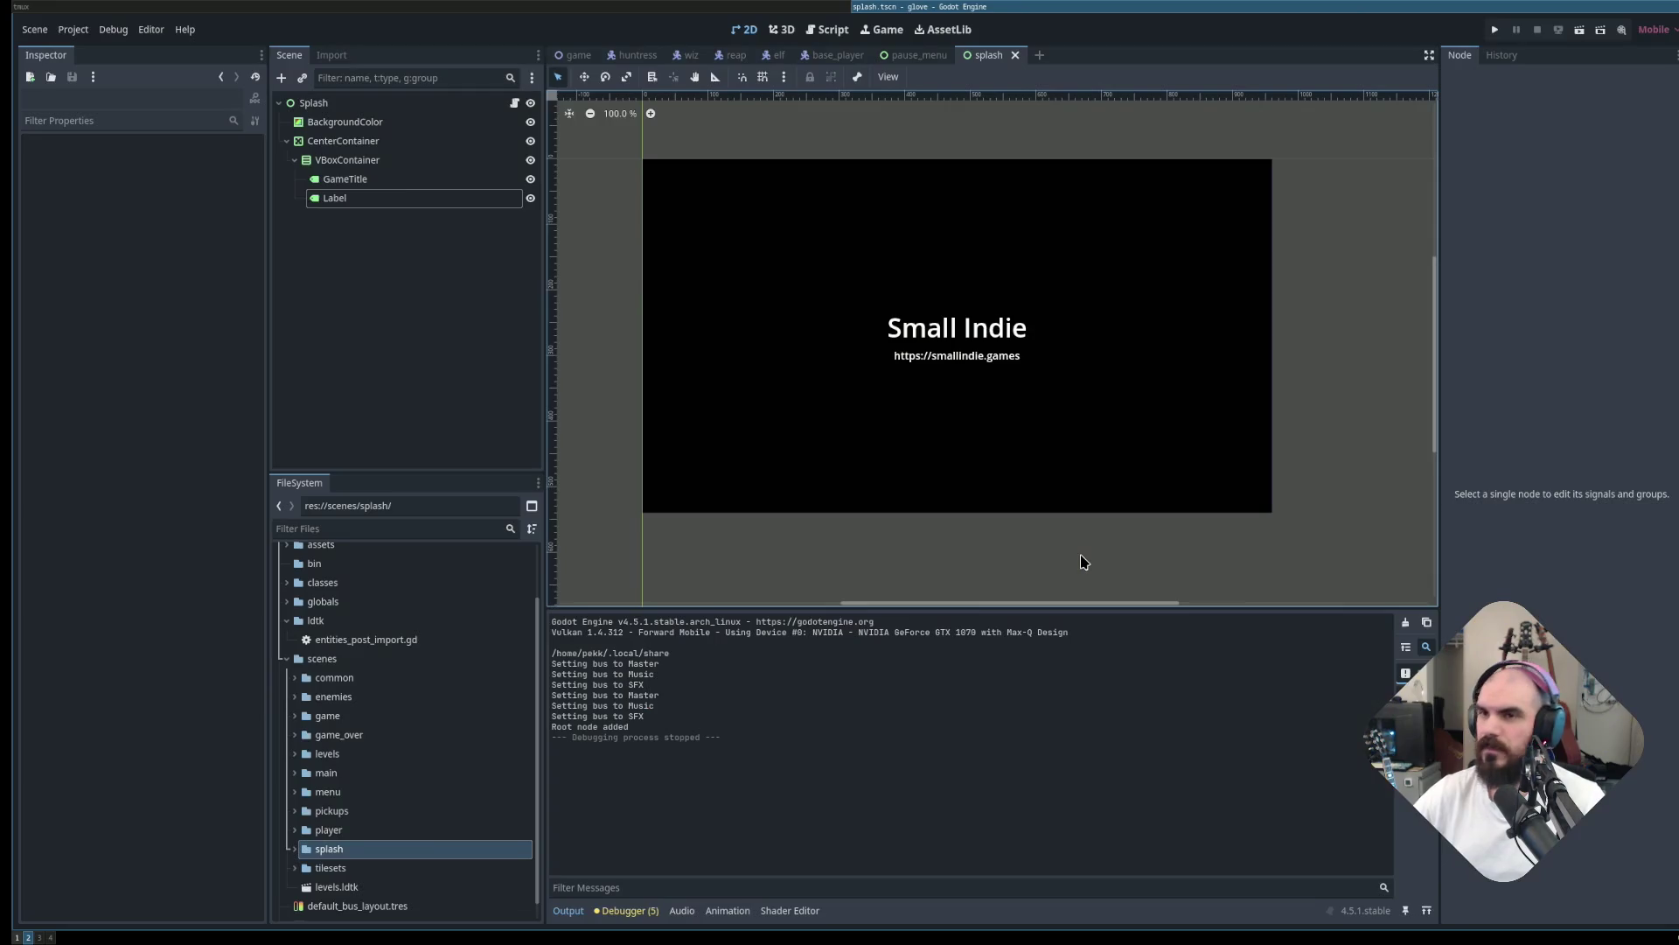
Step: Run the game once more to watch the 2.0-second splash pause
key("super+Left")
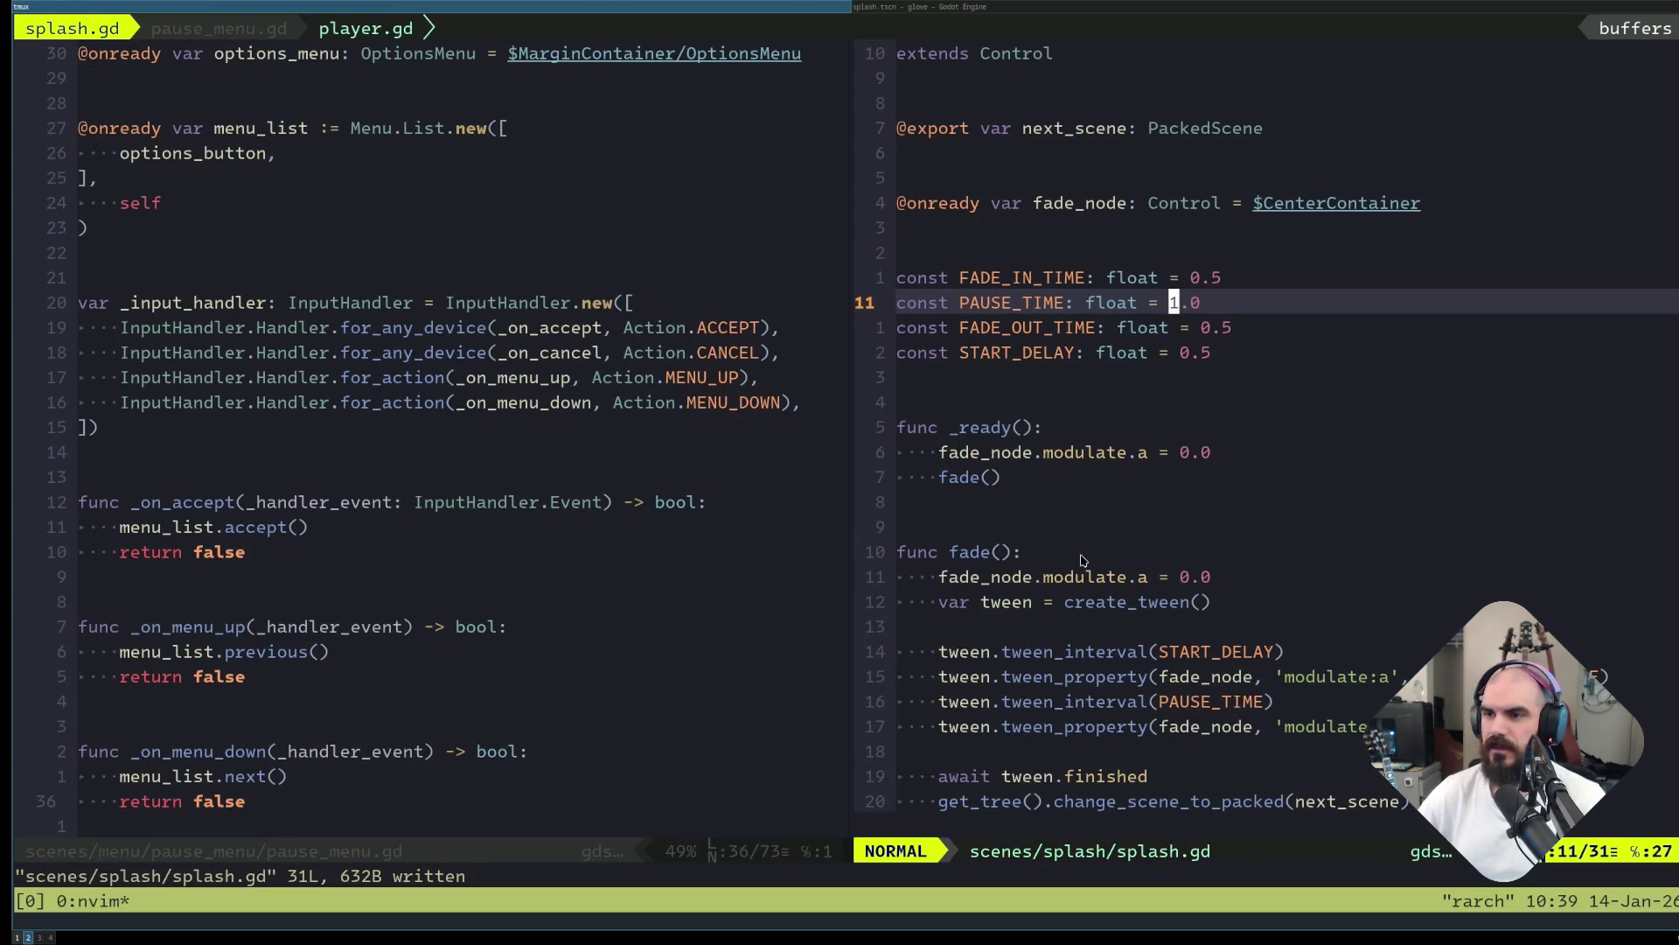
key("super+Right")
key("F5")
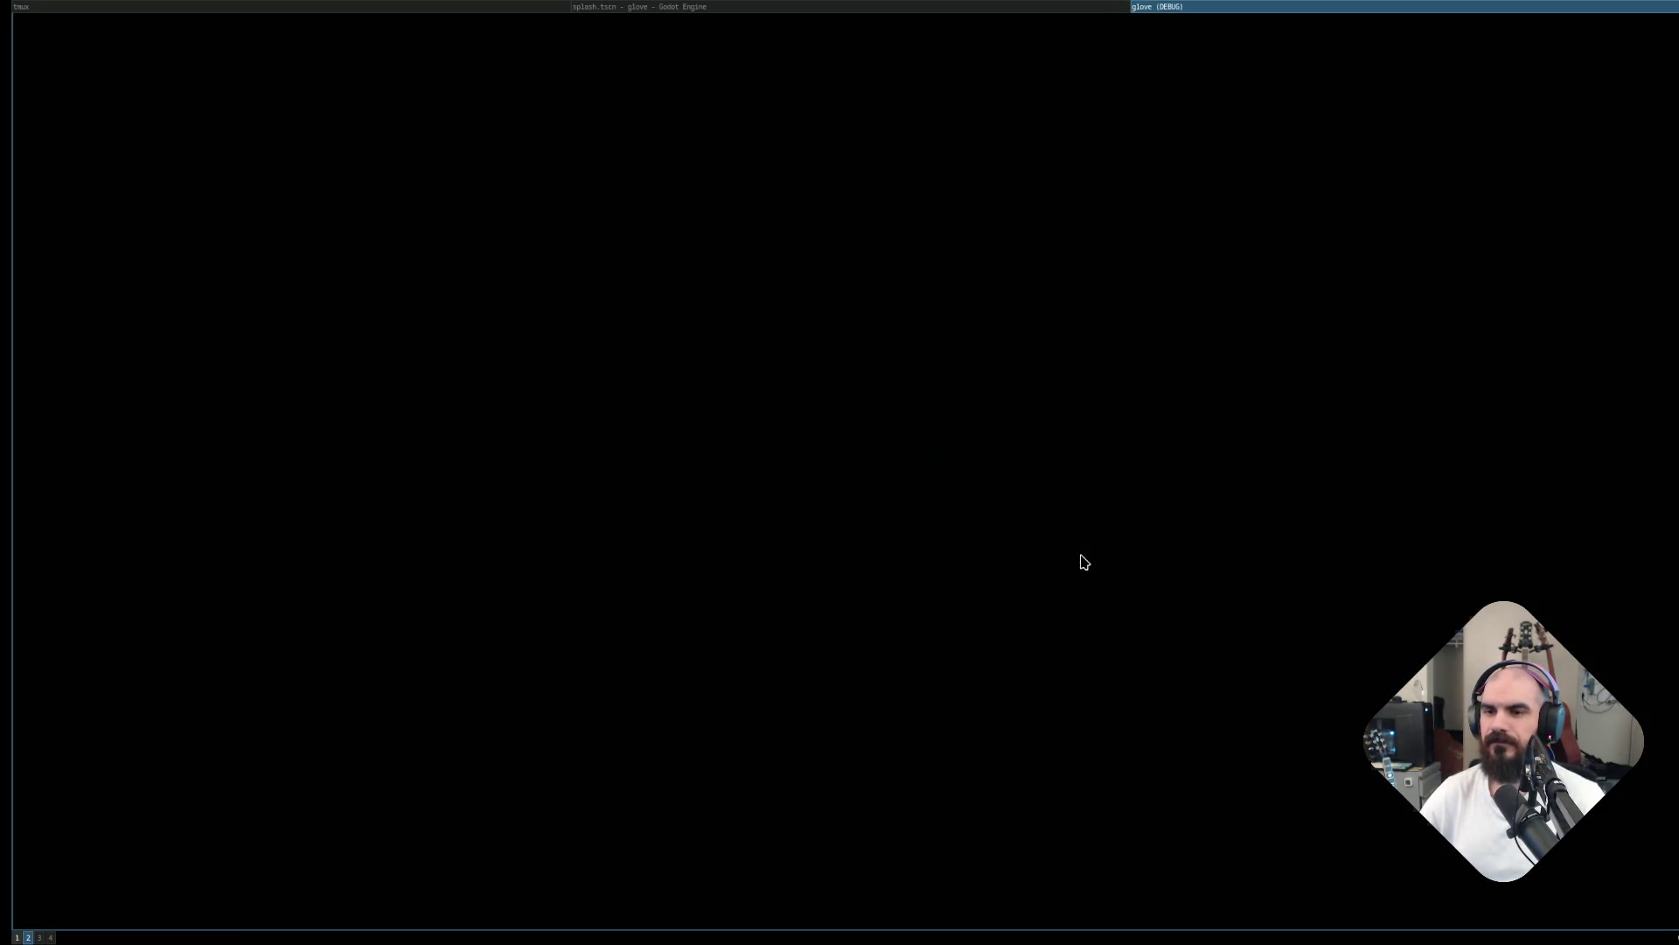
key("F8")
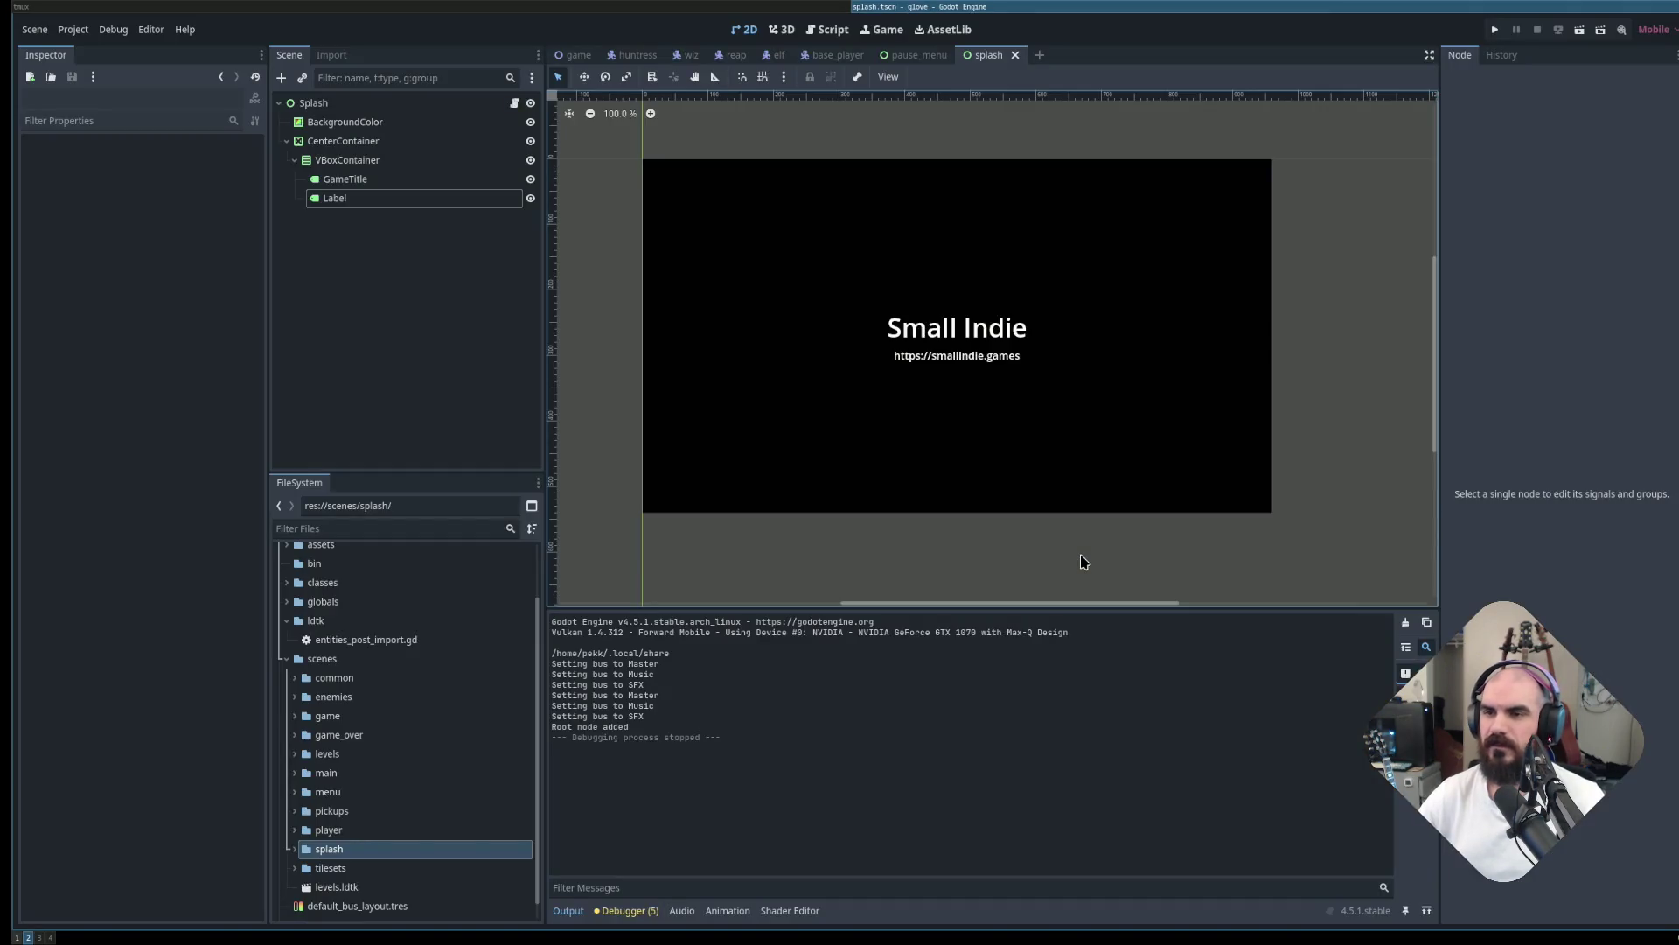
Step: Shorten PAUSE_TIME in splash.gd again and rerun the game to confirm it reaches the menu
key("super+Left")
type("4")
type("5")
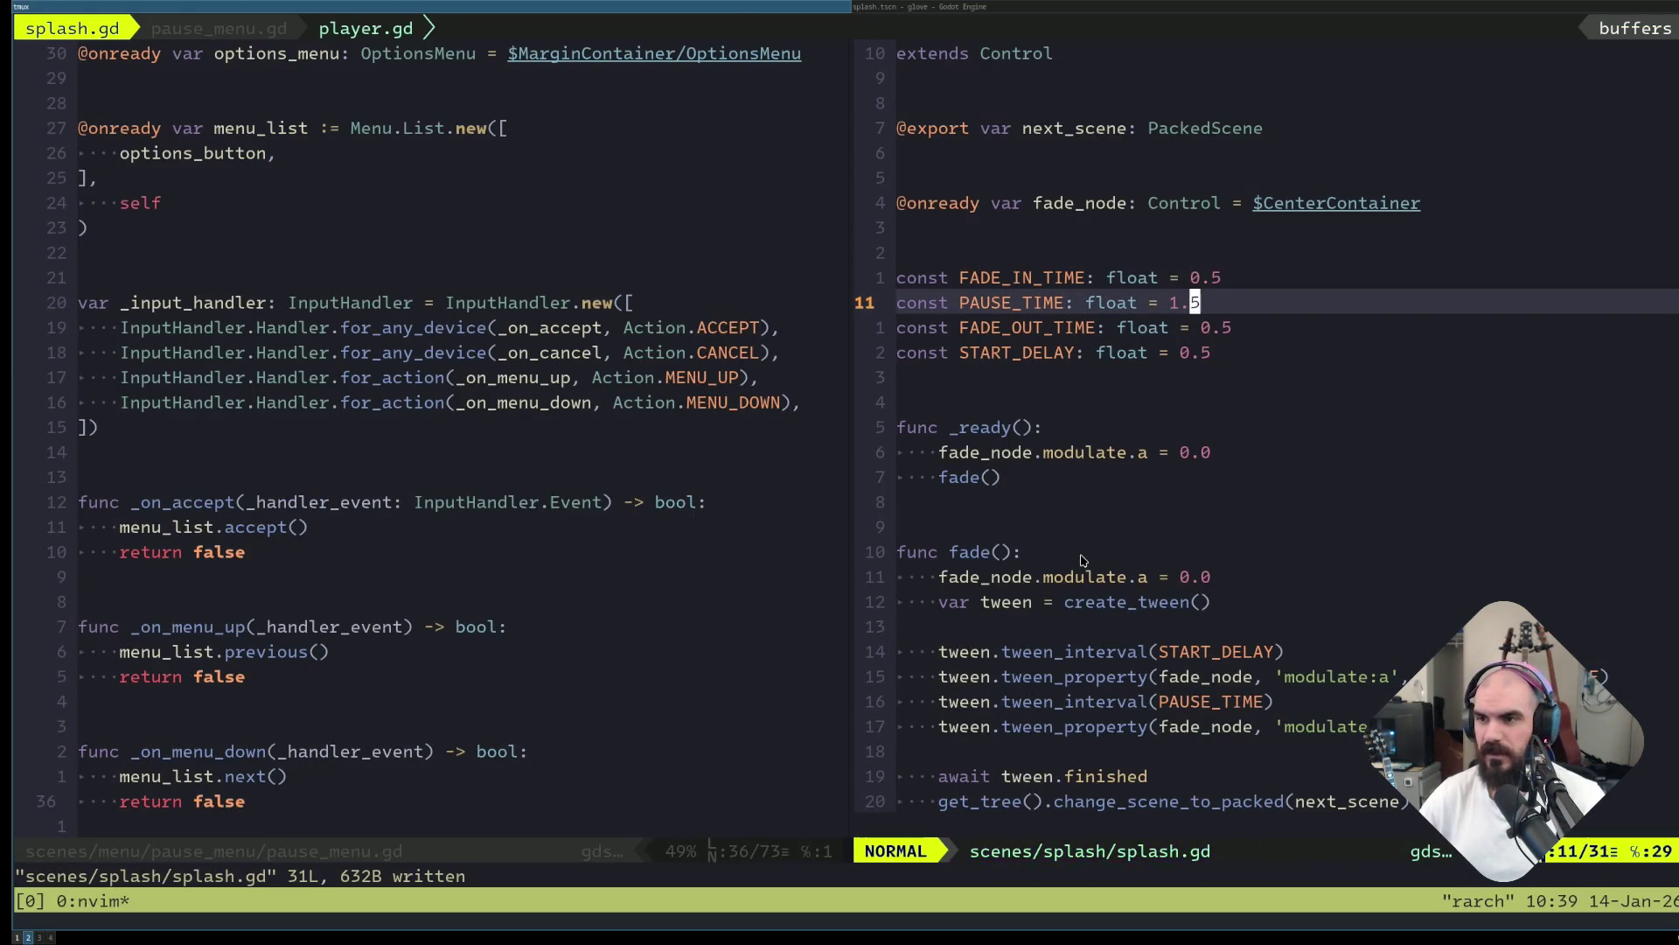
key("super+Right")
key("F5")
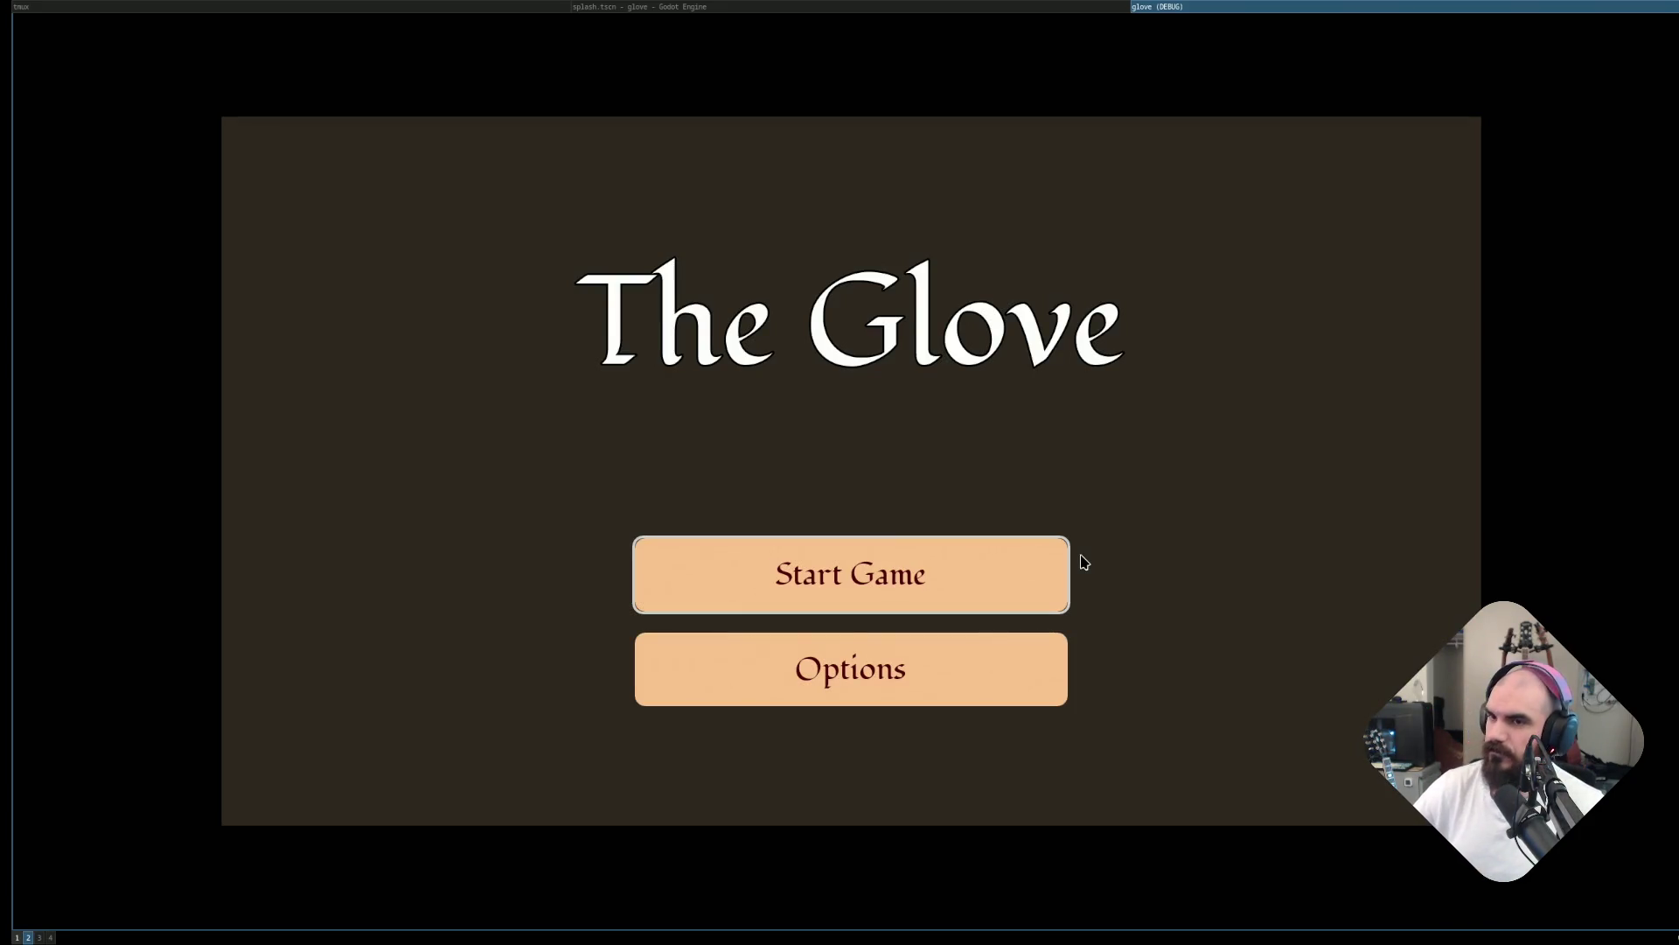
key("F8")
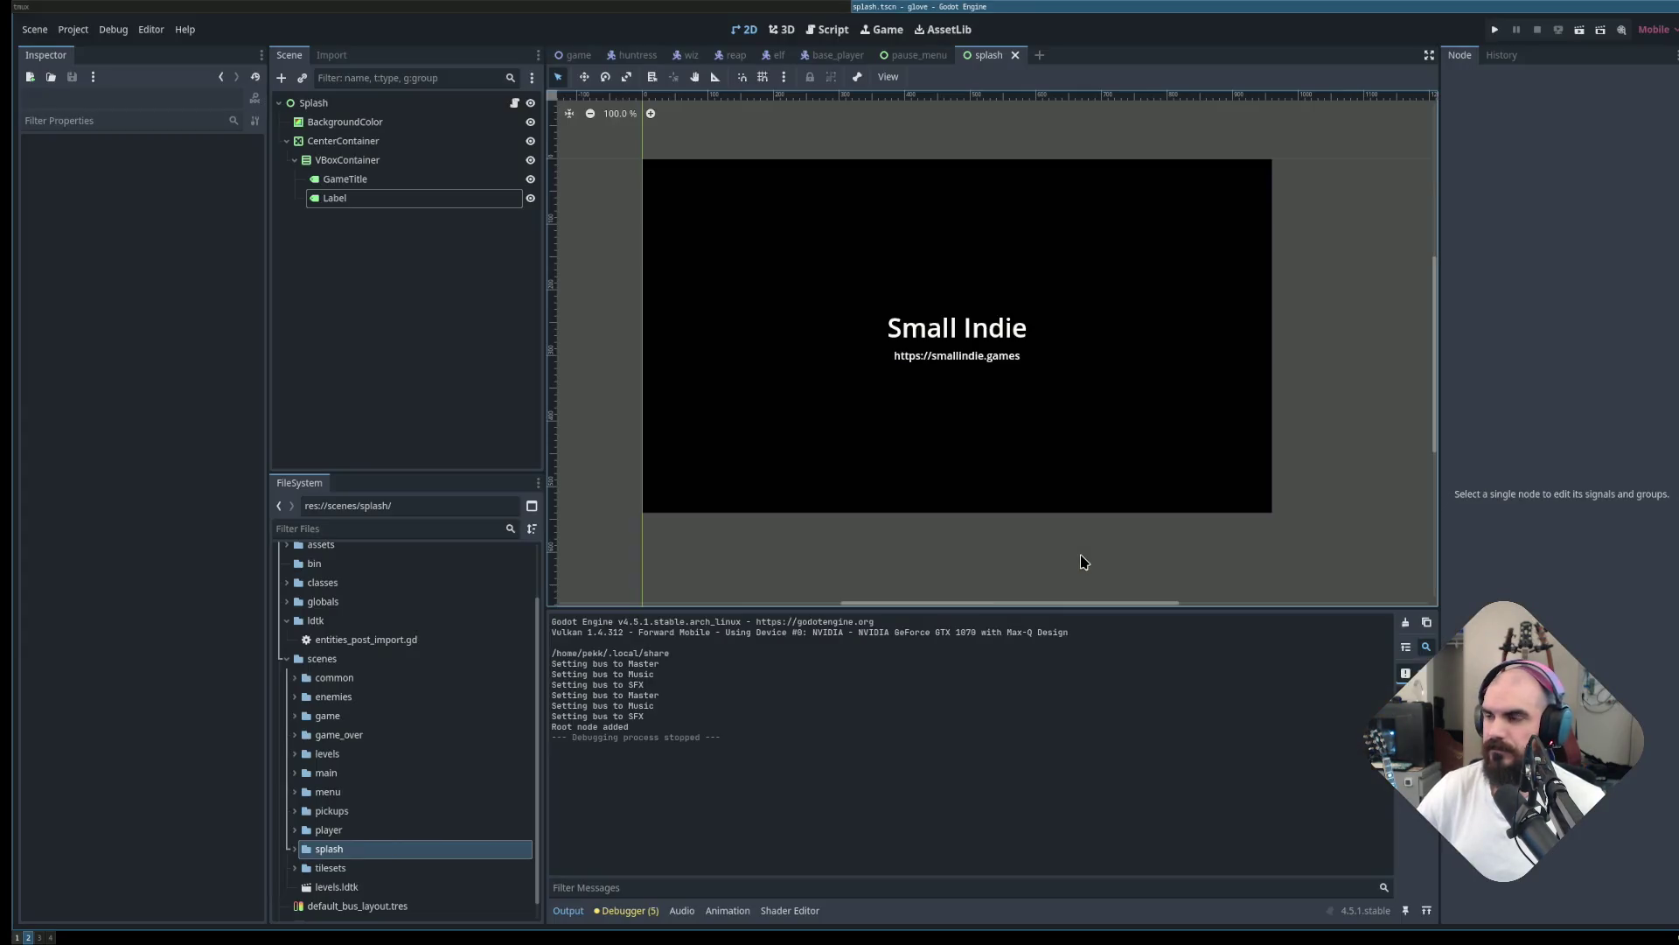
key("alt+Tab")
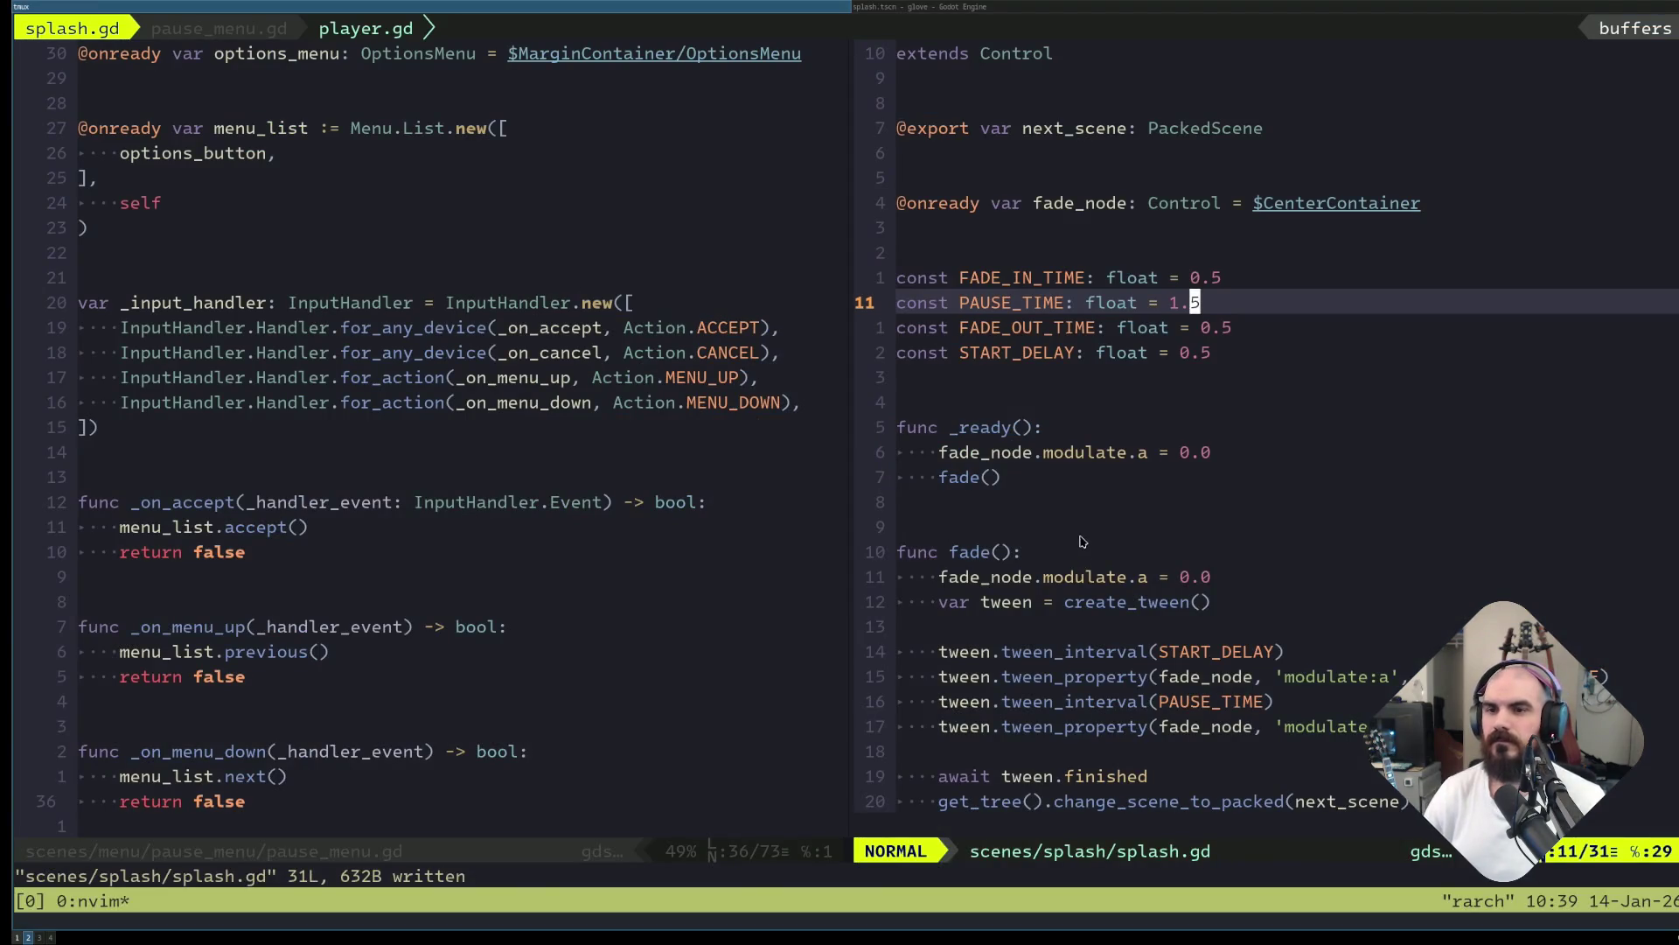
left_click(1102, 560)
scroll(1102, 560, "down", 6)
scroll(1102, 560, "up", 6)
scroll(732, 518, "up", 2)
left_click(1114, 512)
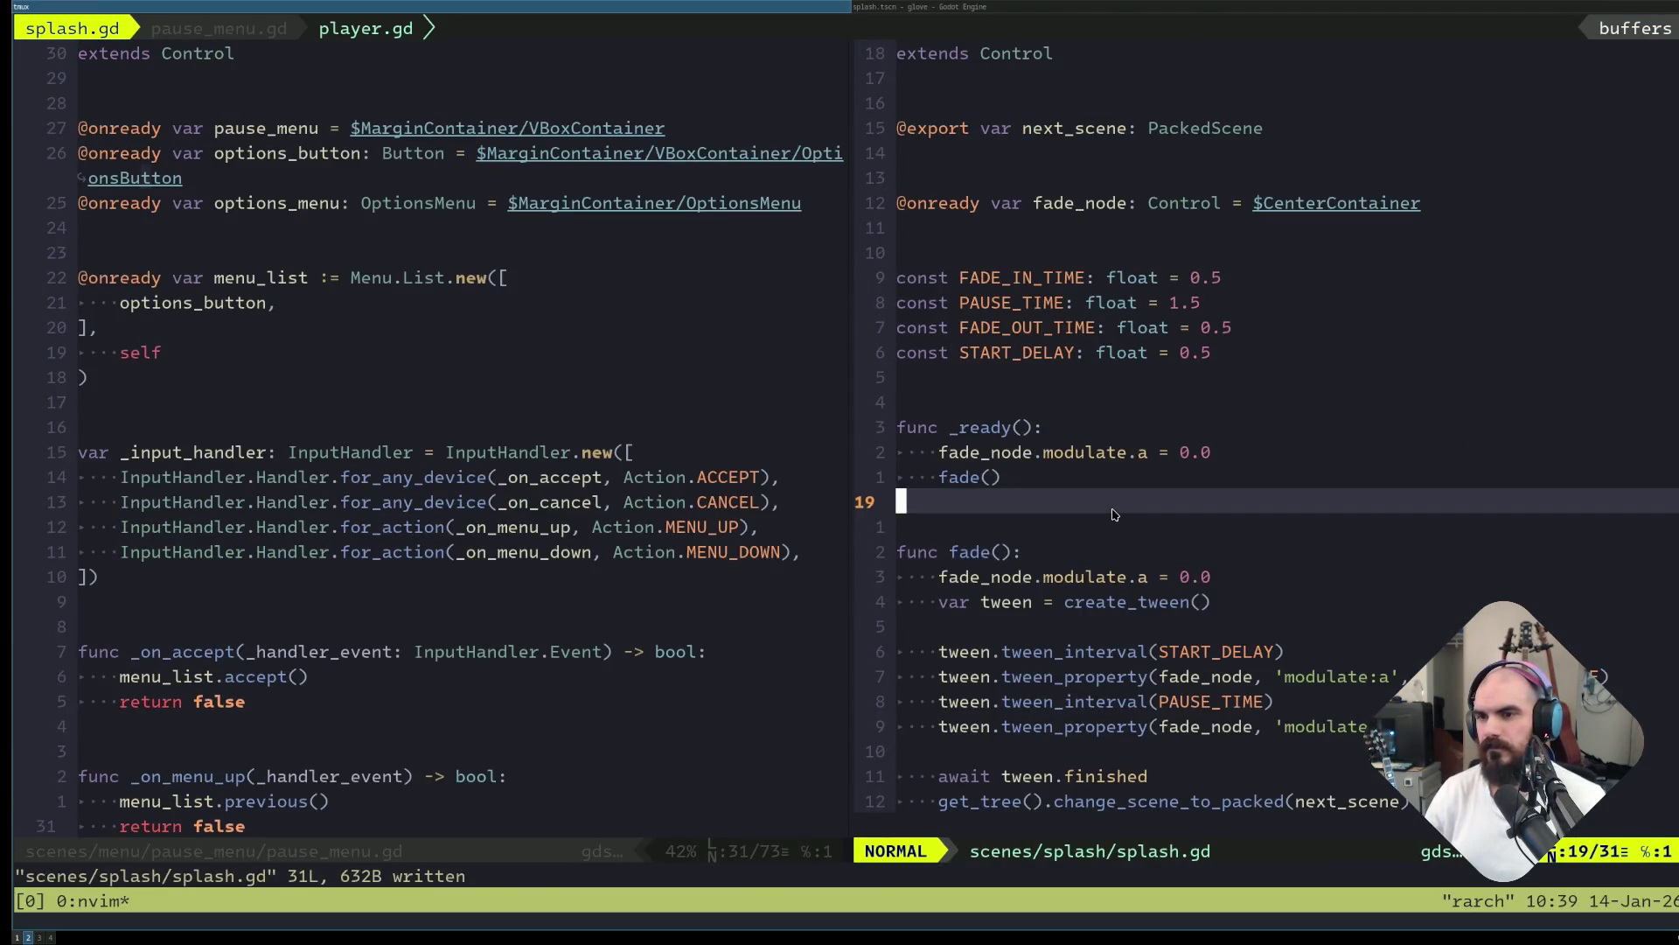
key("j")
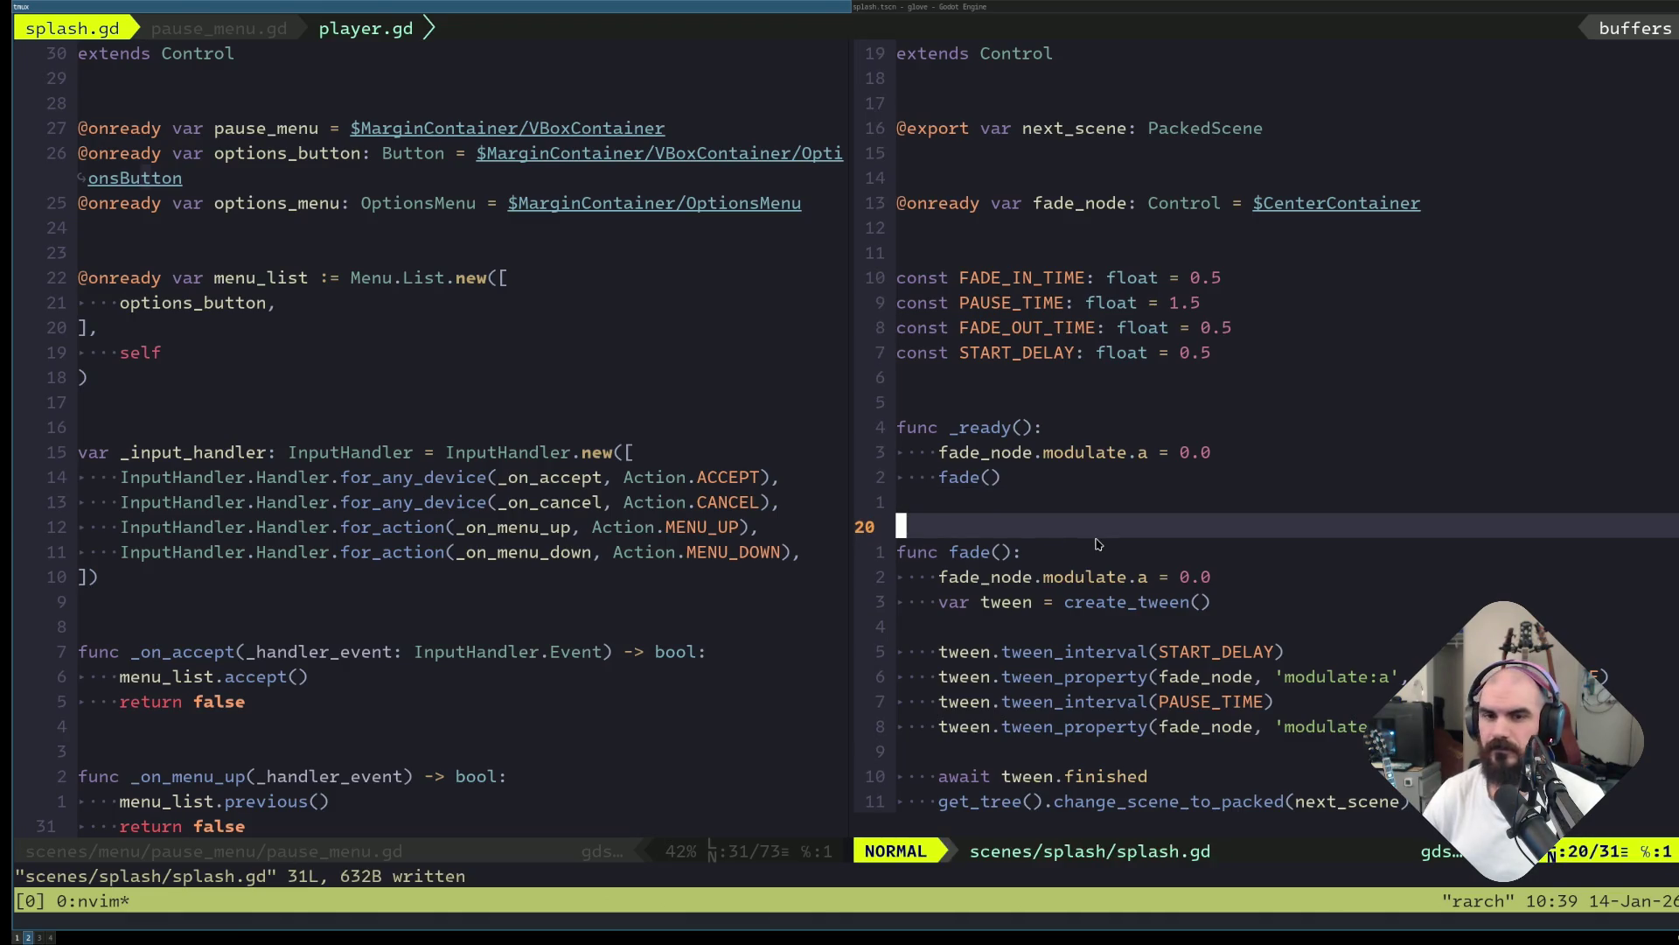
left_click(769, 522)
left_click(1092, 494)
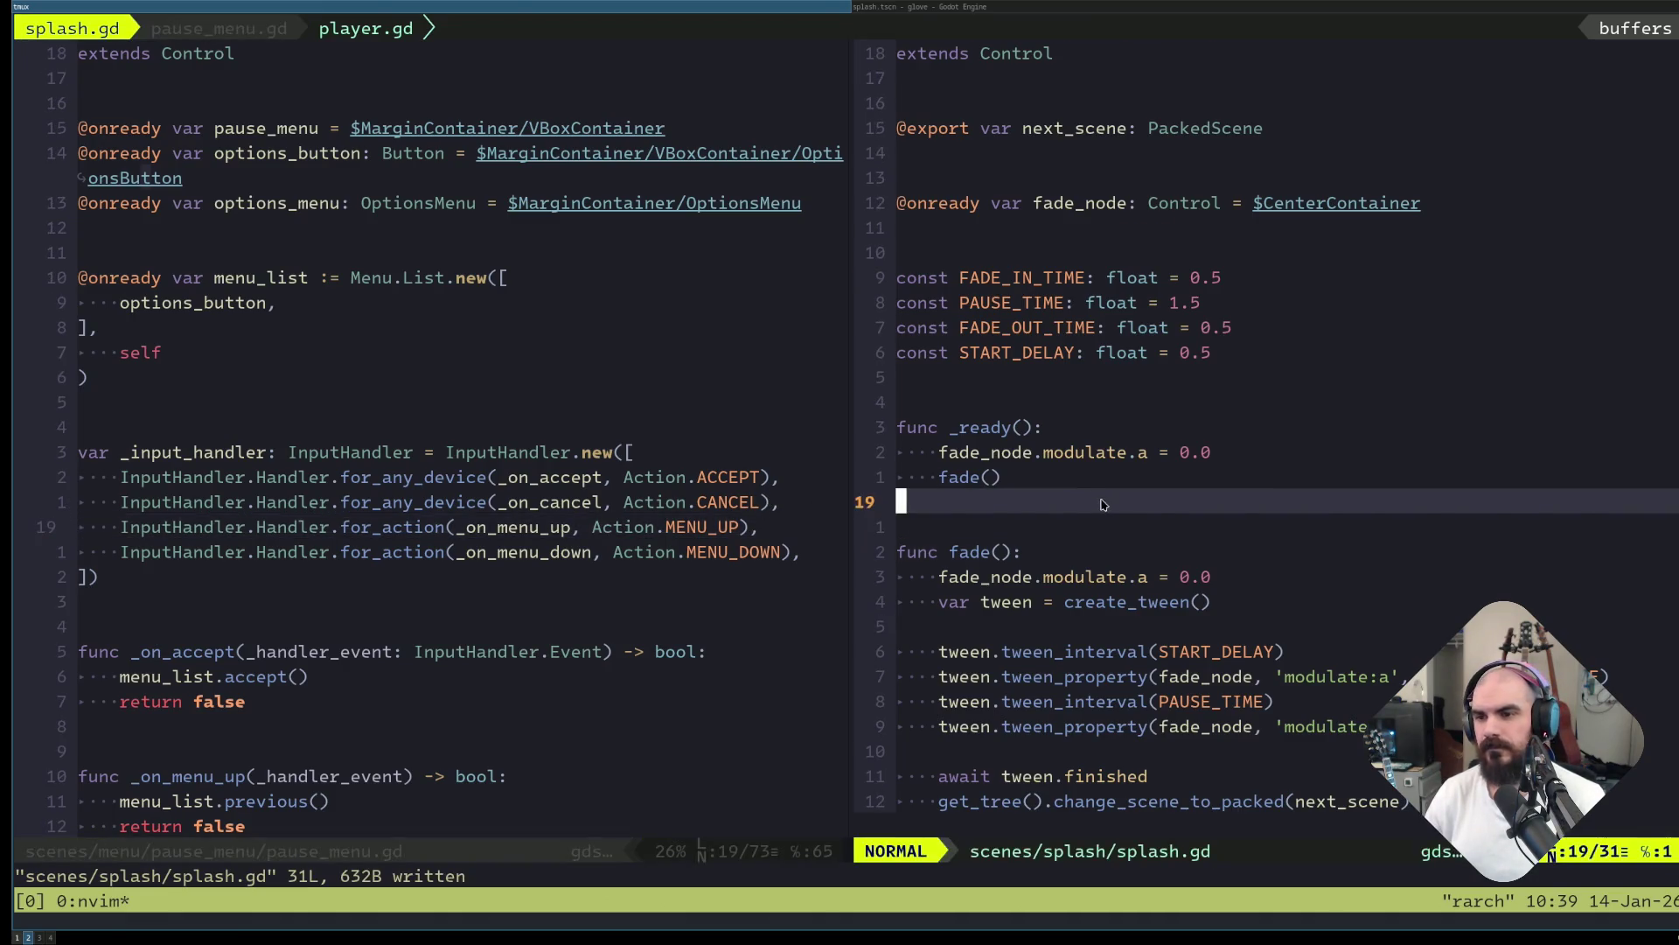
scroll(1102, 503, "down", 3)
scroll(1104, 451, "up", 3)
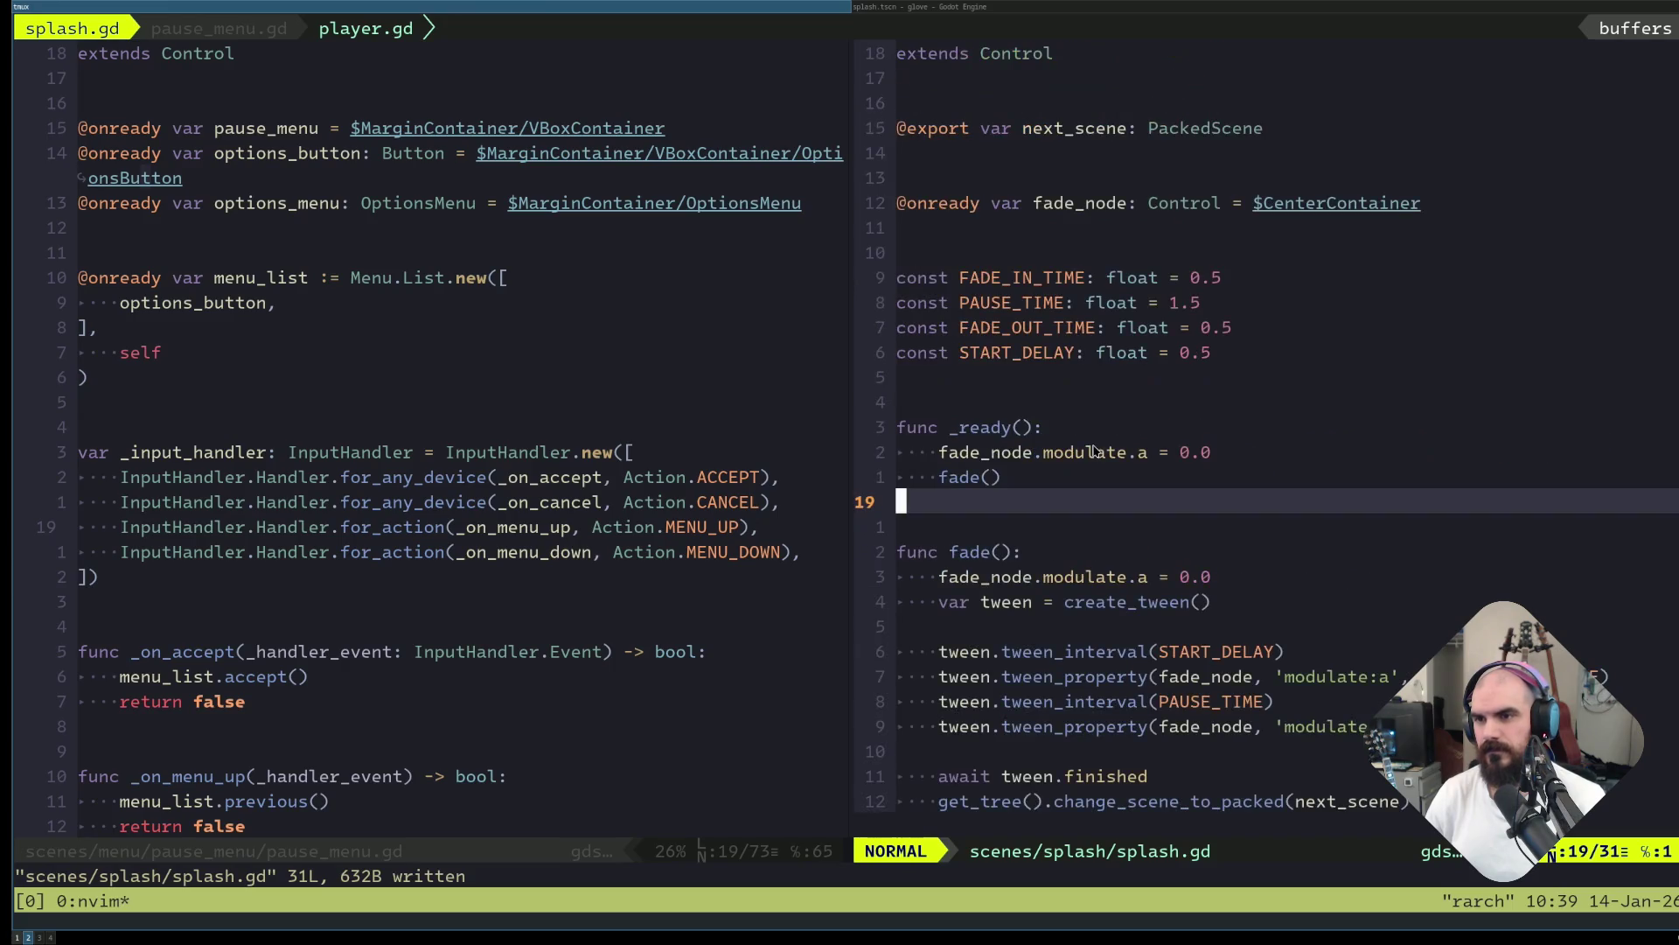
left_click(626, 452)
left_click(1113, 546)
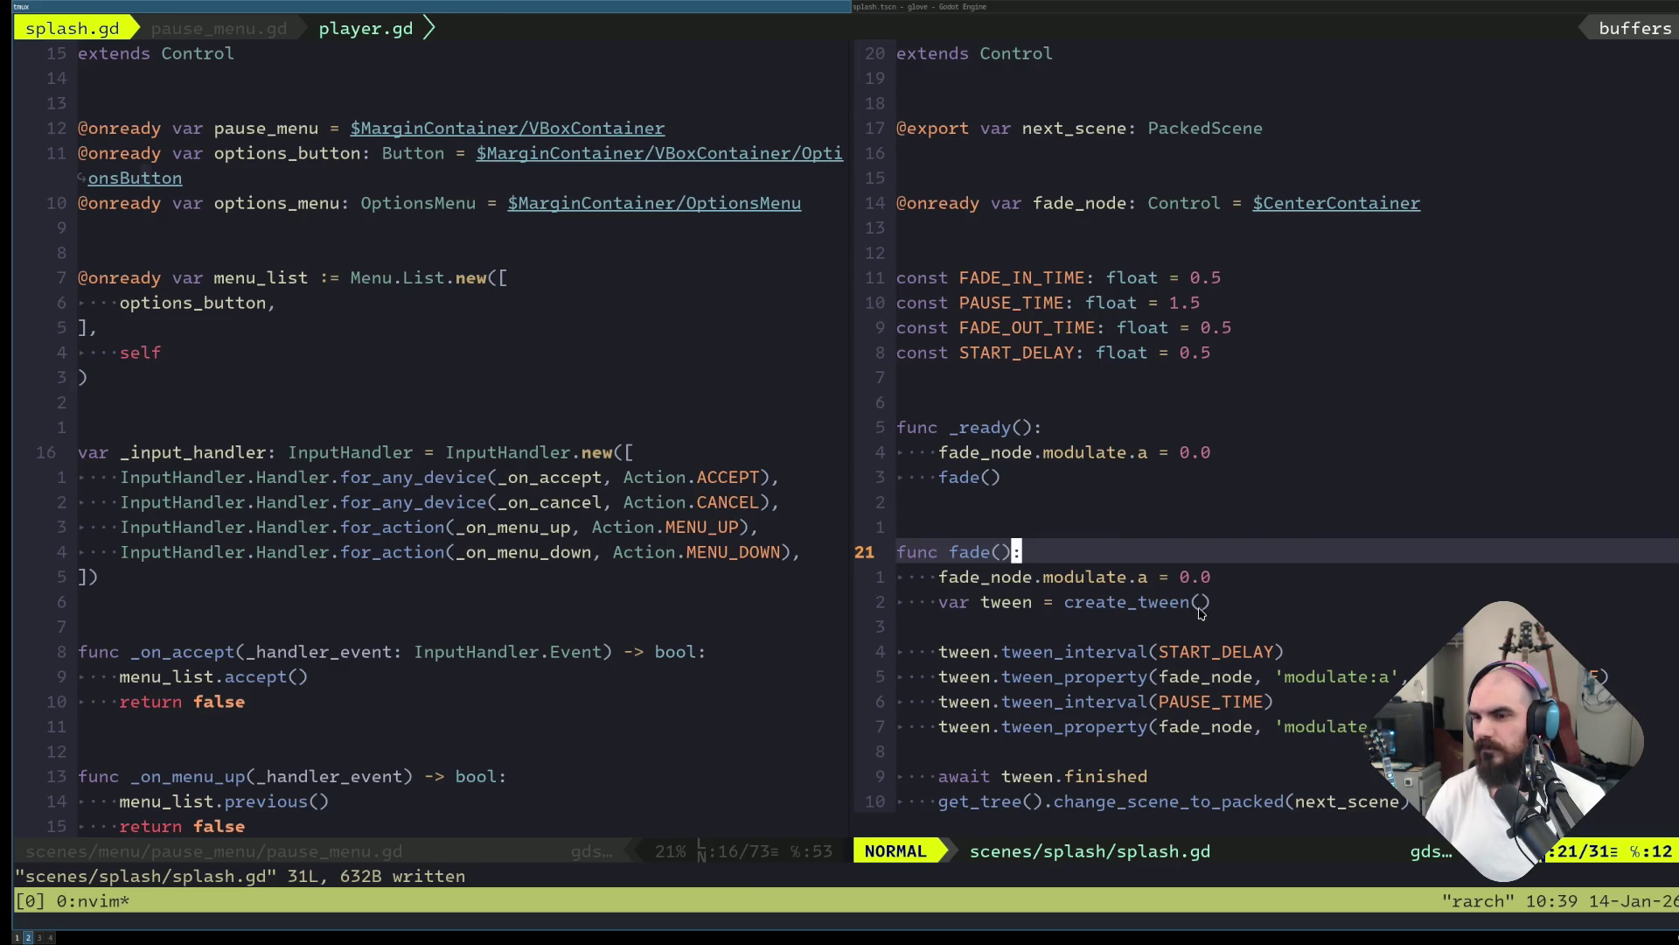
left_click(815, 529)
left_click(1062, 527)
key("G")
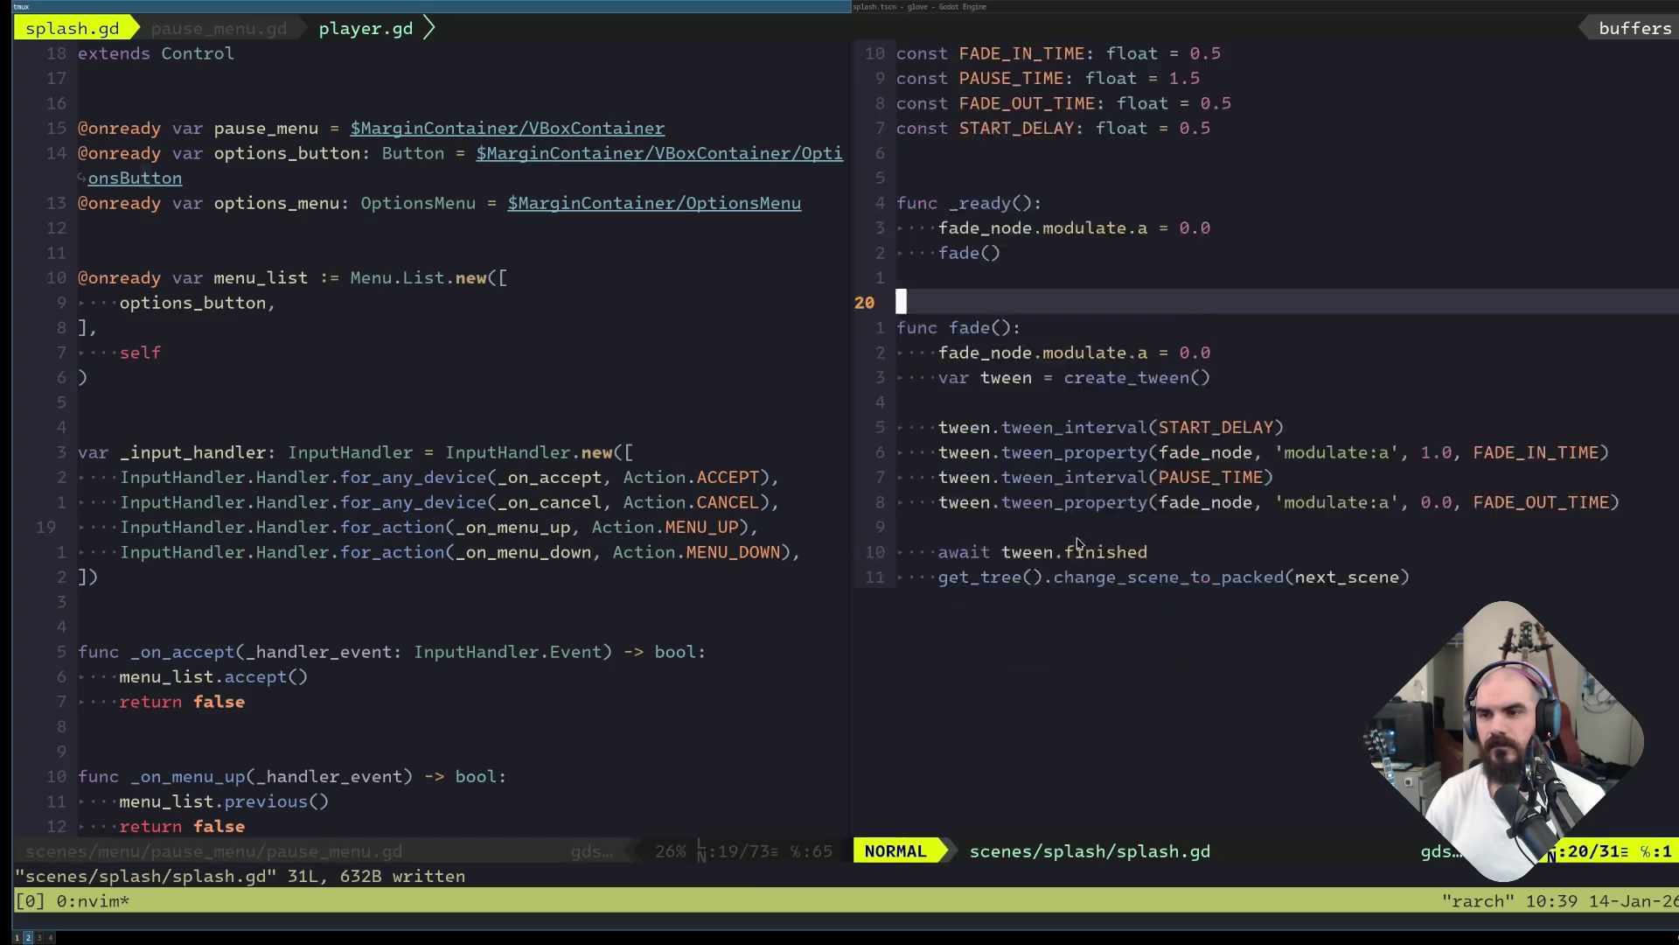
left_click(735, 569)
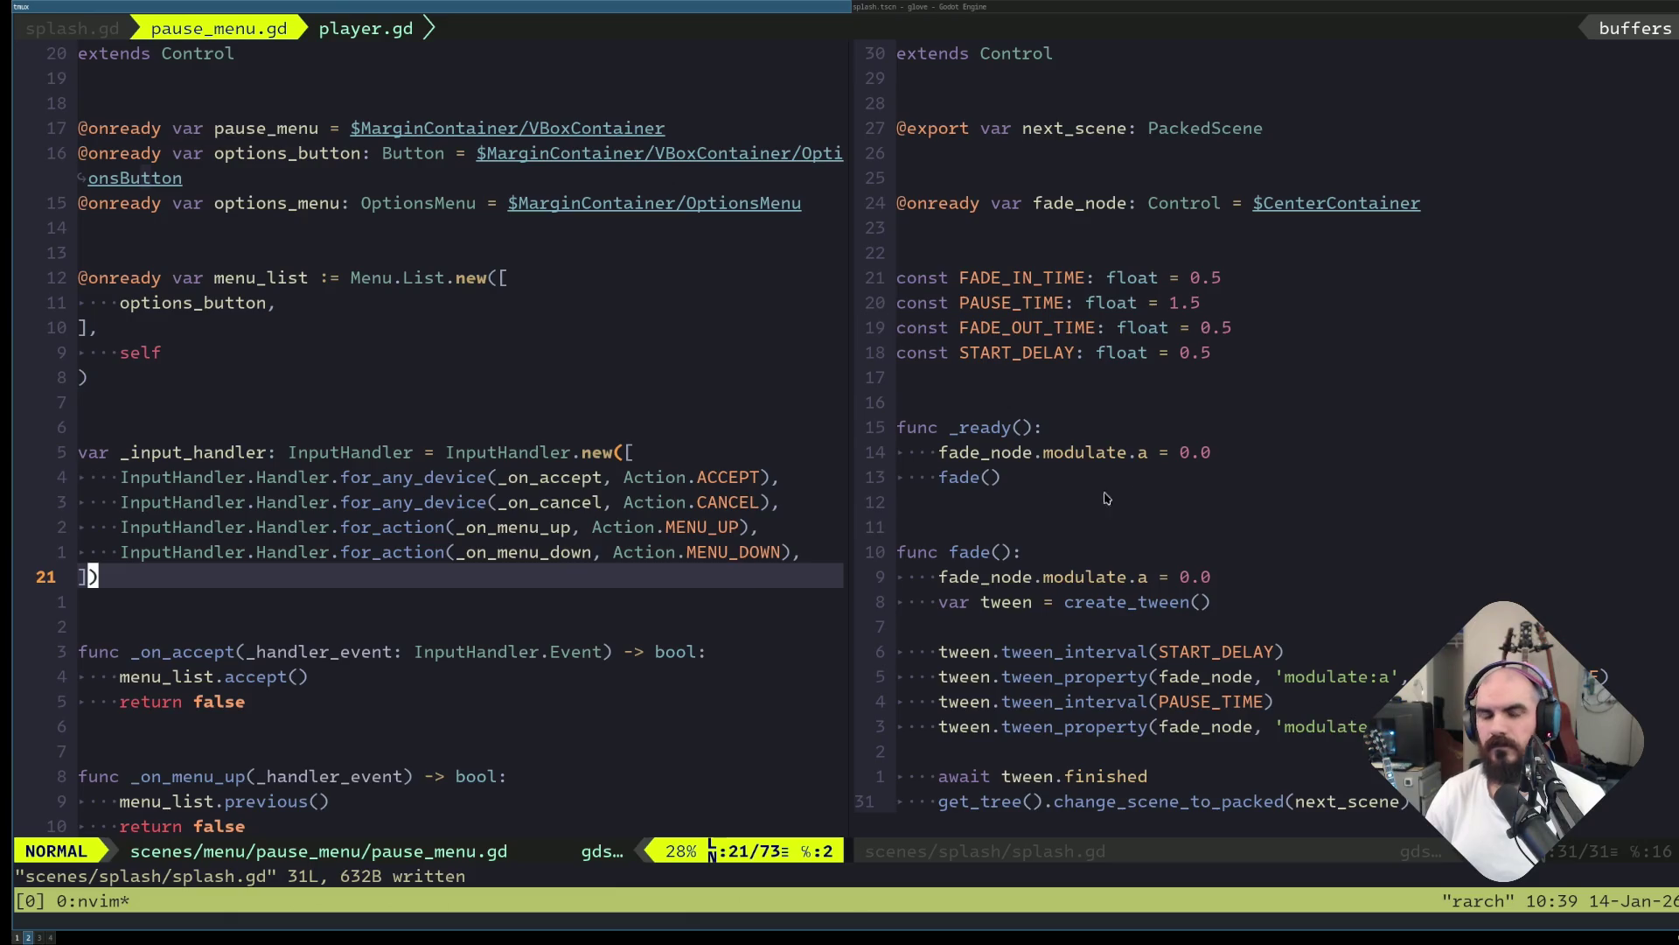
left_click(543, 525)
Step: In lazygit, stage the scenes/splash folder and the project.godot changes
key("space")
key("g")
key("g")
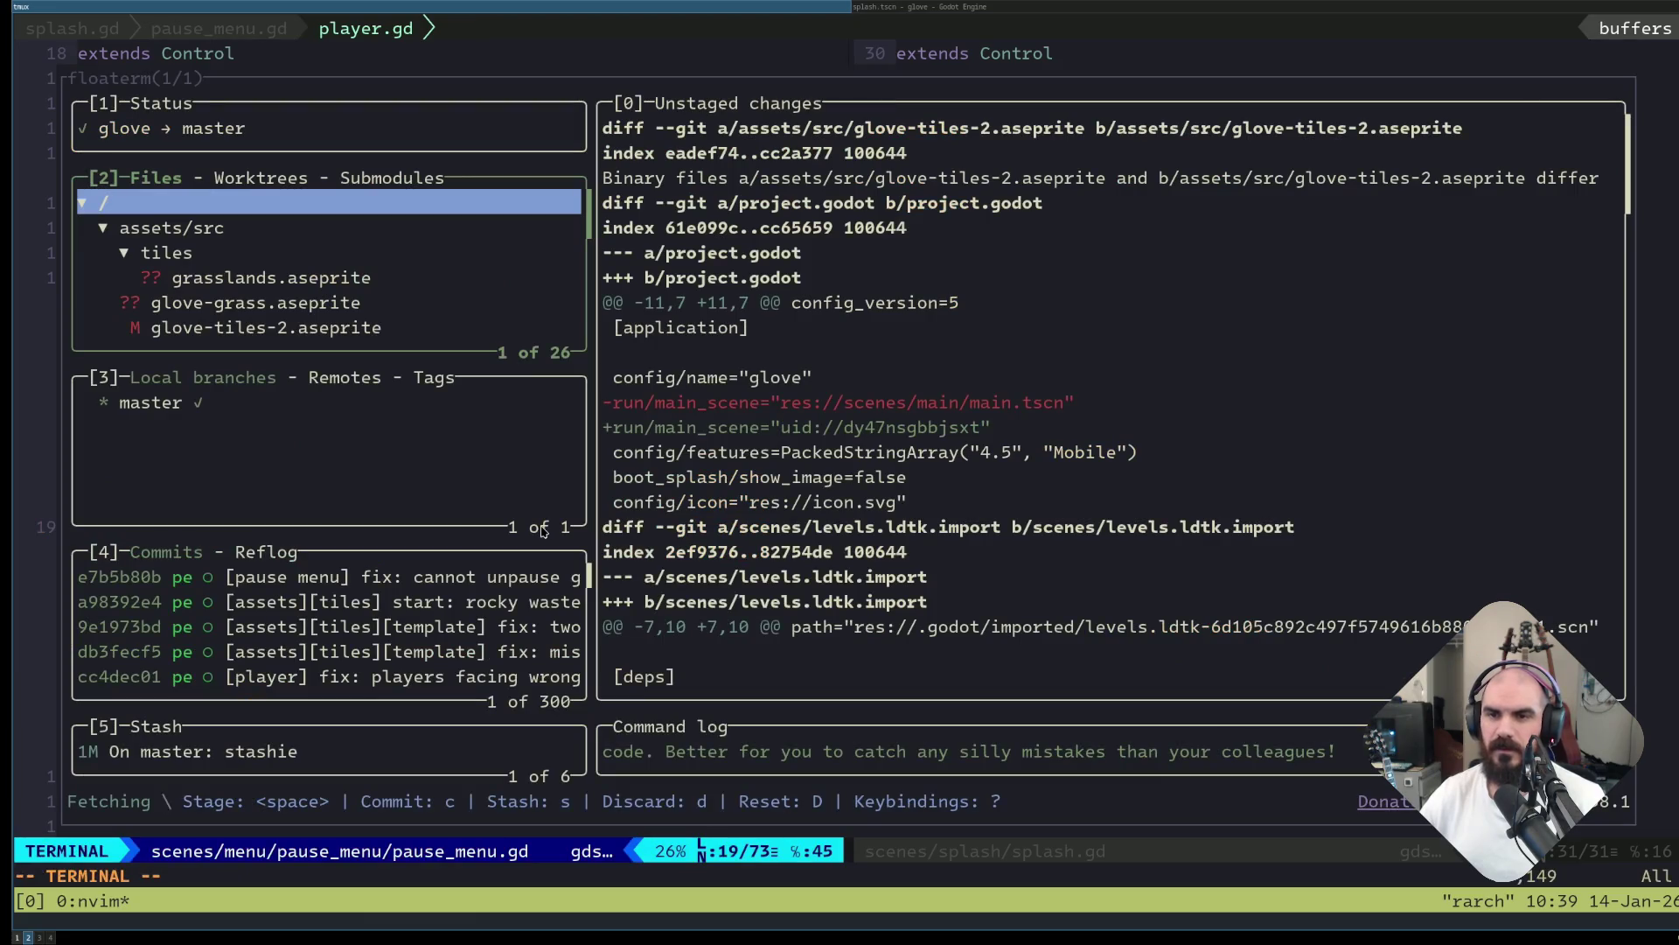
key("j")
key("j")
key("j")
key("k")
key("Return")
key("k")
key("j")
key("j")
key("j")
key("j")
key("j")
key("k")
key("Return")
key("j")
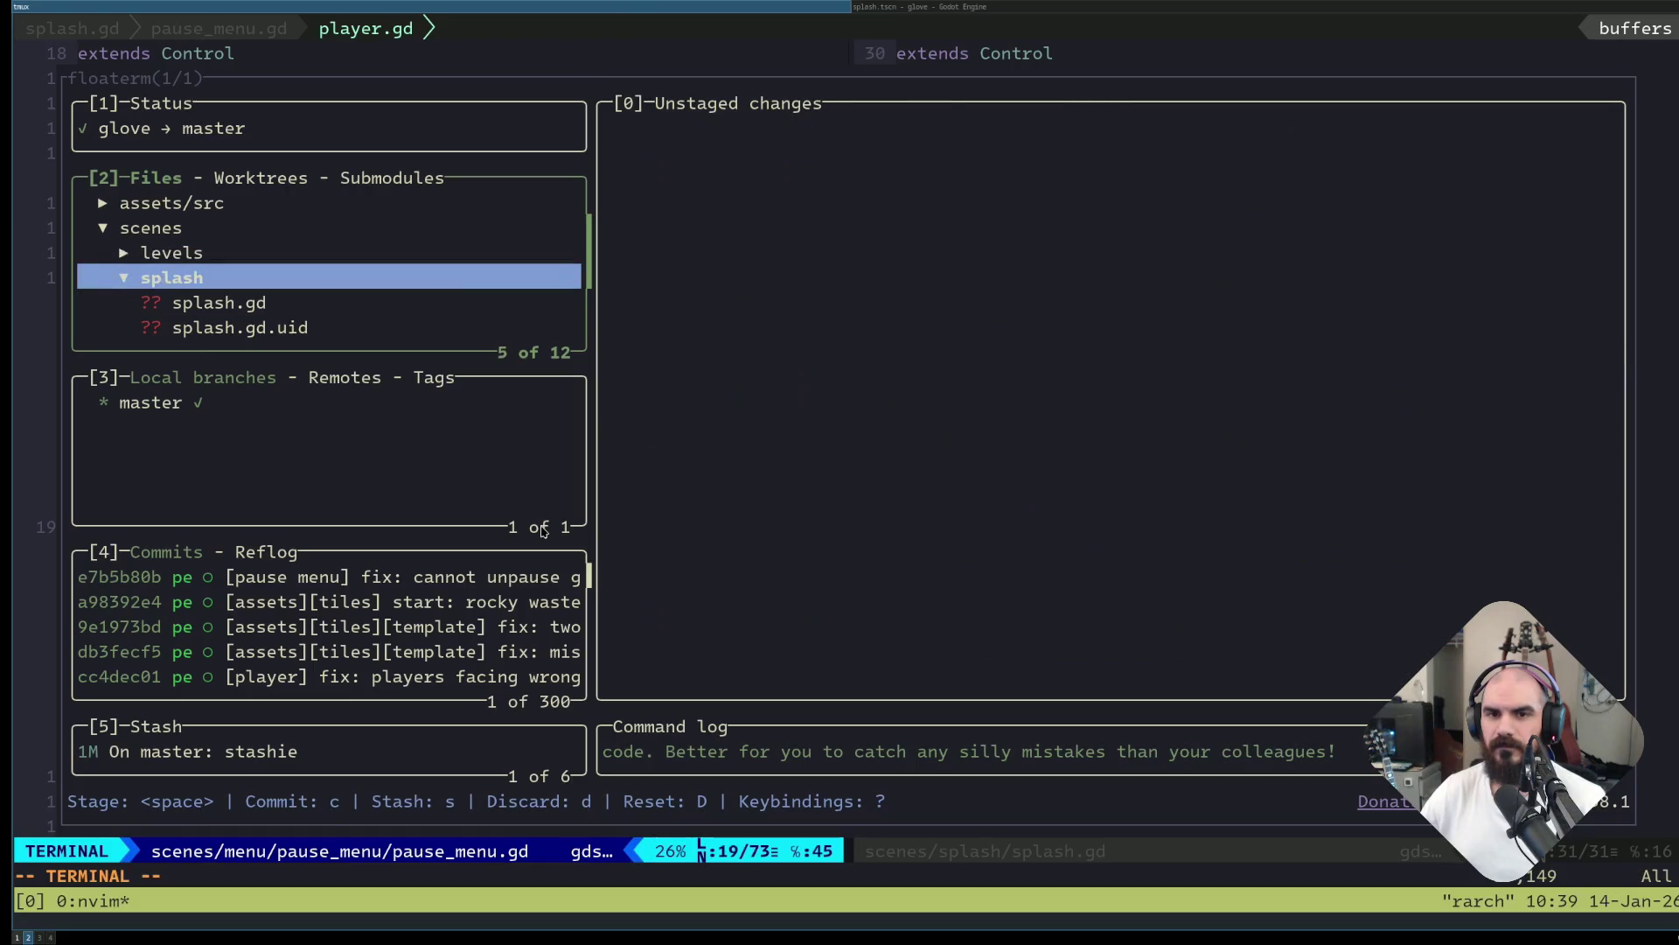
key("j")
key("j")
key("j")
key("k")
key("k")
key("k")
key("space")
key("j")
key("j")
key("j")
key("j")
key("j")
key("j")
key("j")
key("space")
Step: Commit as '[splash] add: splash screen', push to master and close lazygit
type("kkc[splash] add: splash screen")
key("Return")
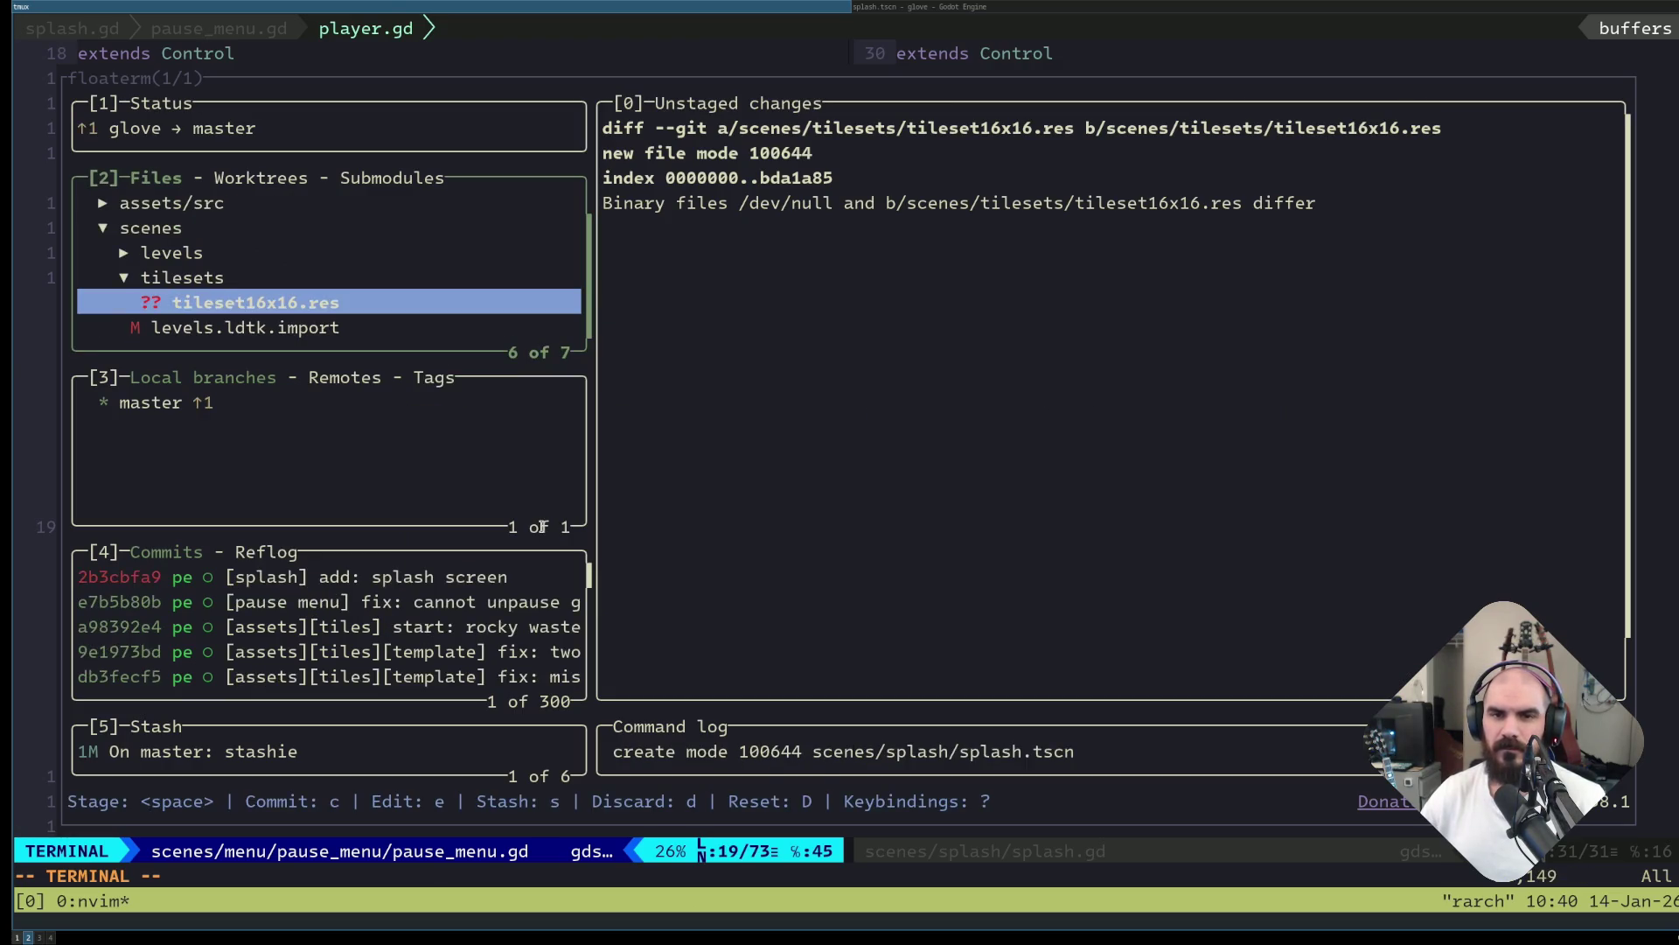
key("P")
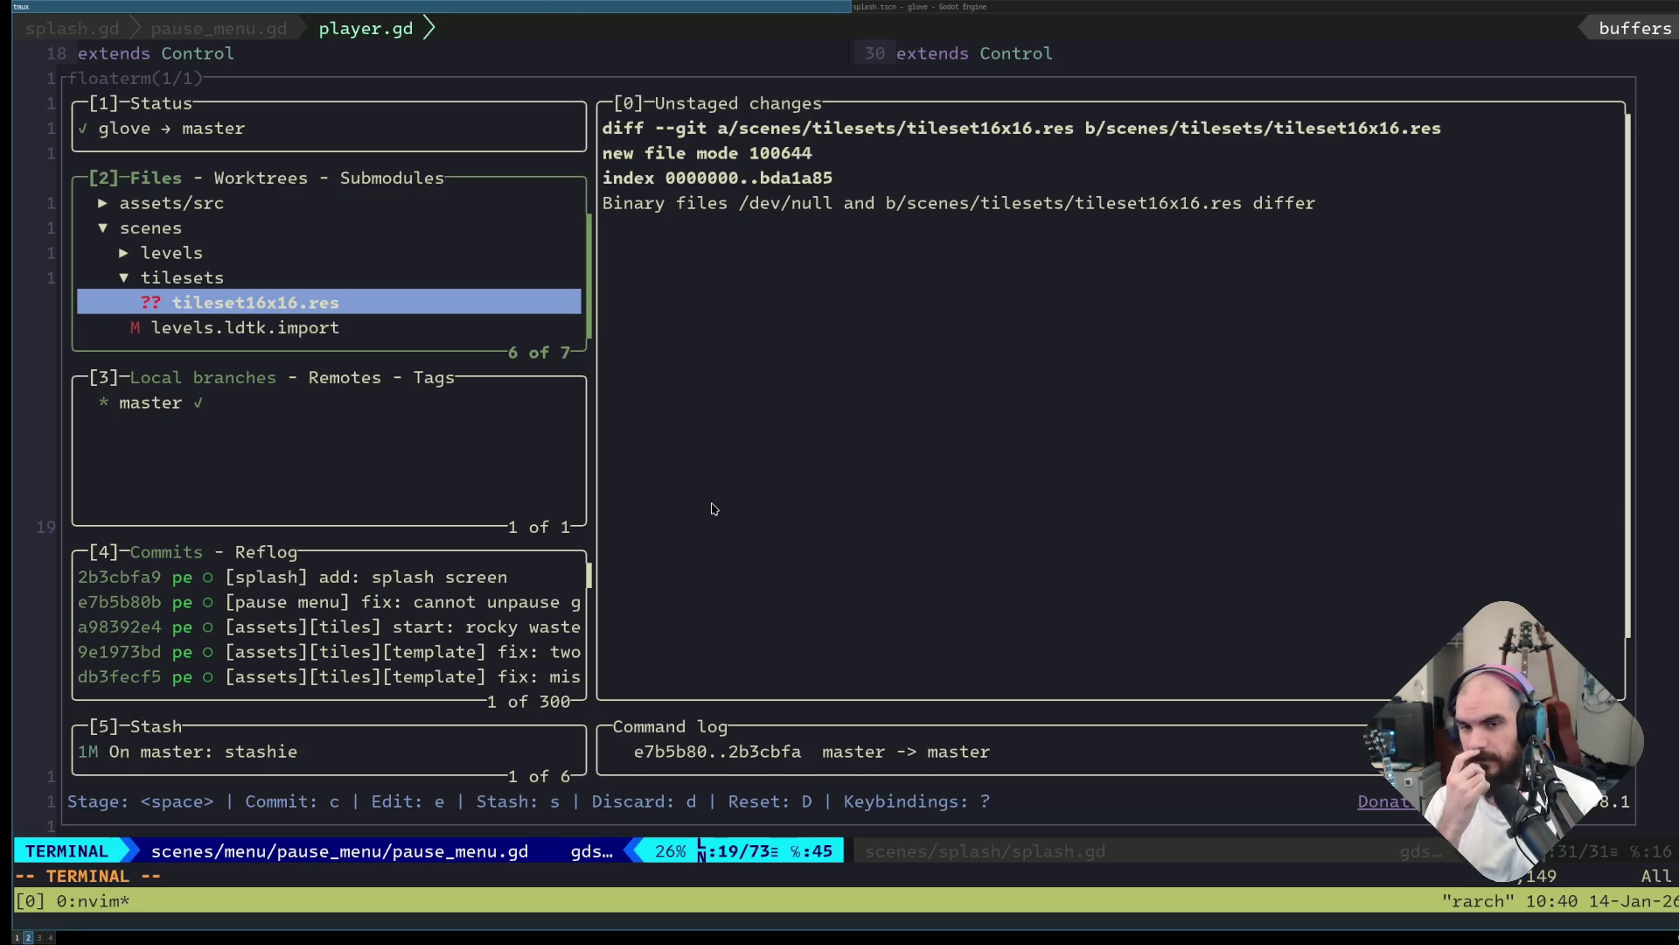
key("q")
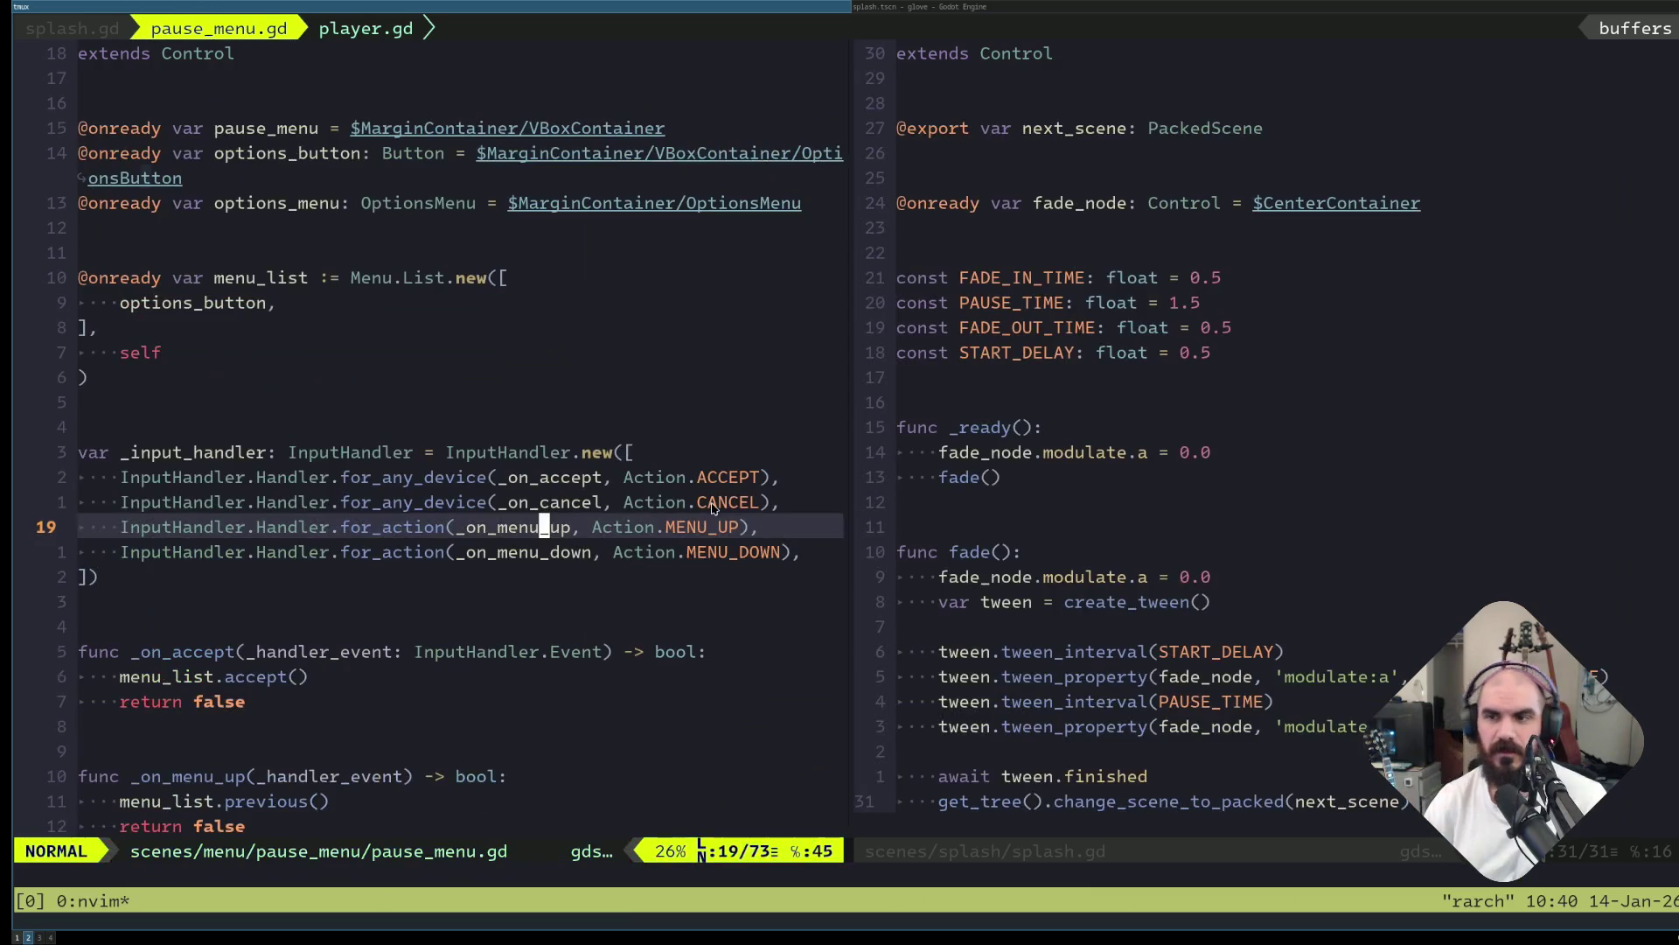
key("ctrl+minus")
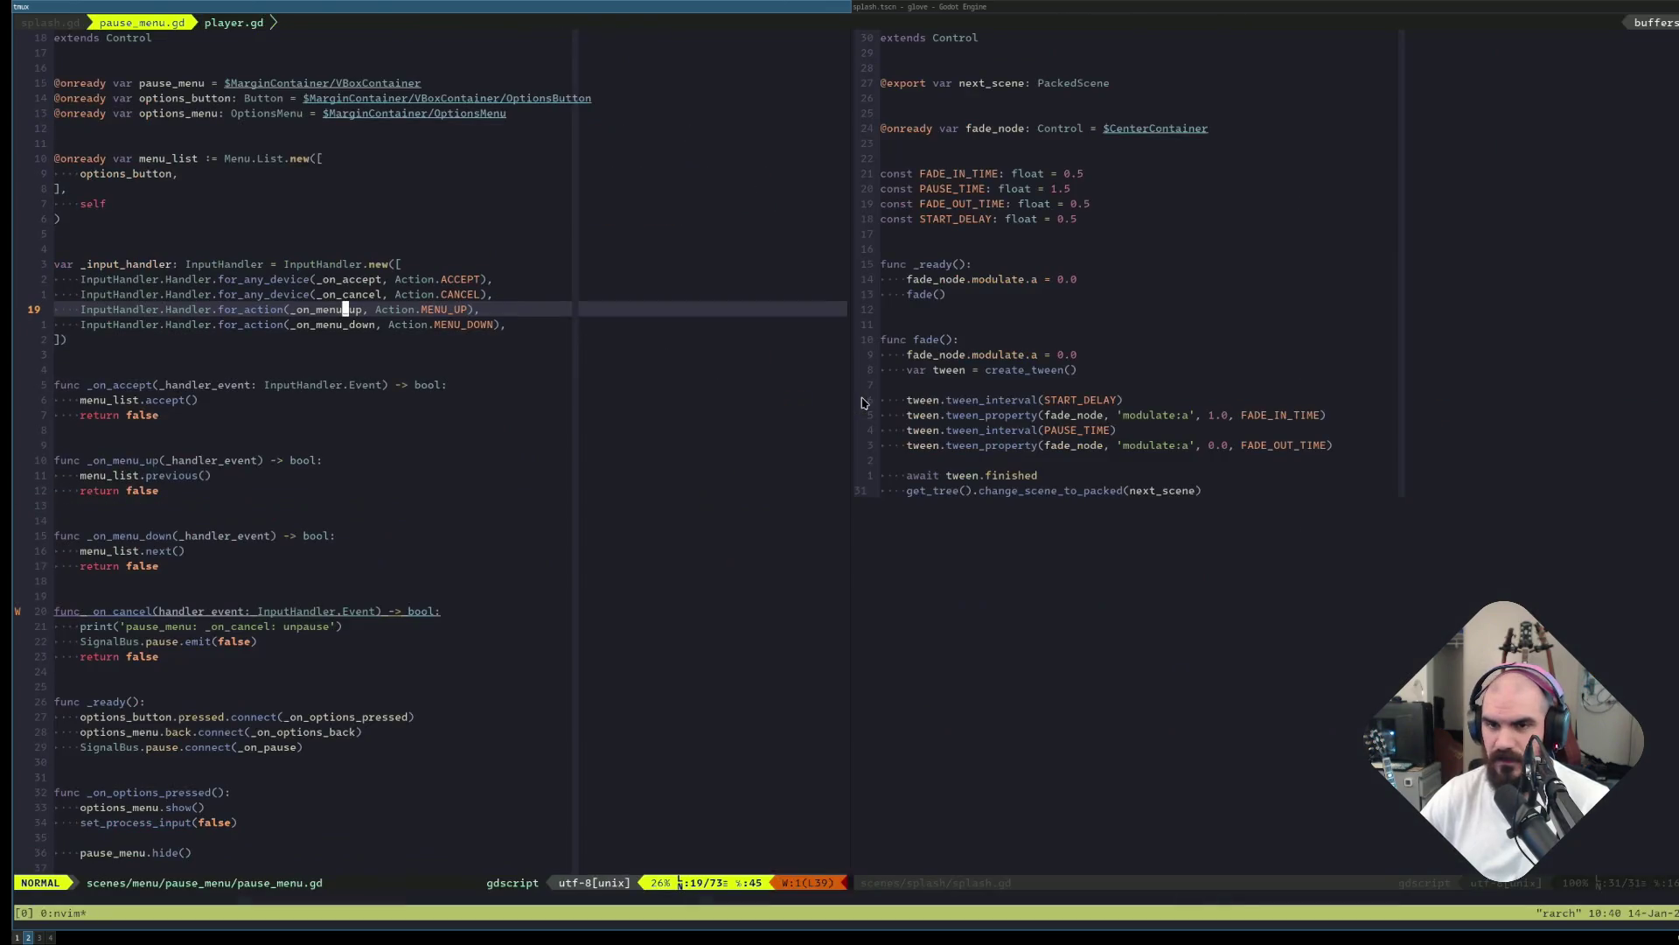